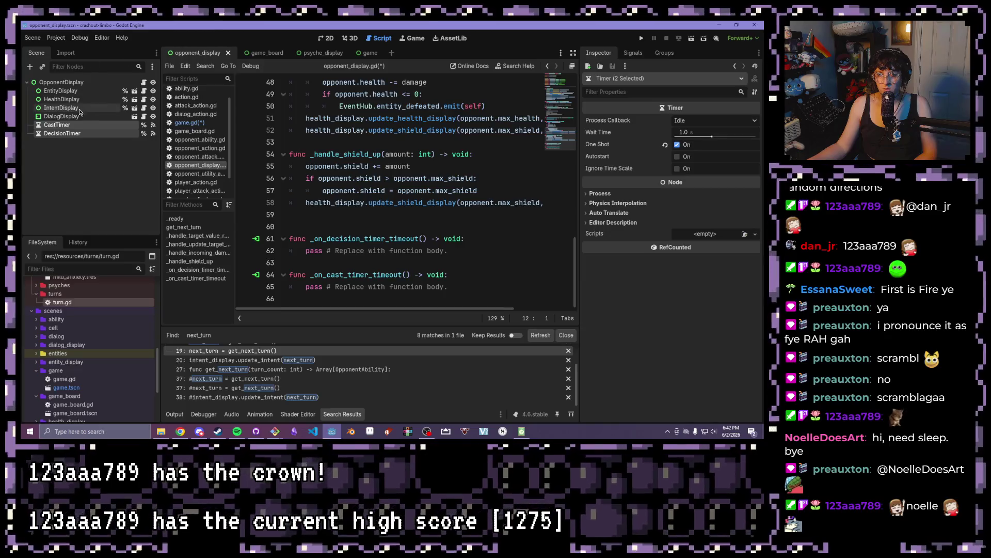
Step: Review update_intent's signature and the intent_display variable used by get_next_turn
{"action": "left_click", "coordinate": [145, 108]}
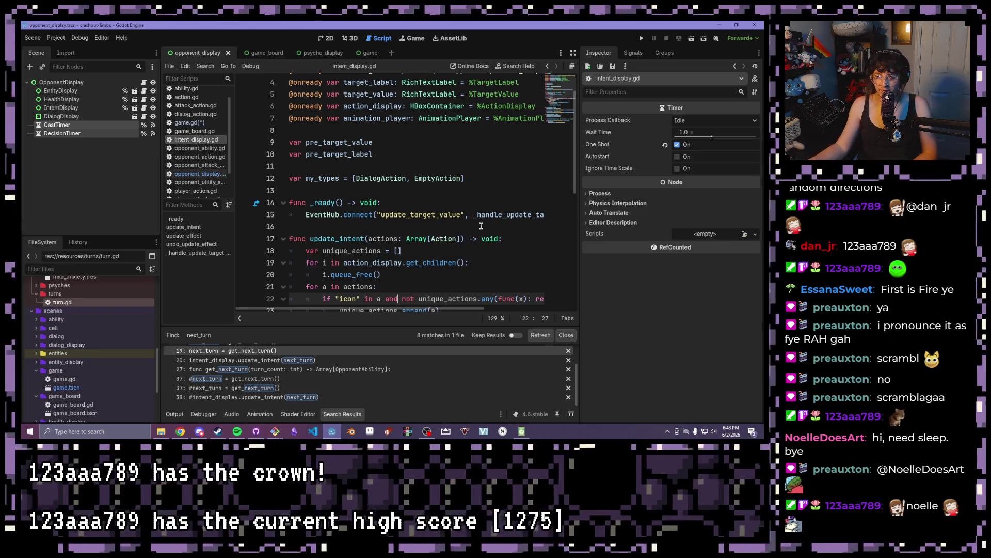
{"action": "left_click", "coordinate": [460, 238]}
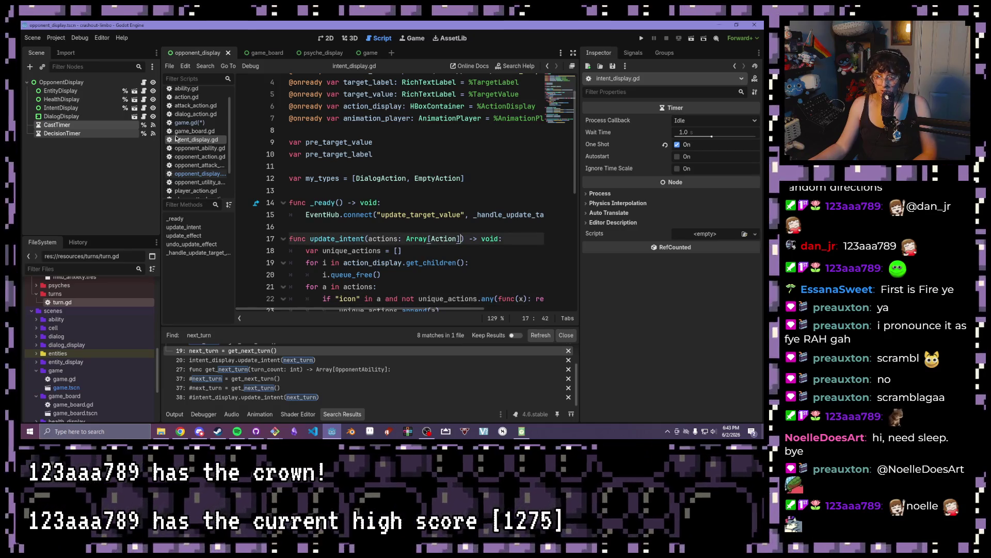
{"action": "left_click", "coordinate": [204, 174]}
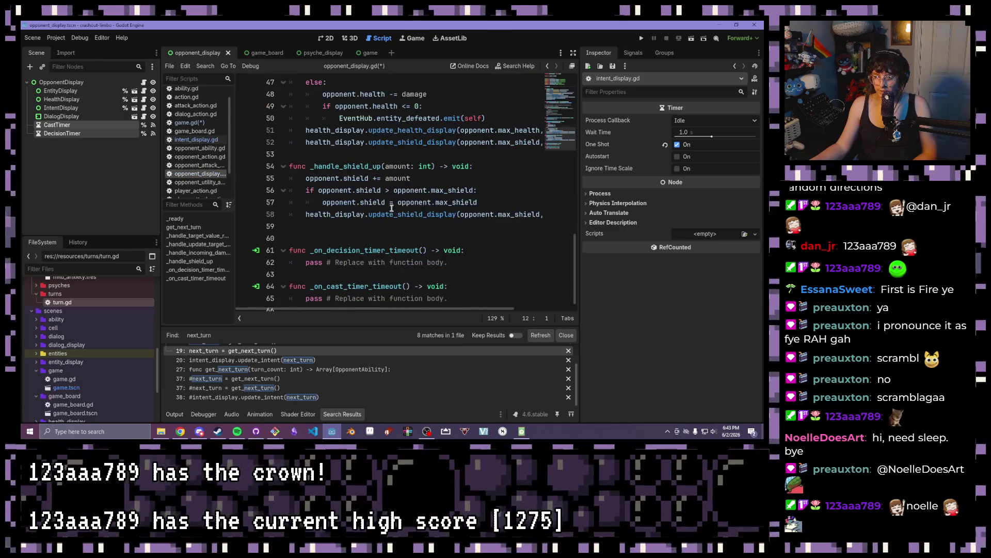
{"action": "scroll", "coordinate": [361, 193], "scroll_direction": "up", "scroll_amount": 10}
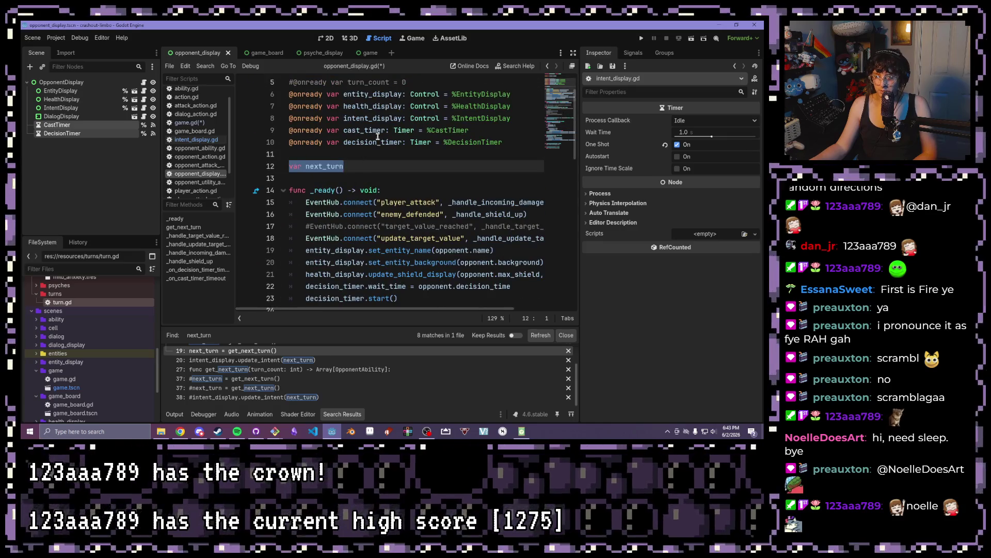
{"action": "left_click", "coordinate": [270, 119]}
{"action": "scroll", "coordinate": [366, 166], "scroll_direction": "down", "scroll_amount": 9}
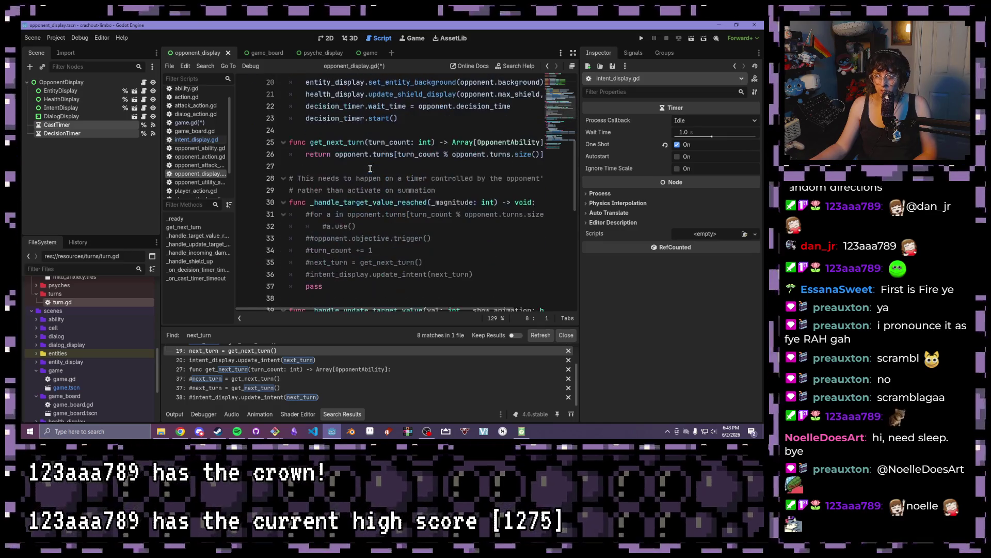
{"action": "scroll", "coordinate": [367, 166], "scroll_direction": "down", "scroll_amount": 1}
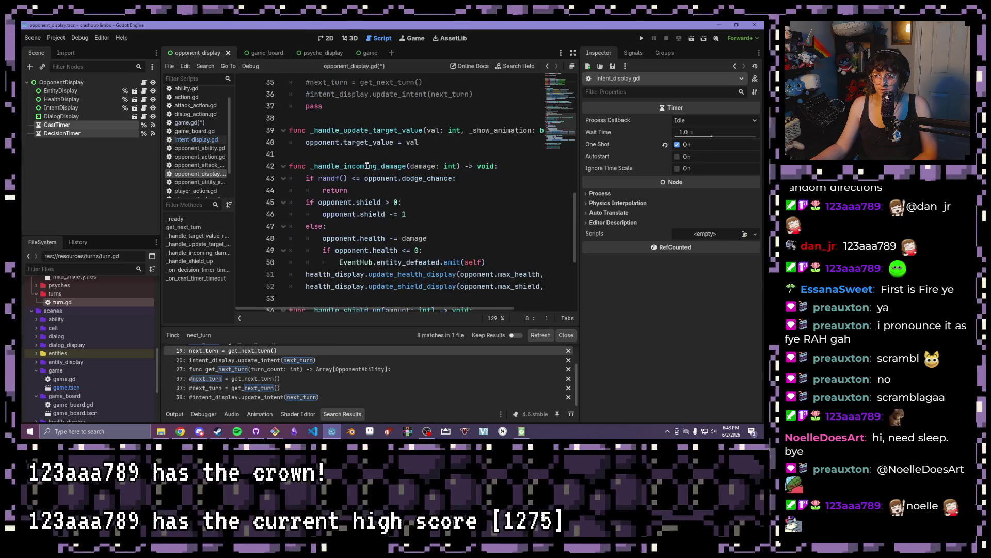
{"action": "scroll", "coordinate": [329, 136], "scroll_direction": "down", "scroll_amount": 3}
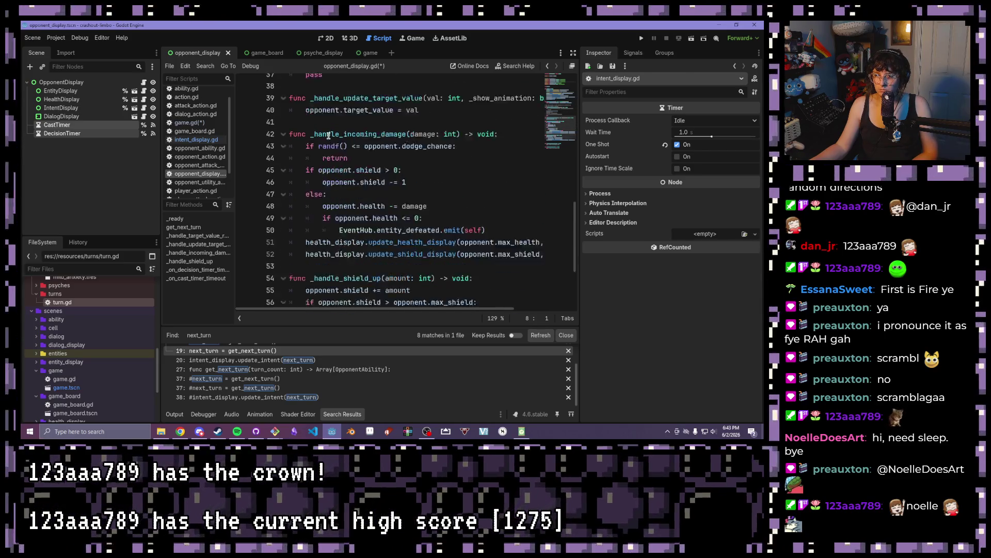
{"action": "left_click", "coordinate": [183, 227]}
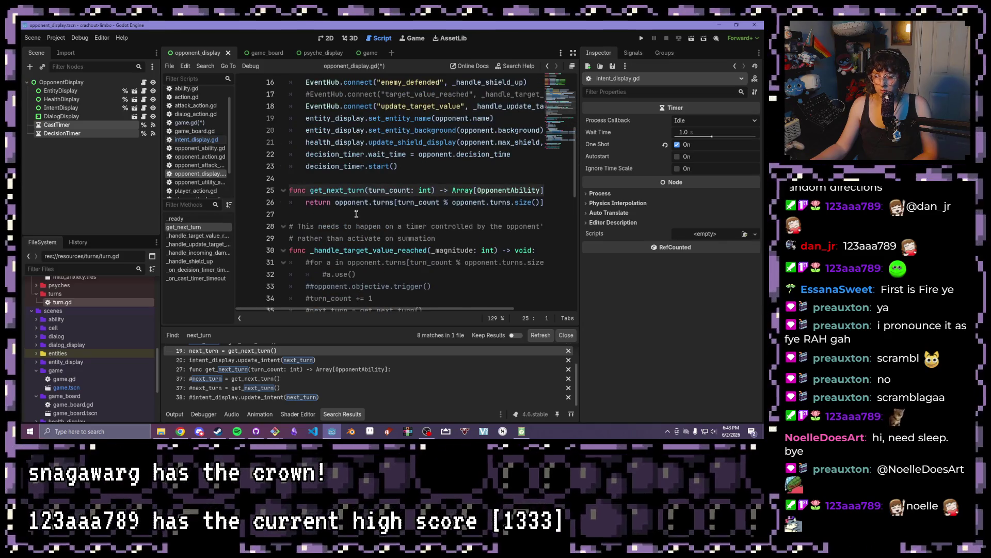
{"action": "left_click", "coordinate": [355, 202]}
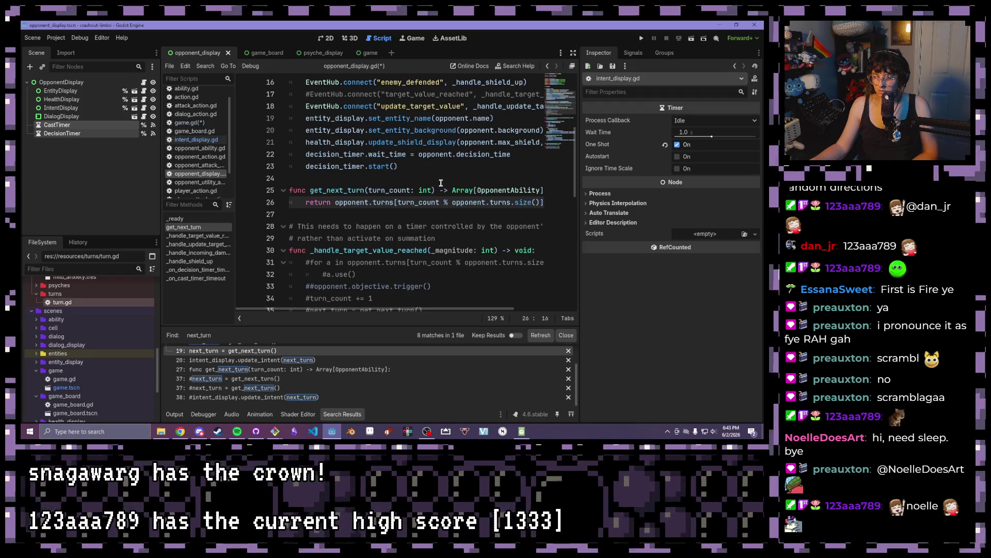
{"action": "mouse_move", "coordinate": [451, 194]}
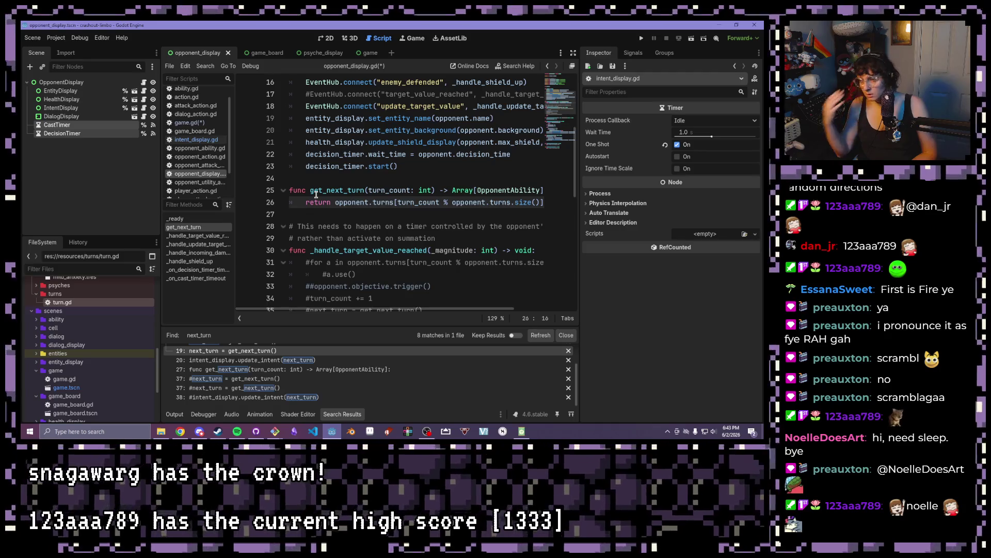
Step: Add an intent_display.update_intent( call at the top of get_next_turn
{"action": "scroll", "coordinate": [491, 217], "scroll_direction": "right", "scroll_amount": 2}
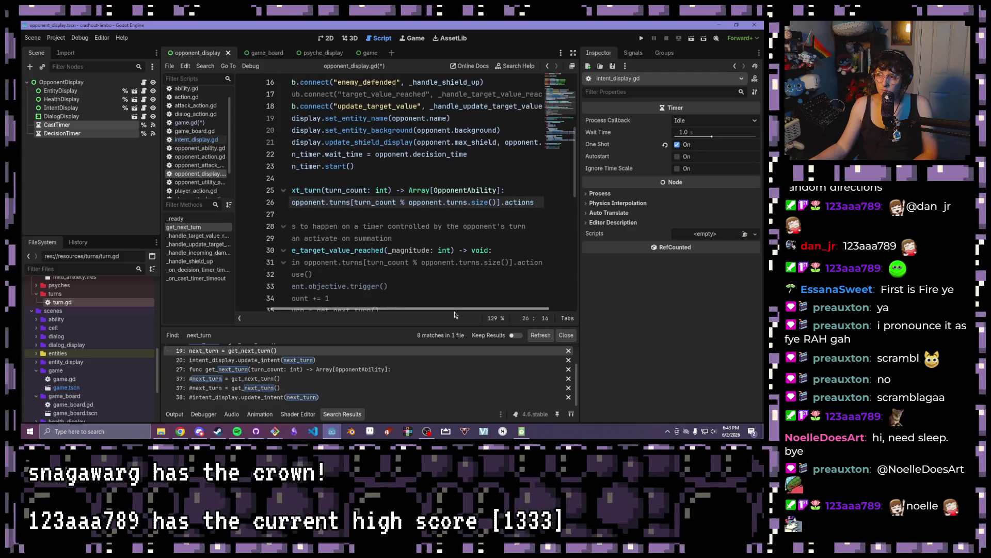
{"action": "left_click", "coordinate": [519, 191]}
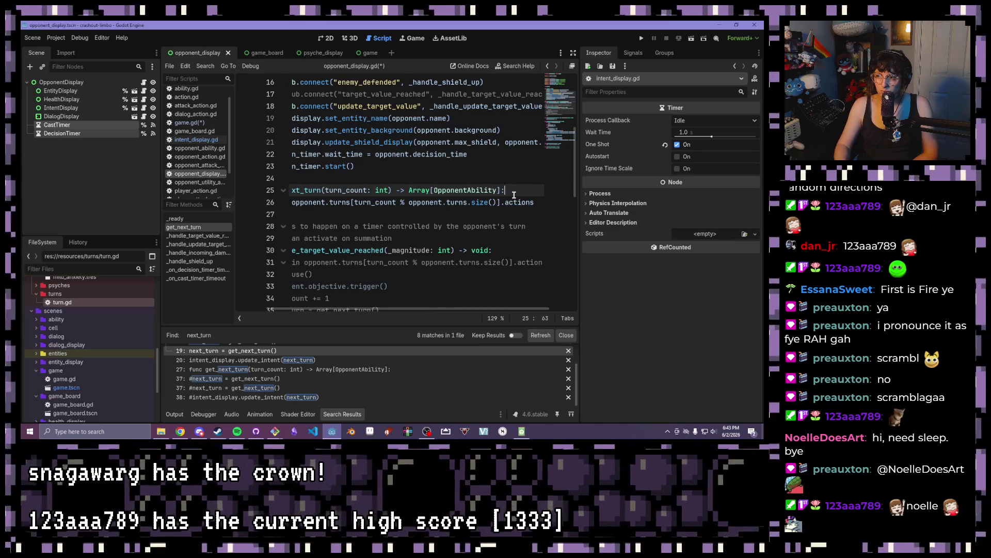
{"action": "key", "text": "Return"}
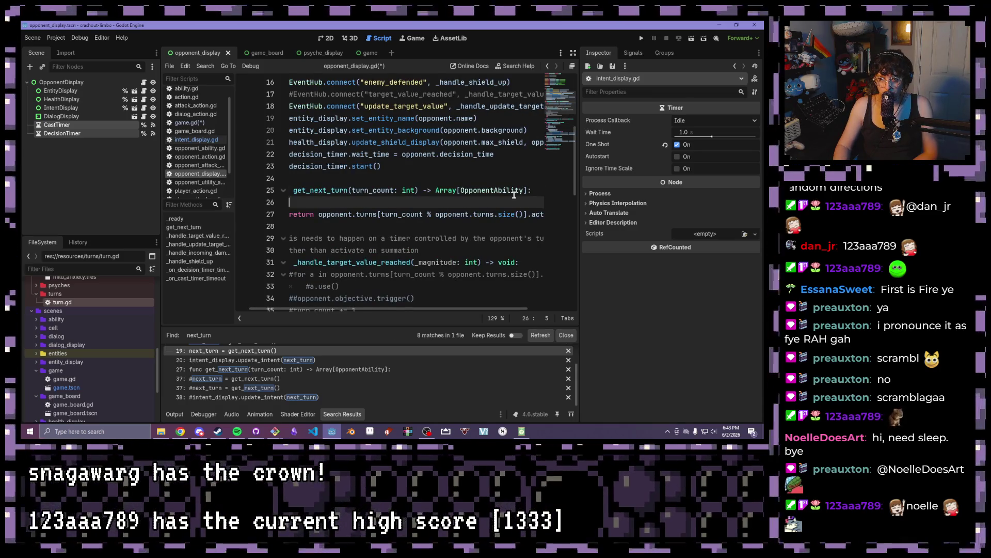
{"action": "type", "text": "intent_display."}
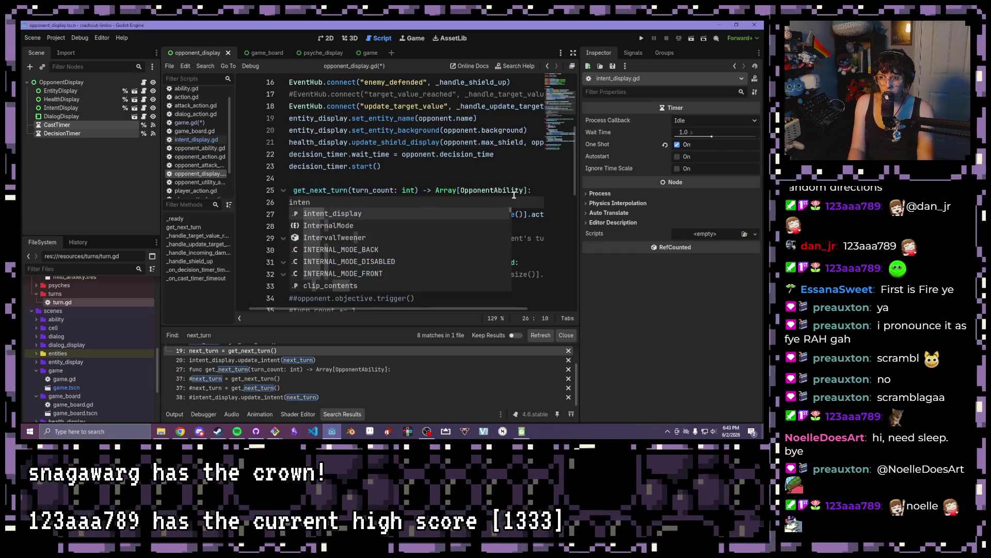
{"action": "key", "text": "Escape"}
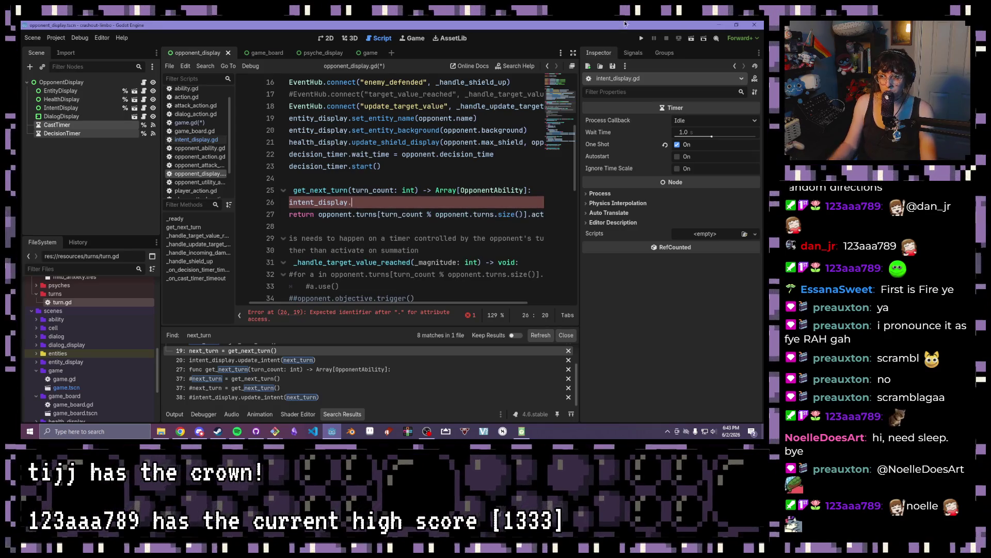
{"action": "left_click", "coordinate": [206, 140]}
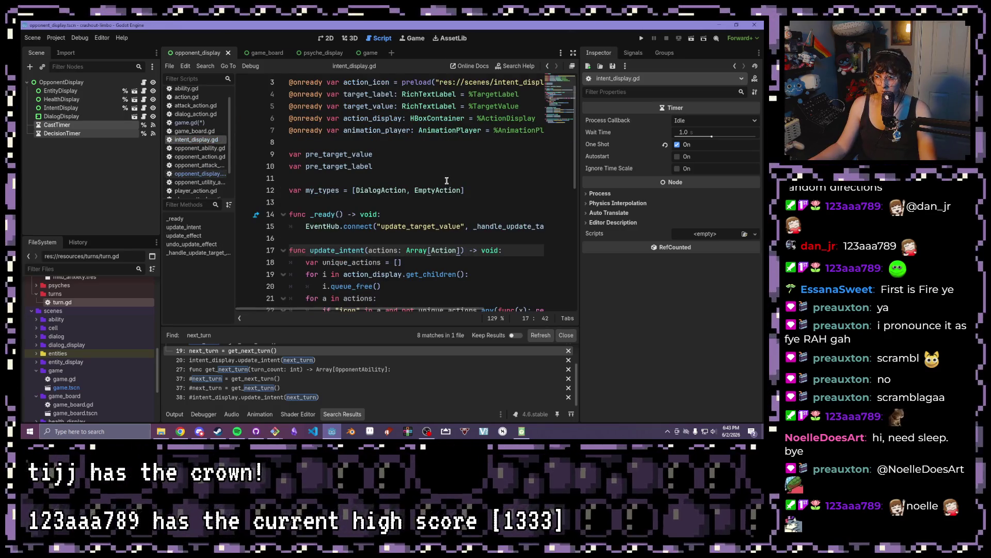
{"action": "key", "text": "alt+Left"}
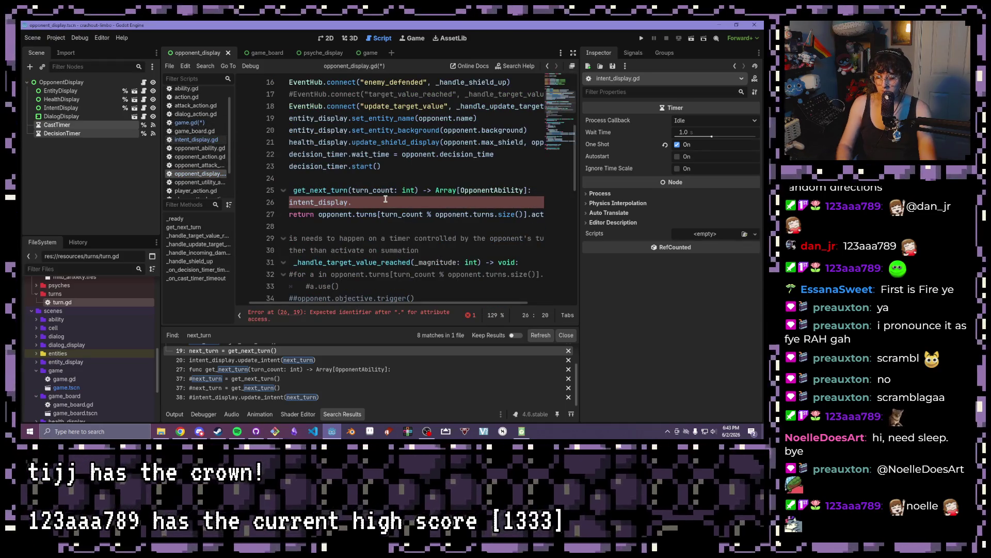
{"action": "type", "text": "update_intent("}
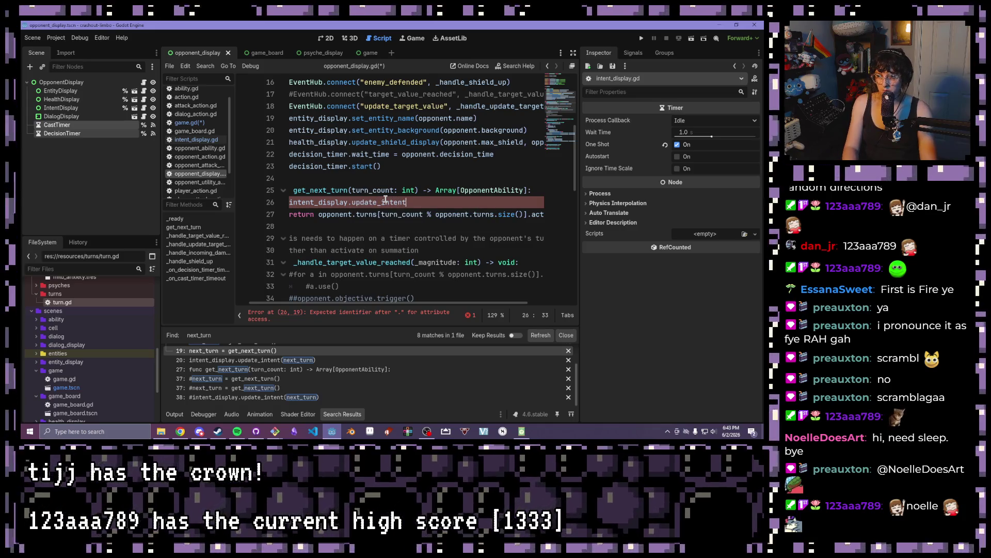
Step: Pass the current turn's actions expression to update_intent and delete the old return line
{"action": "left_click", "coordinate": [320, 214]}
{"action": "left_click_drag", "start_coordinate": [319, 215], "coordinate": [540, 216]}
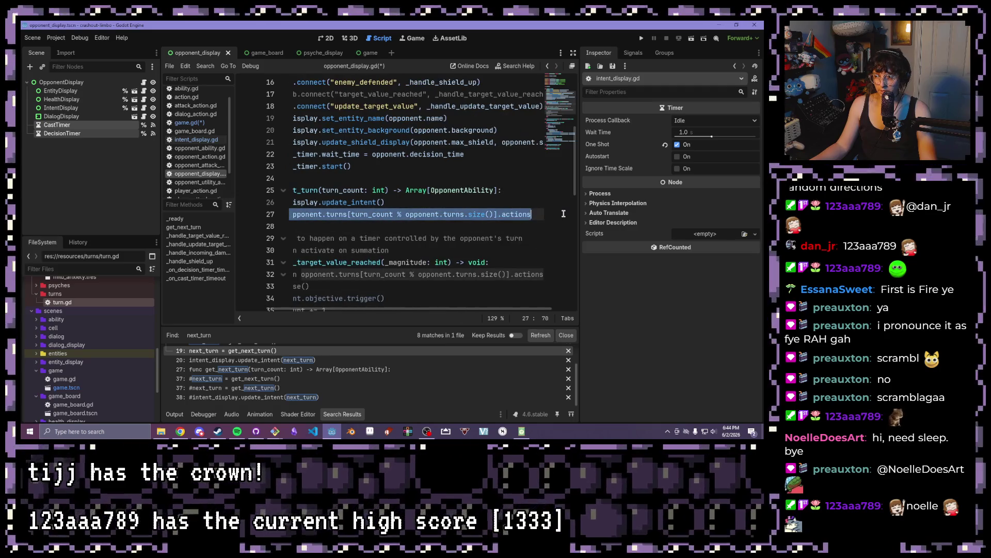
{"action": "key", "text": "ctrl+c"}
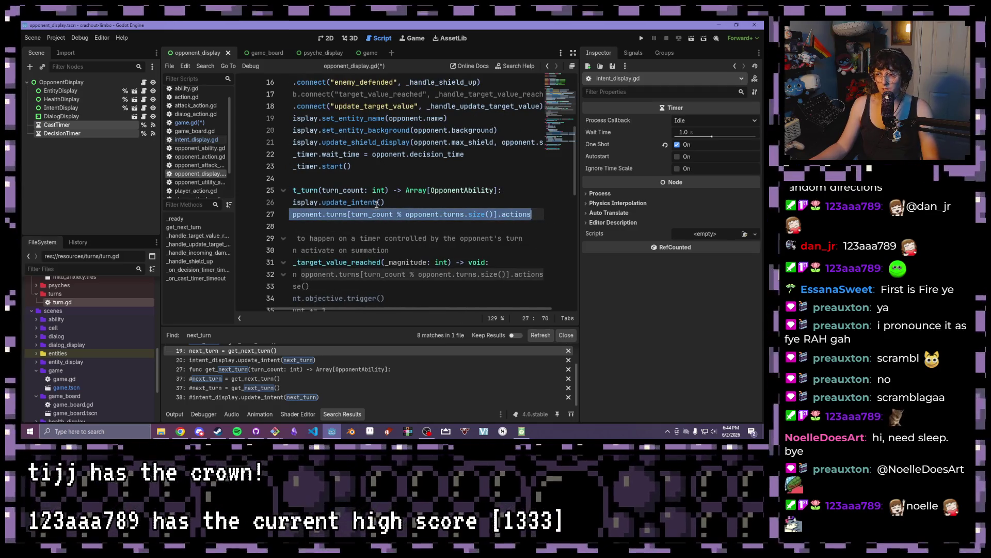
{"action": "left_click", "coordinate": [381, 202]}
{"action": "key", "text": "ctrl+v"}
{"action": "left_click_drag", "start_coordinate": [459, 215], "coordinate": [140, 211]}
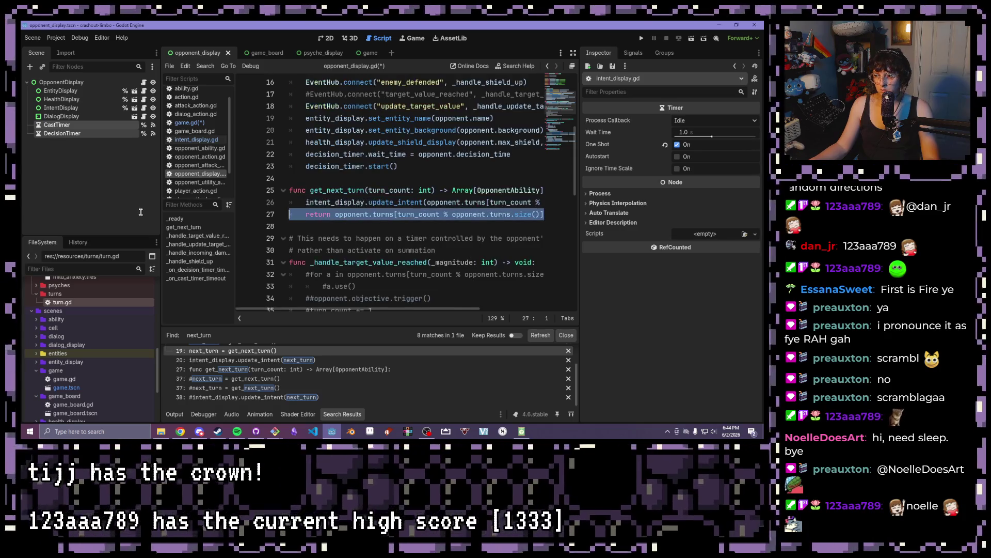
{"action": "key", "text": "BackSpace"}
{"action": "key", "text": "BackSpace"}
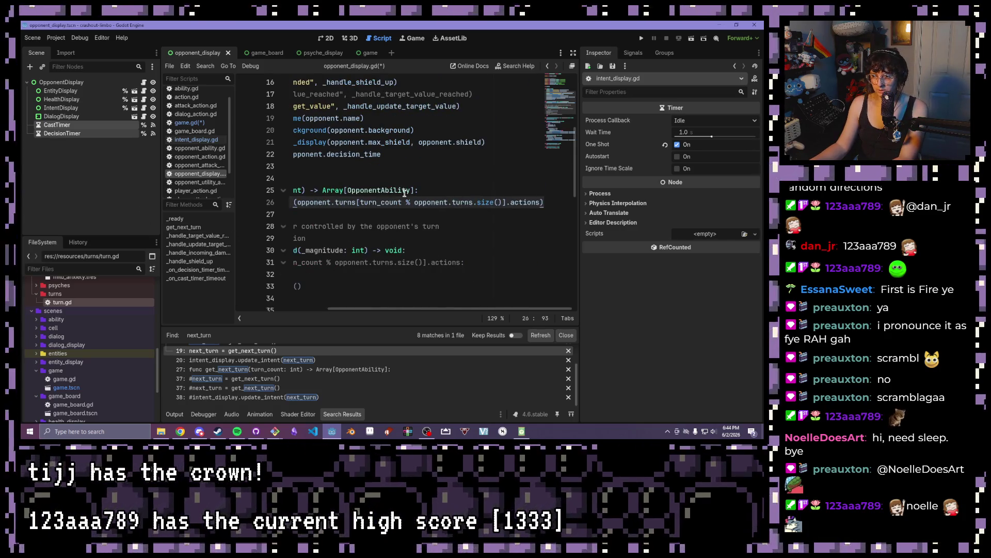
Step: Change get_next_turn's return type from Array[OpponentAbility] to void
{"action": "left_click_drag", "start_coordinate": [414, 190], "coordinate": [326, 190]}
{"action": "type", "text": "void:"}
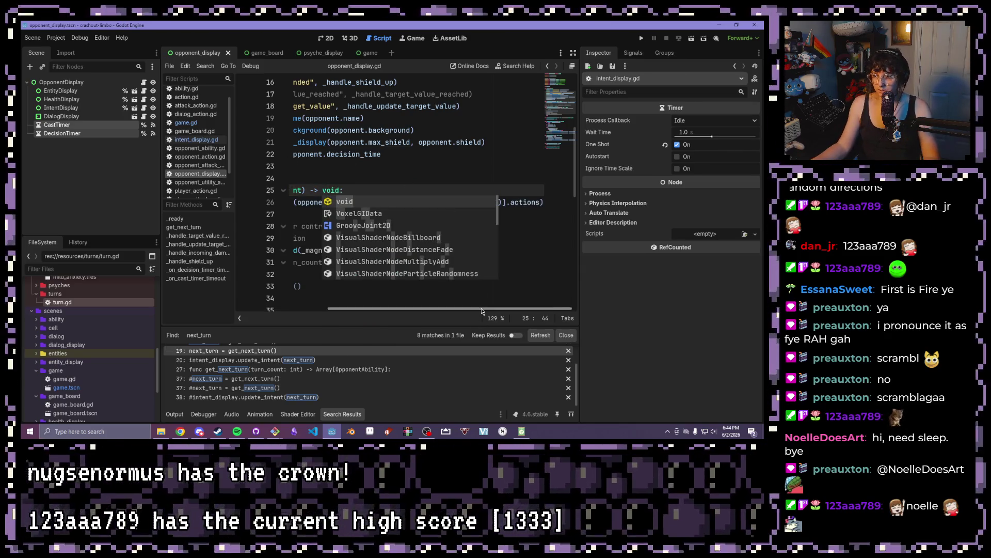
{"action": "left_click_drag", "start_coordinate": [482, 311], "coordinate": [296, 304]}
{"action": "left_click", "coordinate": [339, 190]}
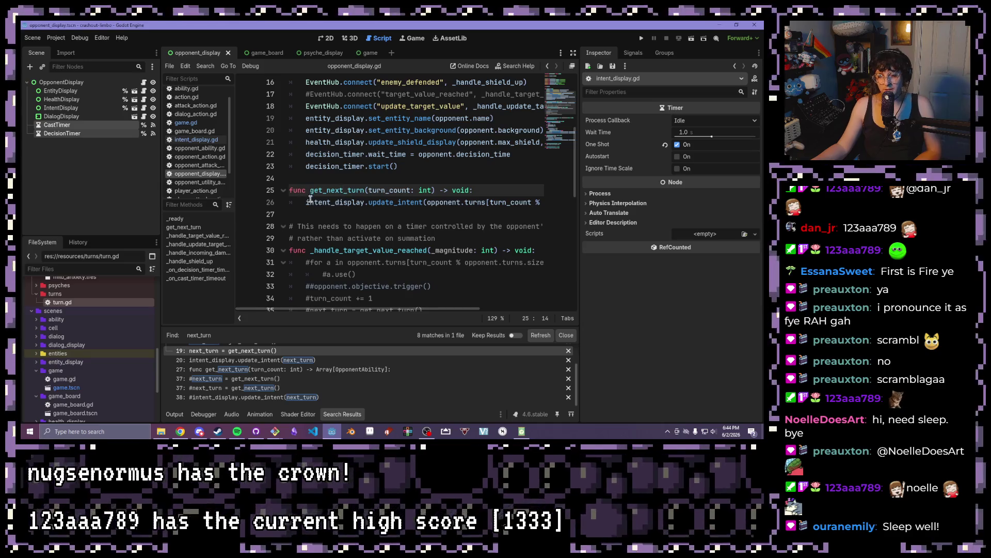
{"action": "mouse_move", "coordinate": [308, 202]}
{"action": "left_mouse_down"}
{"action": "mouse_move", "coordinate": [493, 216]}
{"action": "mouse_move", "coordinate": [491, 203]}
{"action": "left_mouse_up"}
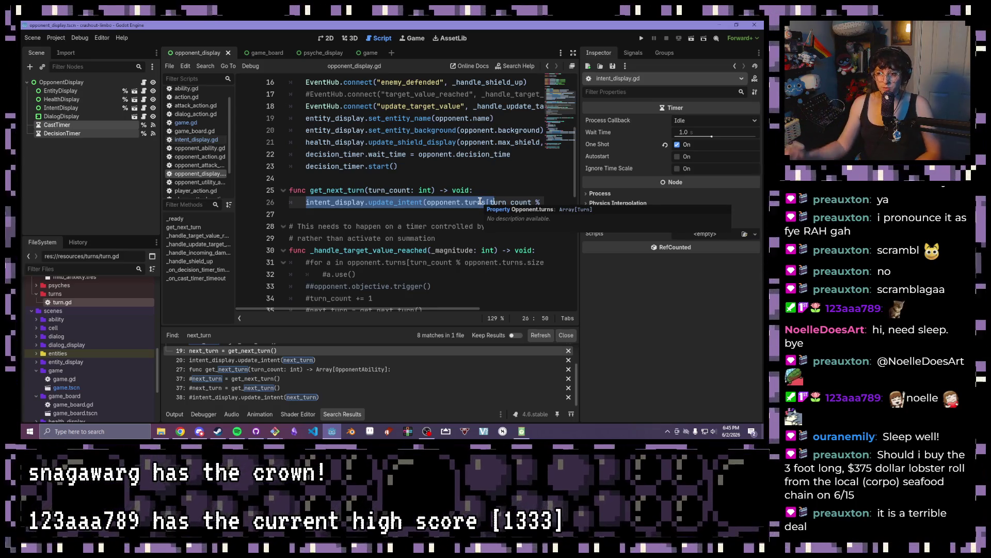
Step: Look over the revised get_next_turn with its new update_intent line
{"action": "left_click", "coordinate": [428, 165]}
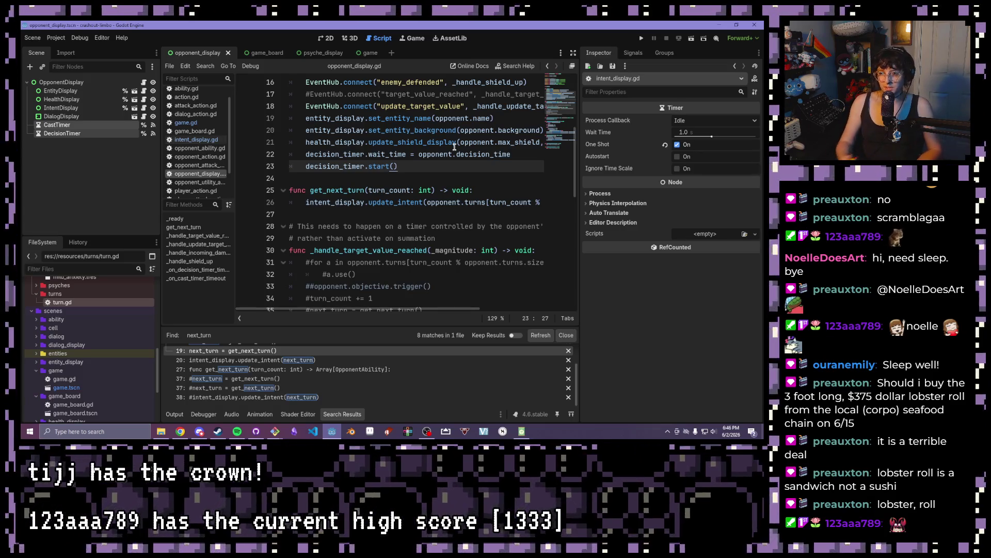
{"action": "left_click", "coordinate": [454, 143]}
Step: Inspect get_next_turn's intent_display.update_intent call, then switch to game_board.gd
{"action": "left_click", "coordinate": [474, 189]}
{"action": "scroll", "coordinate": [510, 296], "scroll_direction": "down", "scroll_amount": 2}
{"action": "scroll", "coordinate": [510, 296], "scroll_direction": "up", "scroll_amount": 2}
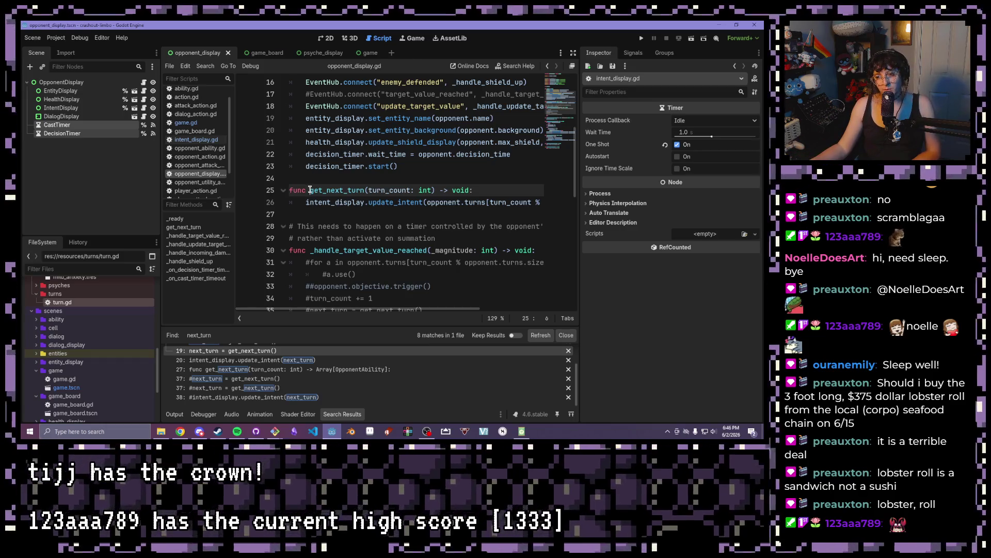
{"action": "left_click_drag", "start_coordinate": [310, 190], "coordinate": [365, 190]}
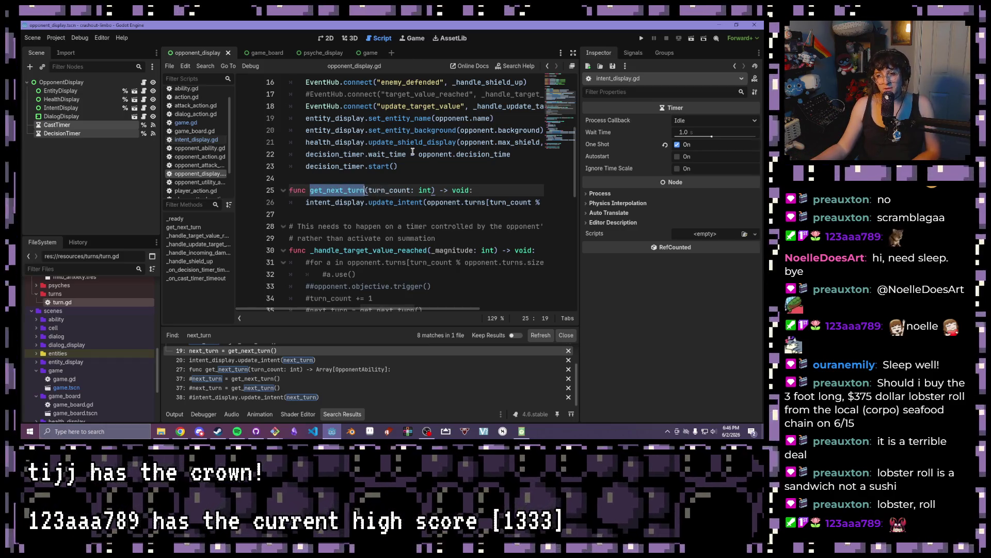
{"action": "scroll", "coordinate": [394, 102], "scroll_direction": "up", "scroll_amount": 3}
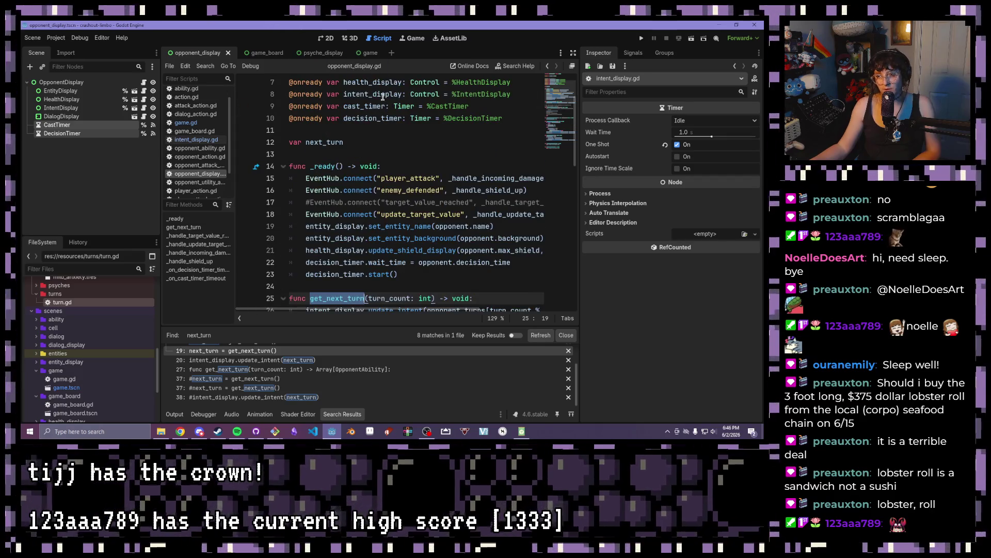
{"action": "scroll", "coordinate": [327, 229], "scroll_direction": "down", "scroll_amount": 2}
{"action": "left_click_drag", "start_coordinate": [306, 238], "coordinate": [425, 241]}
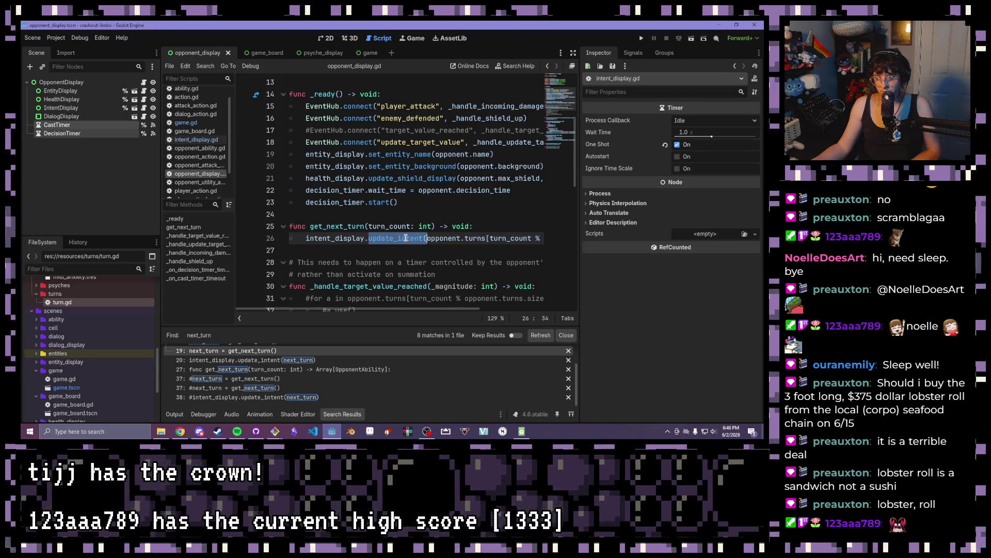
{"action": "scroll", "coordinate": [393, 223], "scroll_direction": "up", "scroll_amount": 3}
{"action": "scroll", "coordinate": [393, 223], "scroll_direction": "up", "scroll_amount": 3}
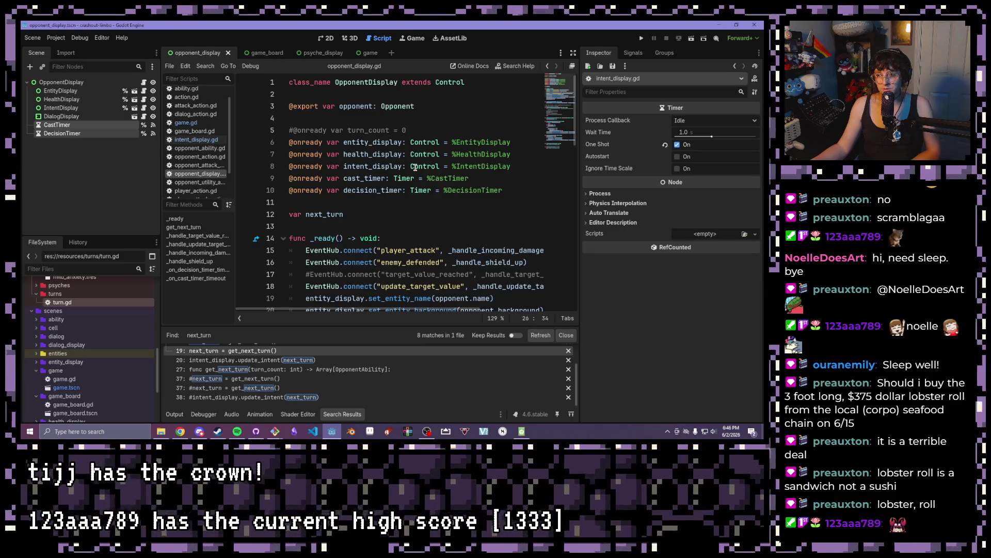
{"action": "mouse_move", "coordinate": [415, 167]}
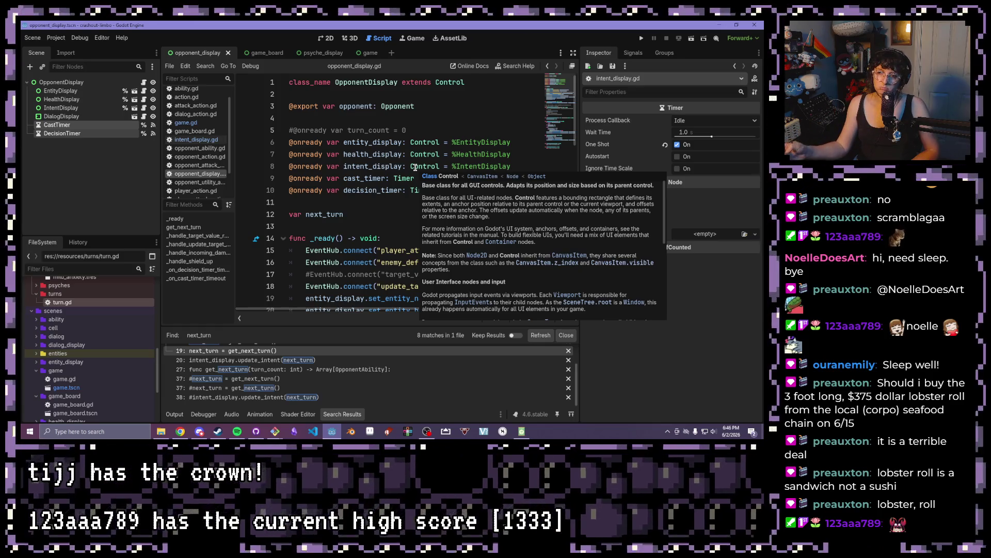
{"action": "scroll", "coordinate": [378, 150], "scroll_direction": "down", "scroll_amount": 5}
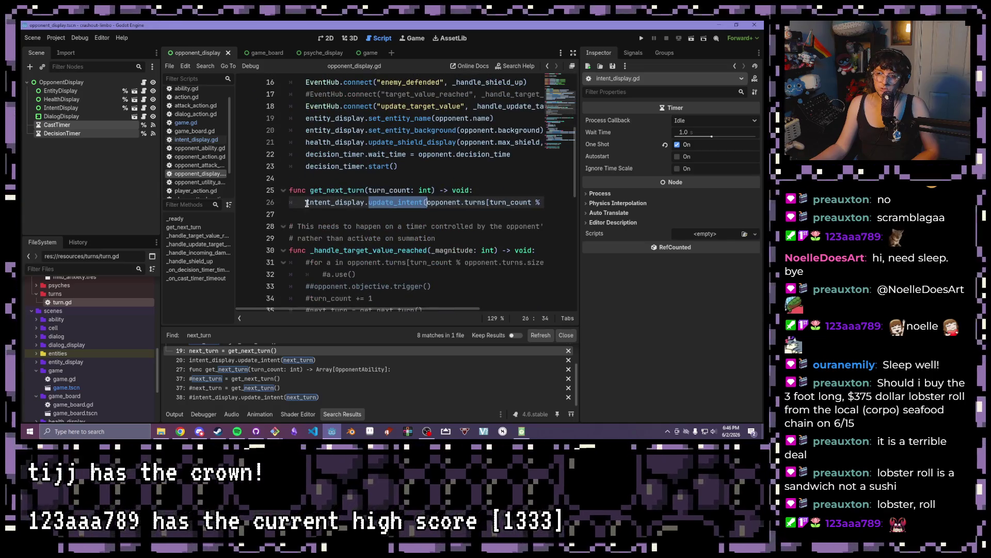
{"action": "key", "text": "Home"}
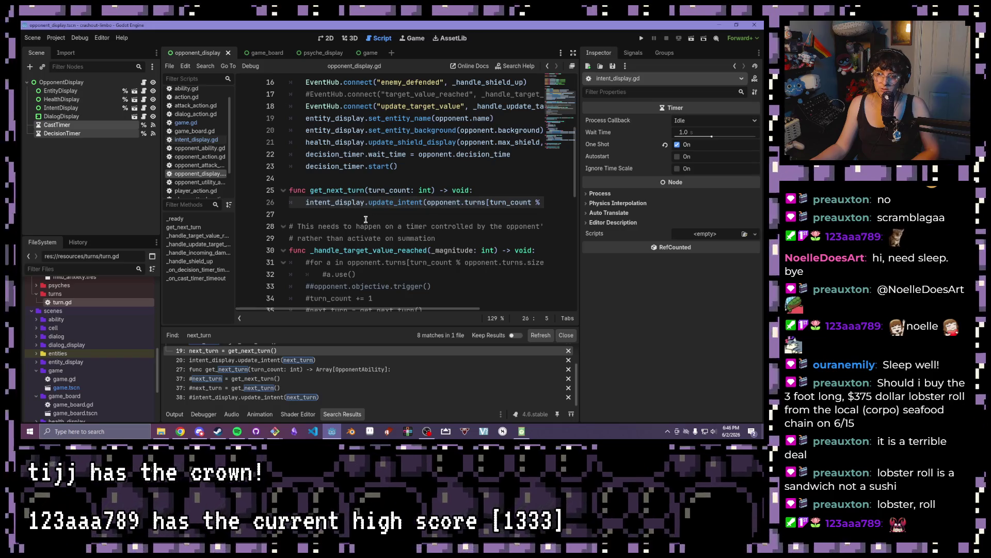
{"action": "left_click", "coordinate": [194, 131]}
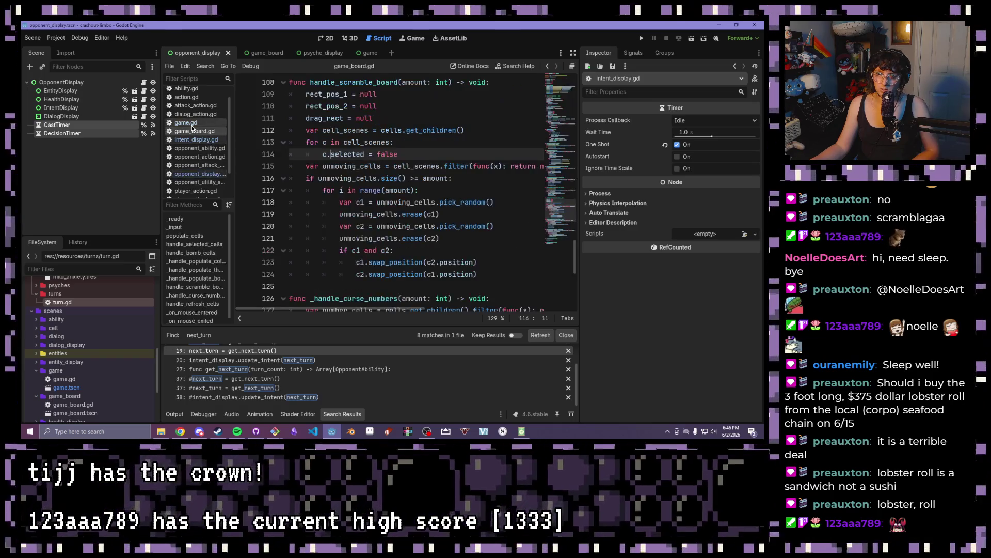
Step: In game.gd, begin a new line 16 at the end of _ready with o_display via autocomplete
{"action": "left_click", "coordinate": [191, 125]}
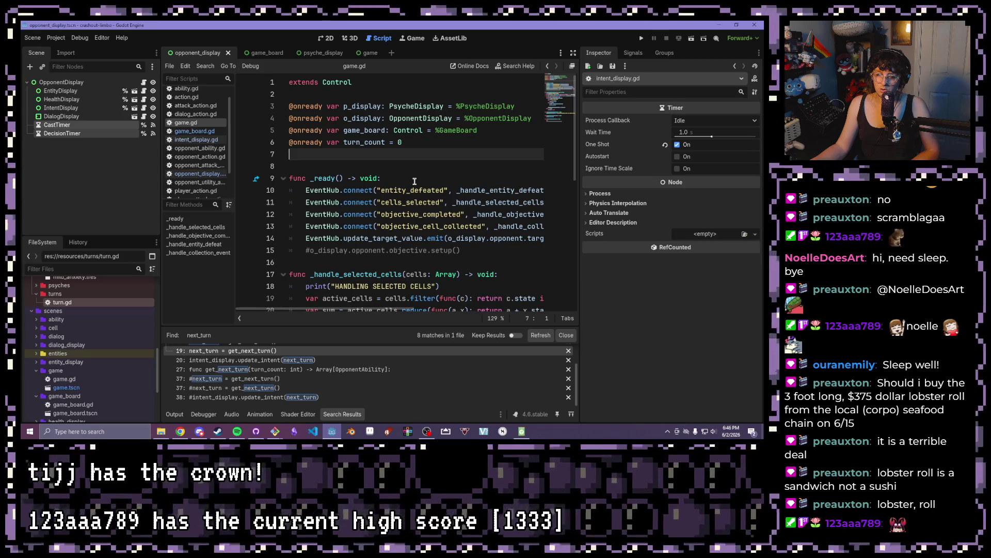
{"action": "scroll", "coordinate": [414, 182], "scroll_direction": "down", "scroll_amount": 4}
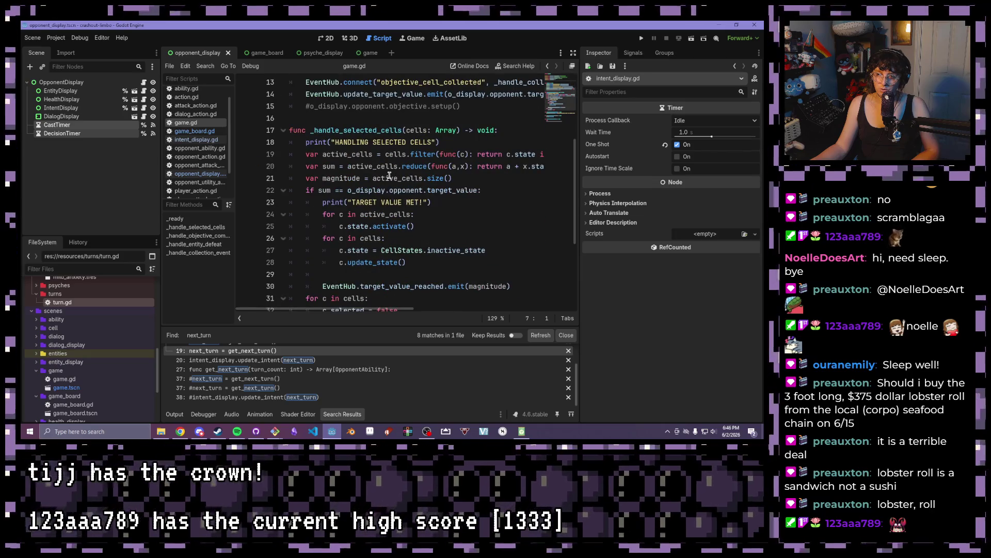
{"action": "scroll", "coordinate": [389, 176], "scroll_direction": "down", "scroll_amount": 1}
{"action": "scroll", "coordinate": [388, 175], "scroll_direction": "down", "scroll_amount": 2}
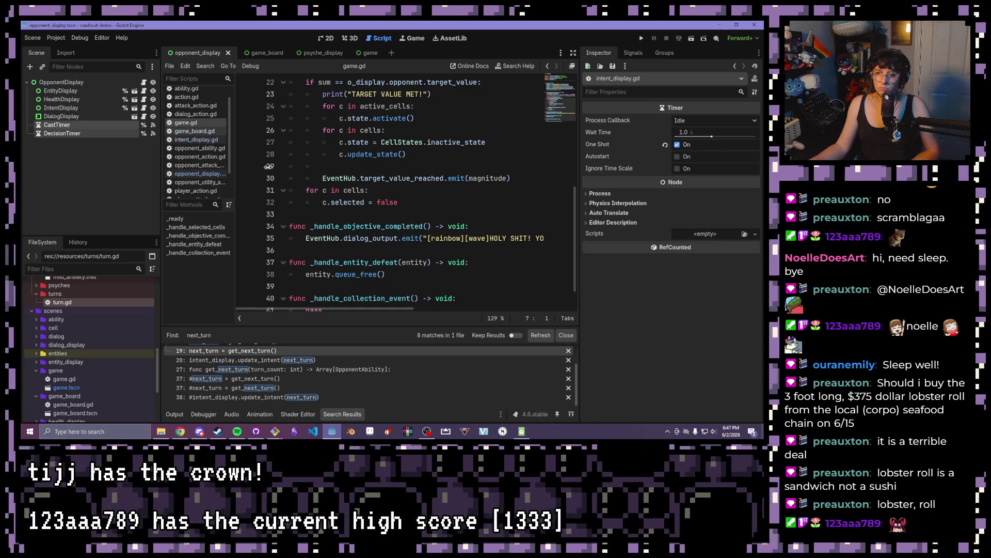
{"action": "scroll", "coordinate": [355, 184], "scroll_direction": "up", "scroll_amount": 6}
{"action": "left_click", "coordinate": [505, 217]}
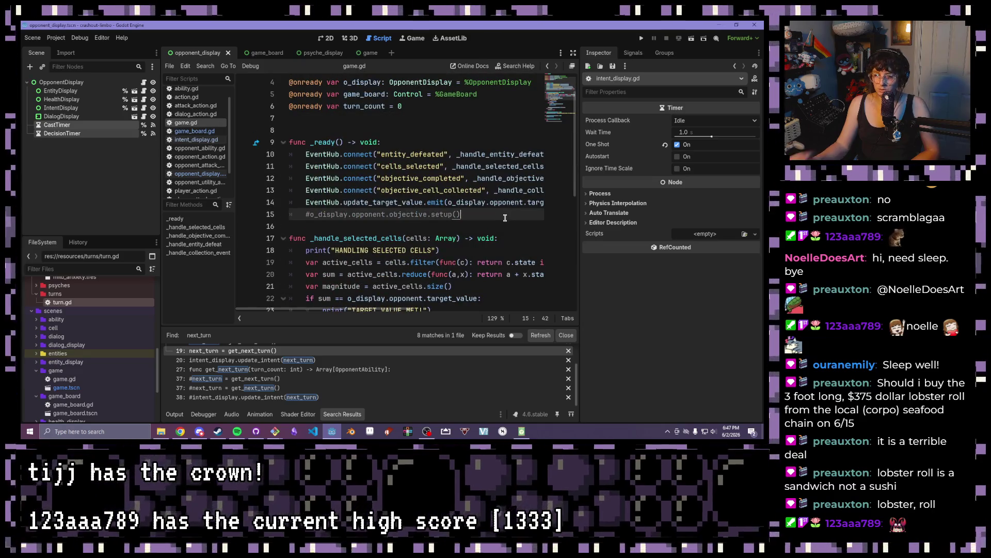
{"action": "key", "text": "Return"}
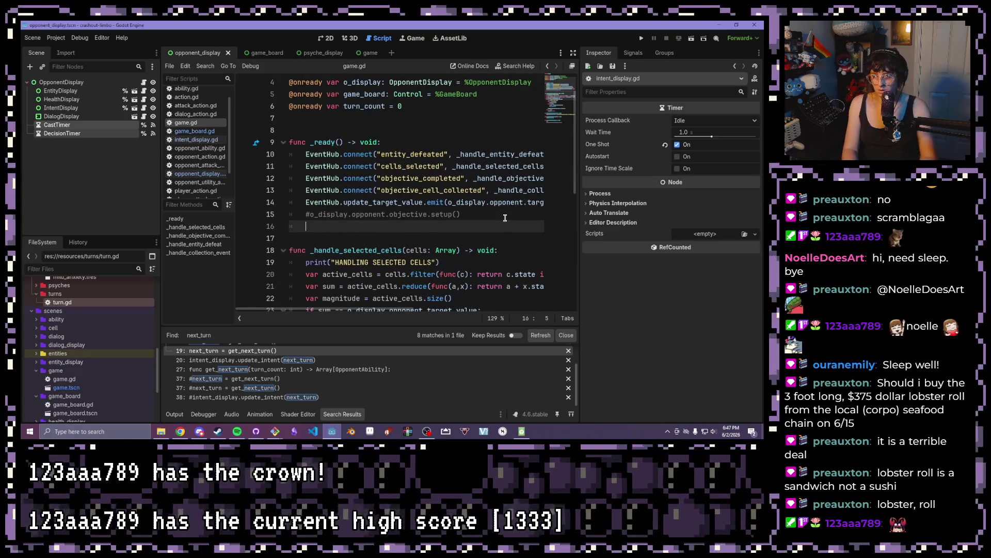
{"action": "type", "text": "o_d"}
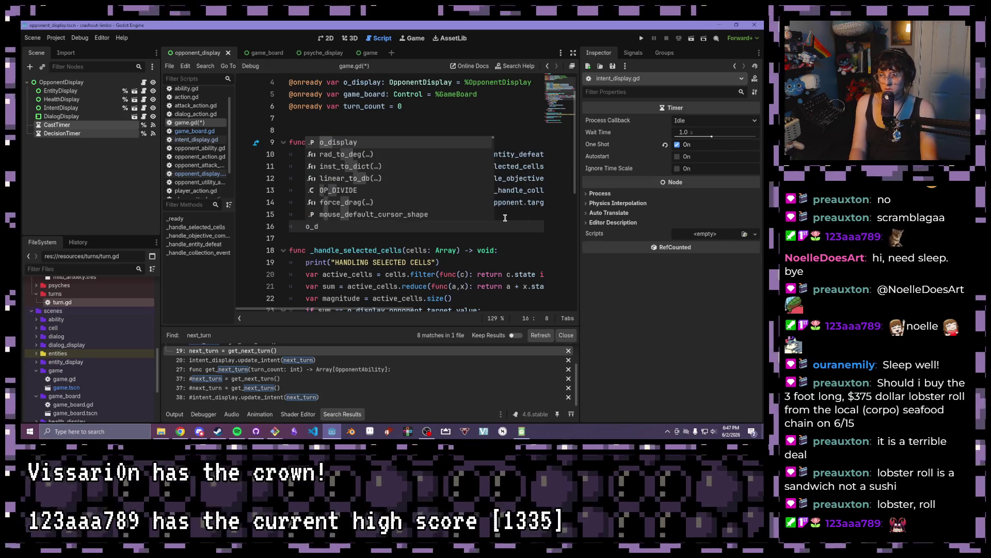
{"action": "key", "text": "Return"}
{"action": "type", "text": "."}
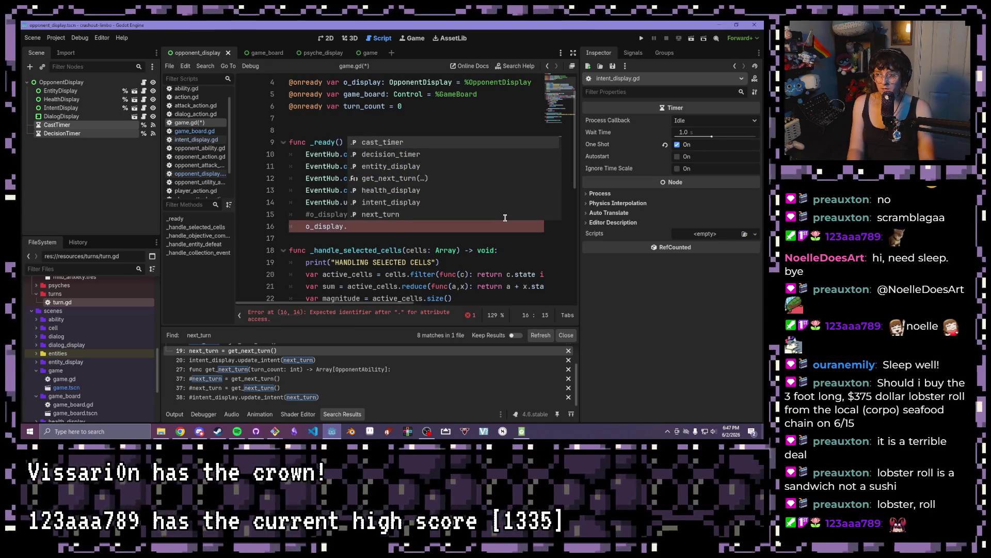
{"action": "key", "text": "Down"}
{"action": "key", "text": "Down"}
{"action": "key", "text": "Return"}
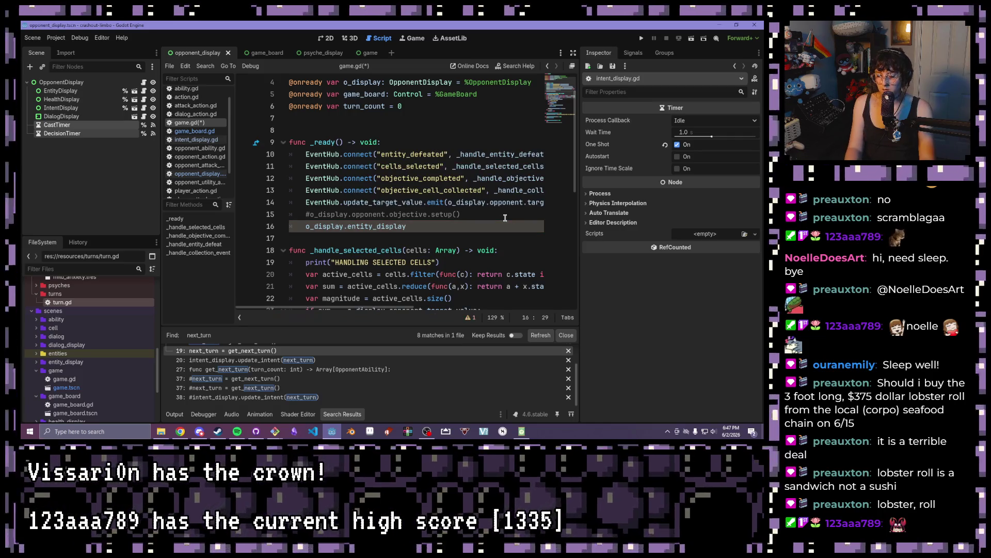
Step: Fix the member to intent_display and complete the update_intent() call on line 16
{"action": "type", "text": "."}
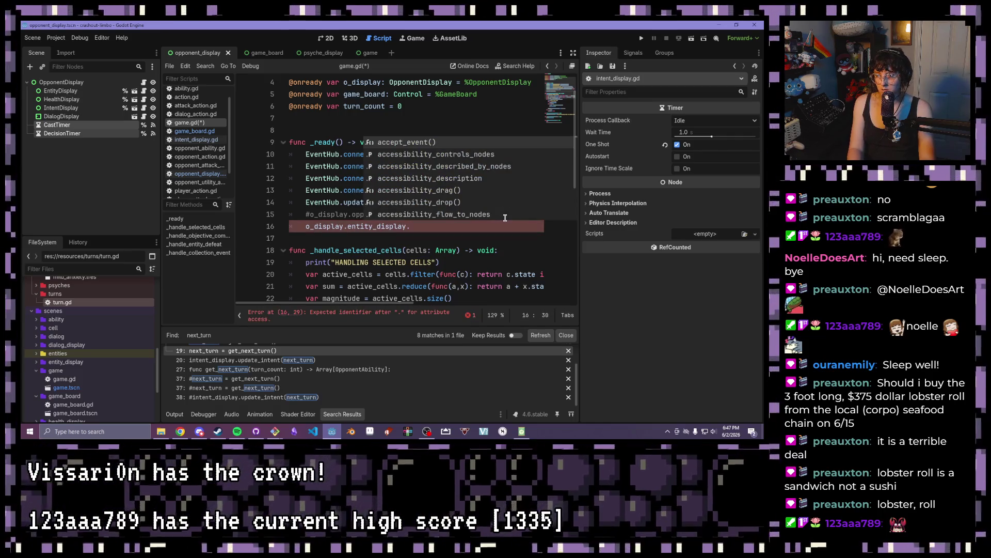
{"action": "type", "text": "u"}
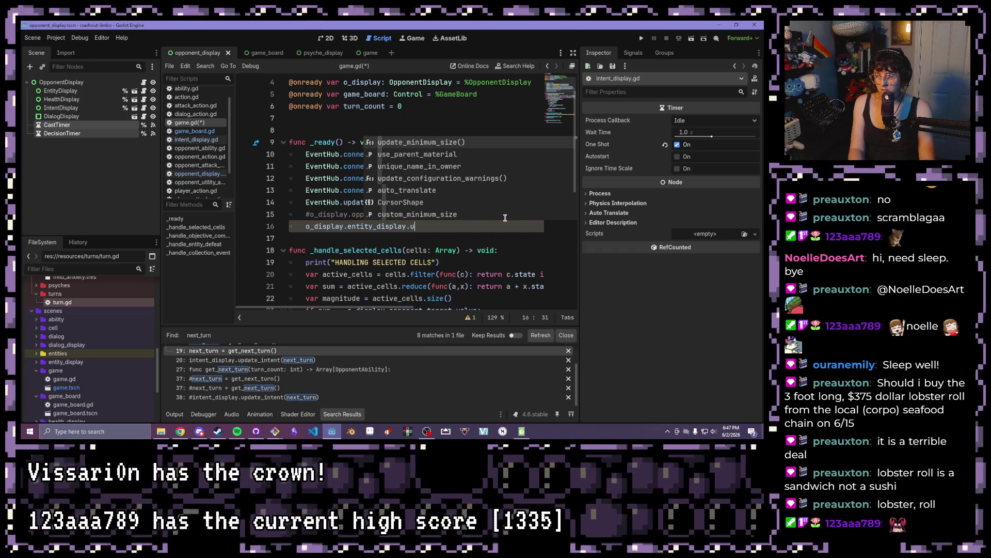
{"action": "type", "text": "p"}
{"action": "key", "text": "BackSpace"}
{"action": "key", "text": "BackSpace"}
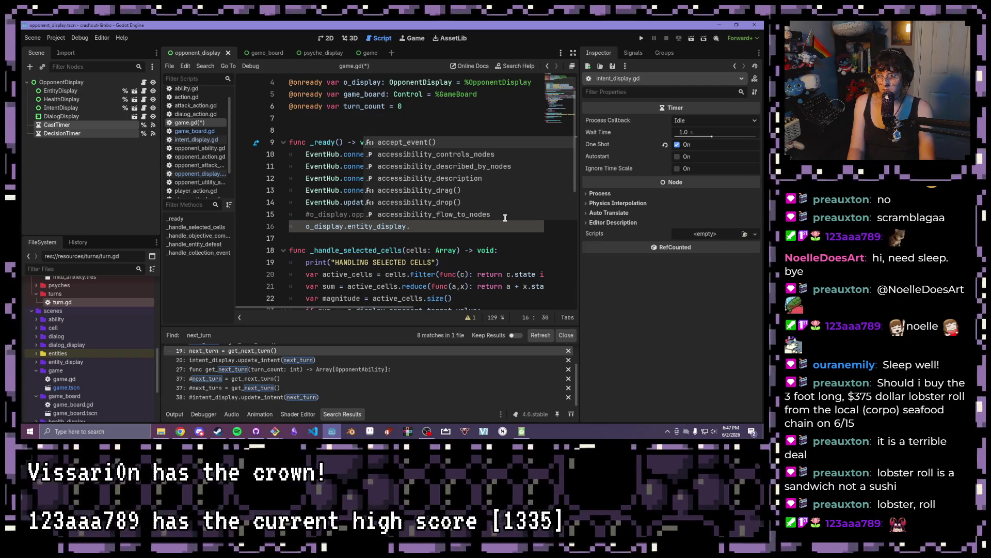
{"action": "key", "text": "Up"}
{"action": "key", "text": "Down"}
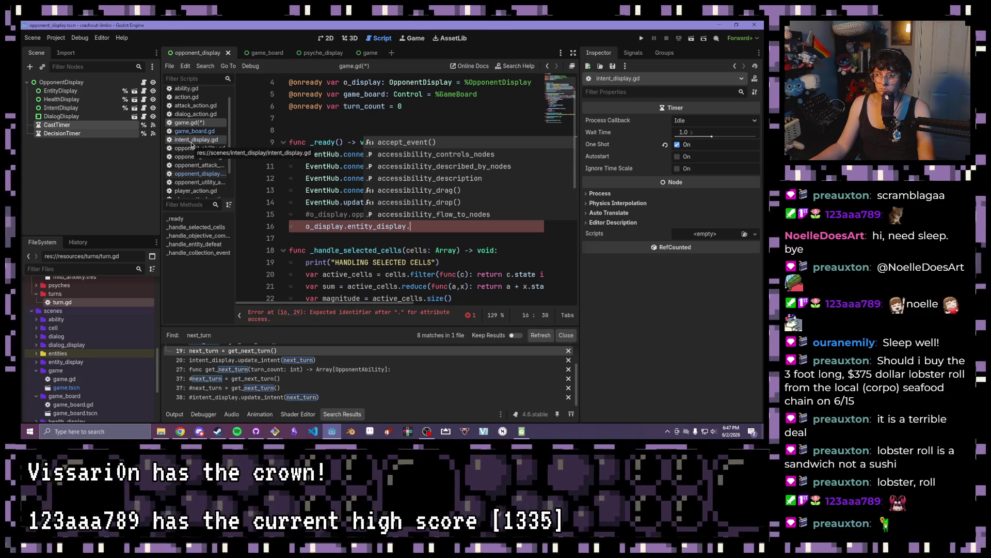
{"action": "left_click_drag", "start_coordinate": [411, 226], "coordinate": [347, 226]}
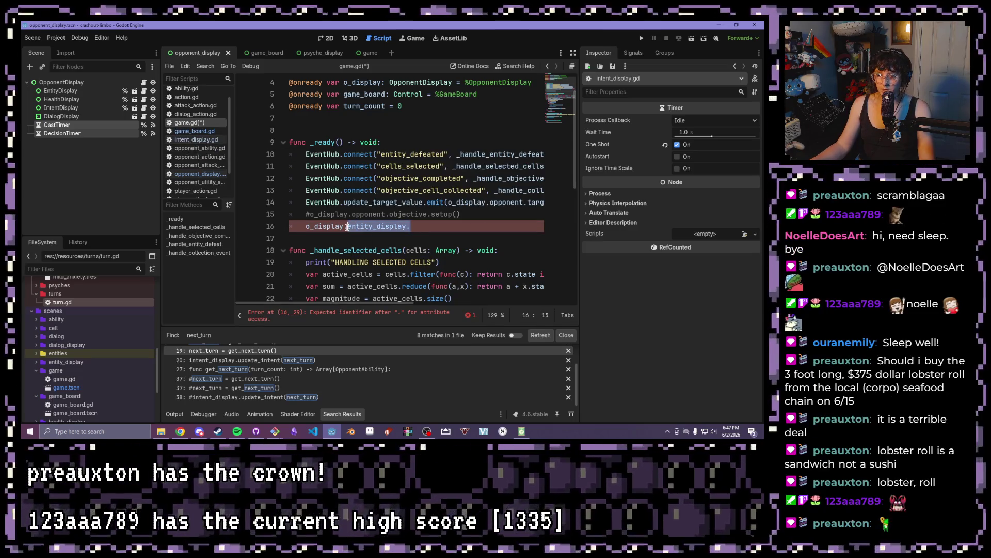
{"action": "key", "text": "BackSpace"}
{"action": "key", "text": "Return"}
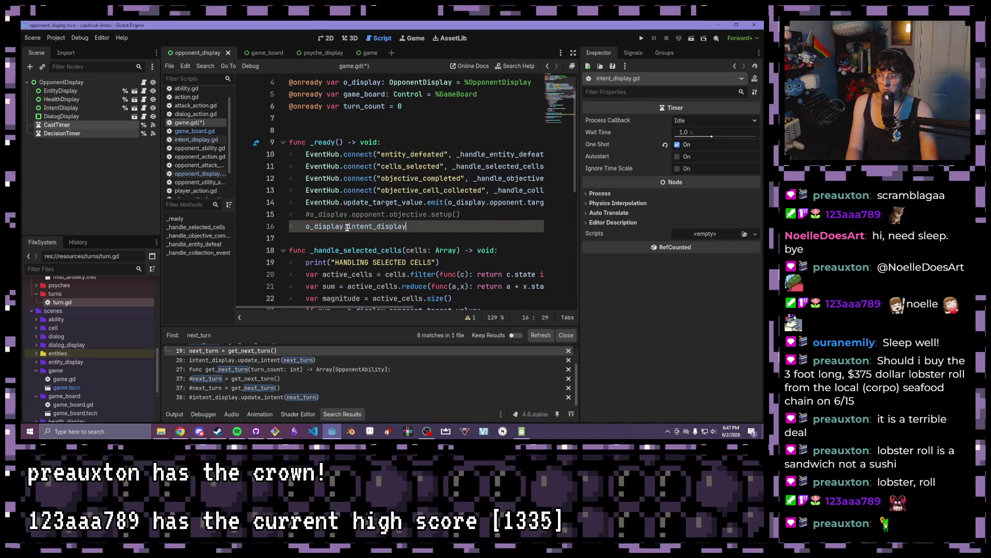
{"action": "type", "text": ".u"}
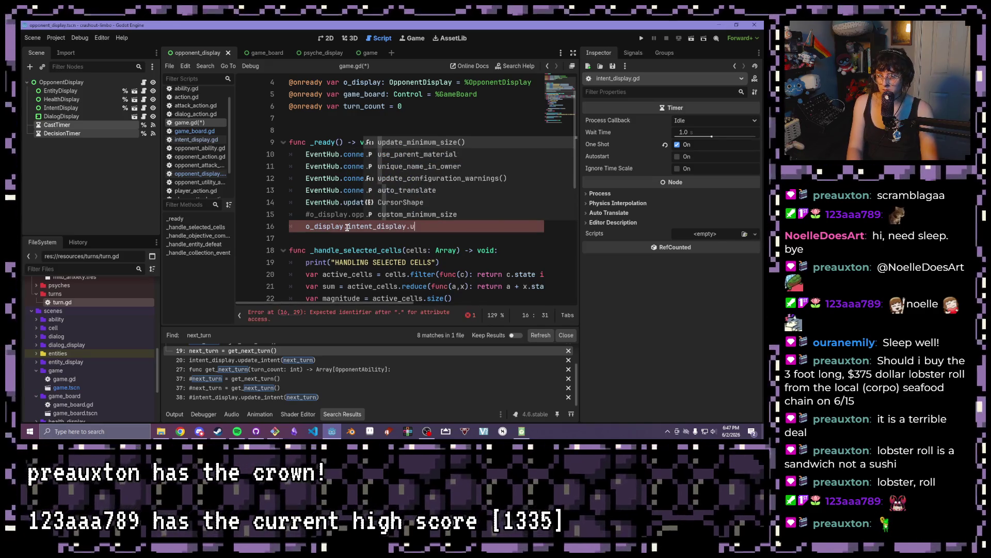
{"action": "type", "text": "p"}
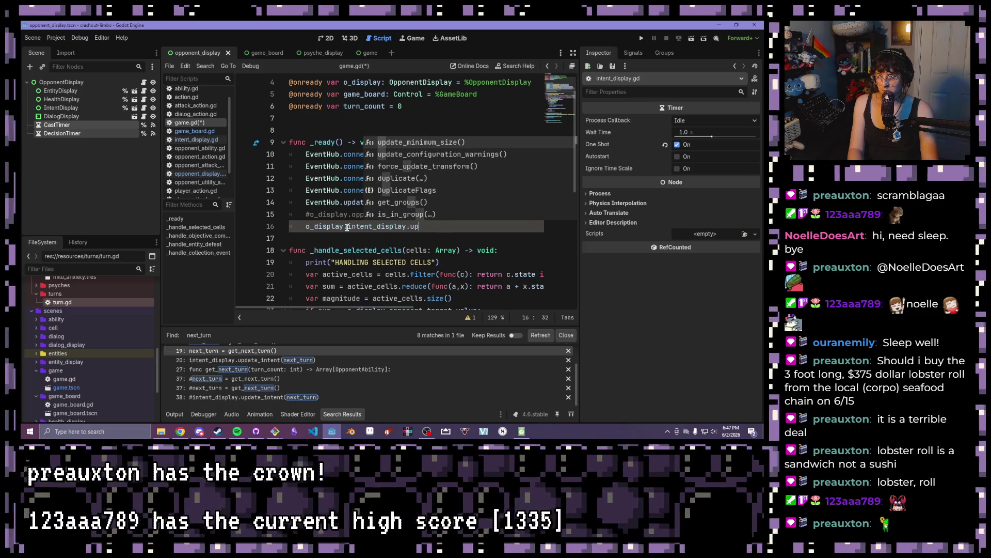
{"action": "type", "text": "date"}
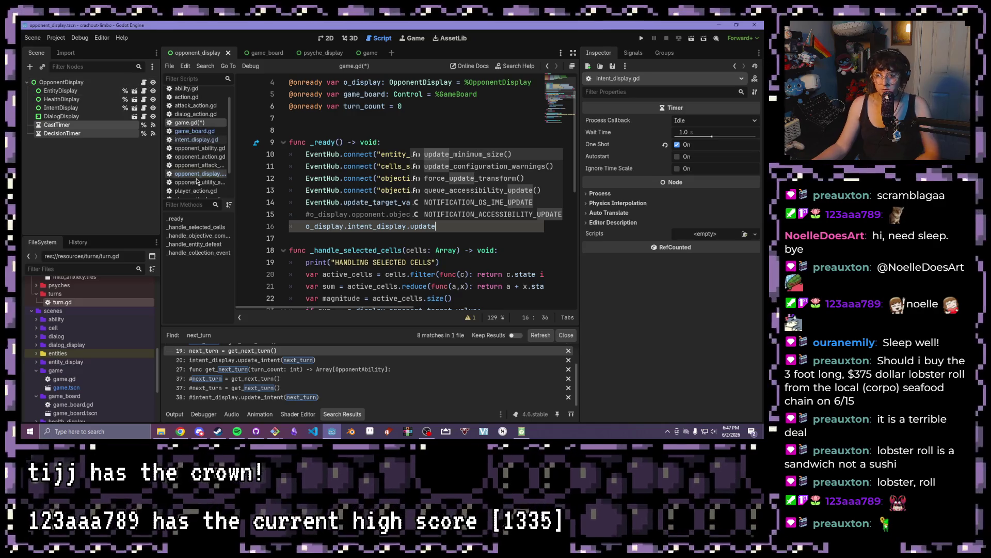
{"action": "left_click", "coordinate": [195, 139]}
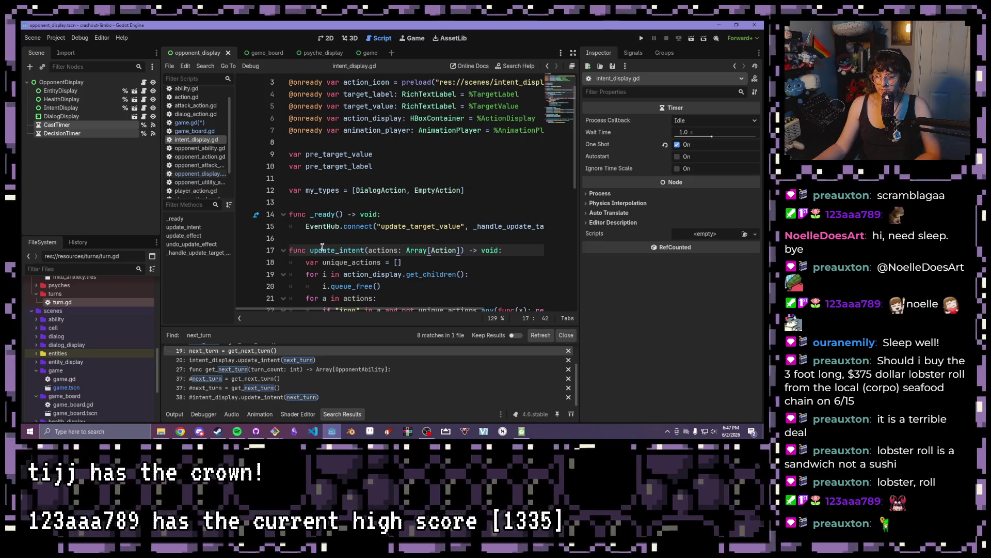
{"action": "left_click", "coordinate": [194, 122]}
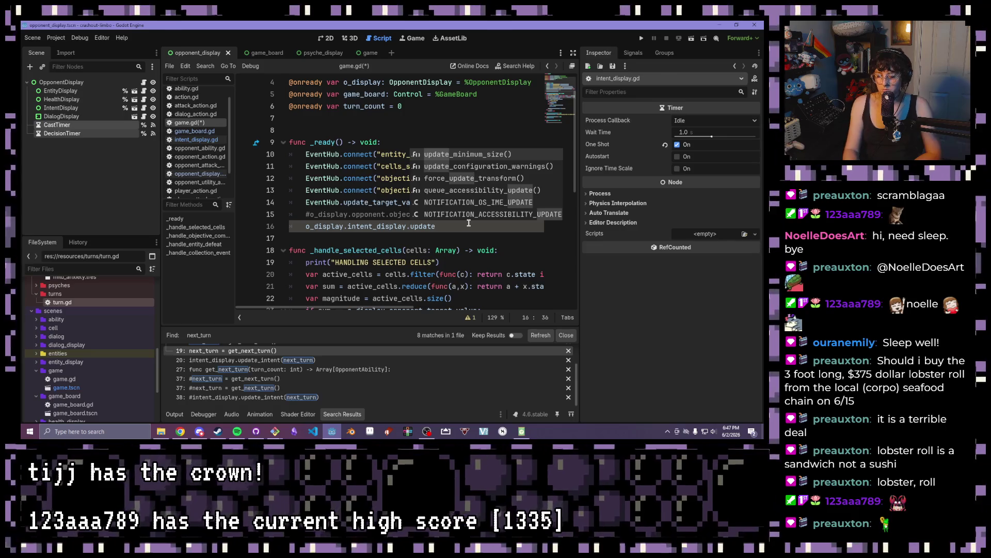
{"action": "type", "text": "_"}
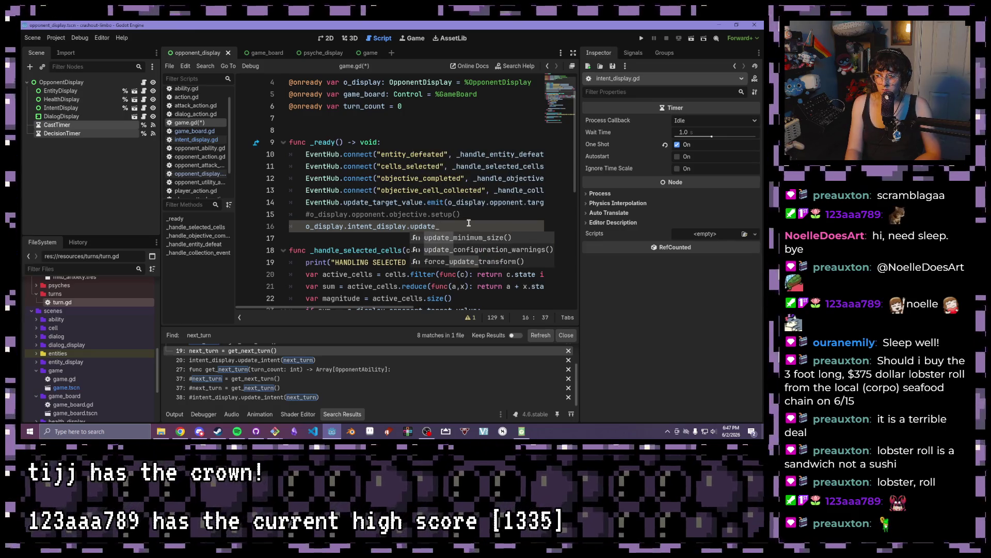
{"action": "type", "text": "in"}
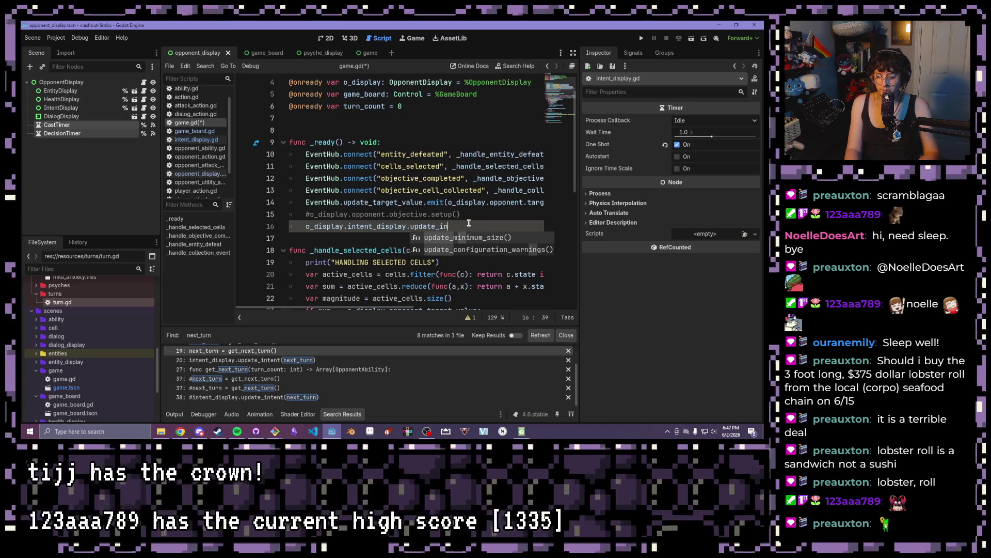
{"action": "type", "text": "tent("}
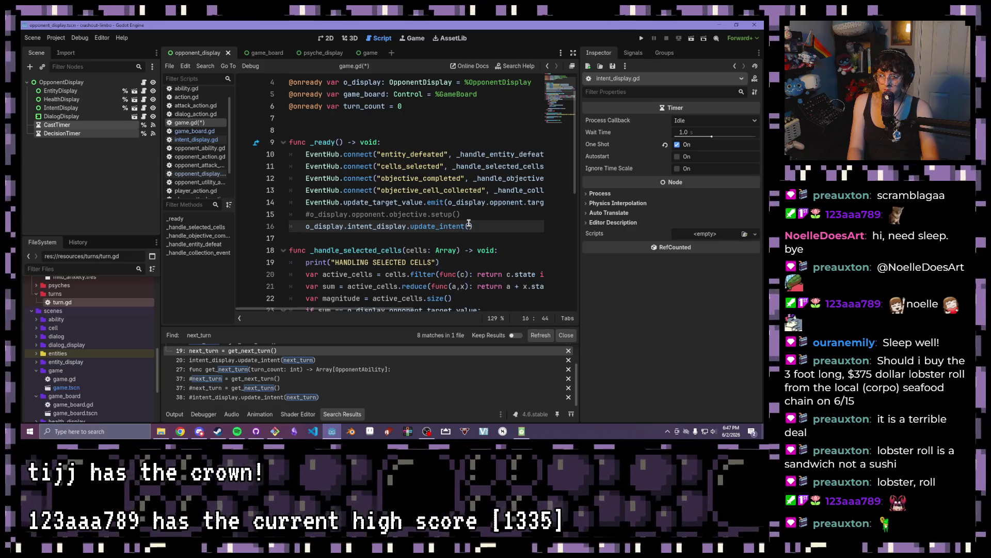
{"action": "mouse_move", "coordinate": [487, 225]}
{"action": "left_mouse_down"}
{"action": "mouse_move", "coordinate": [396, 235]}
{"action": "mouse_move", "coordinate": [406, 227]}
{"action": "left_mouse_up"}
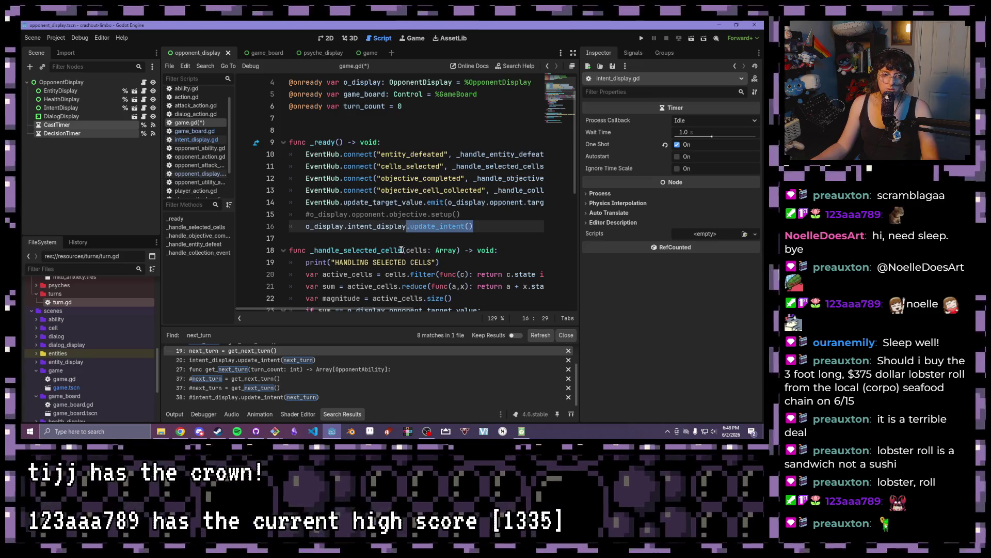
{"action": "scroll", "coordinate": [385, 249], "scroll_direction": "up", "scroll_amount": 1}
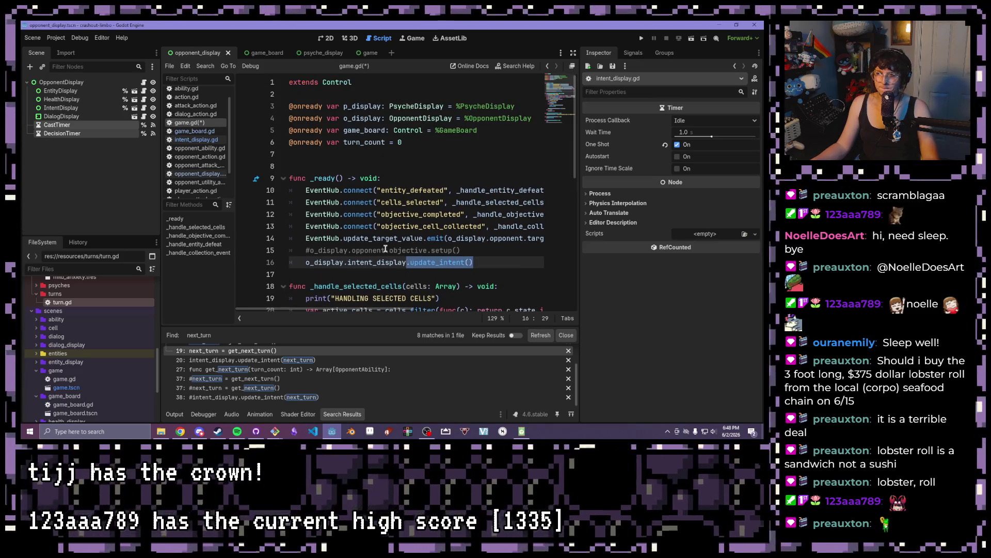
{"action": "left_click", "coordinate": [440, 118]}
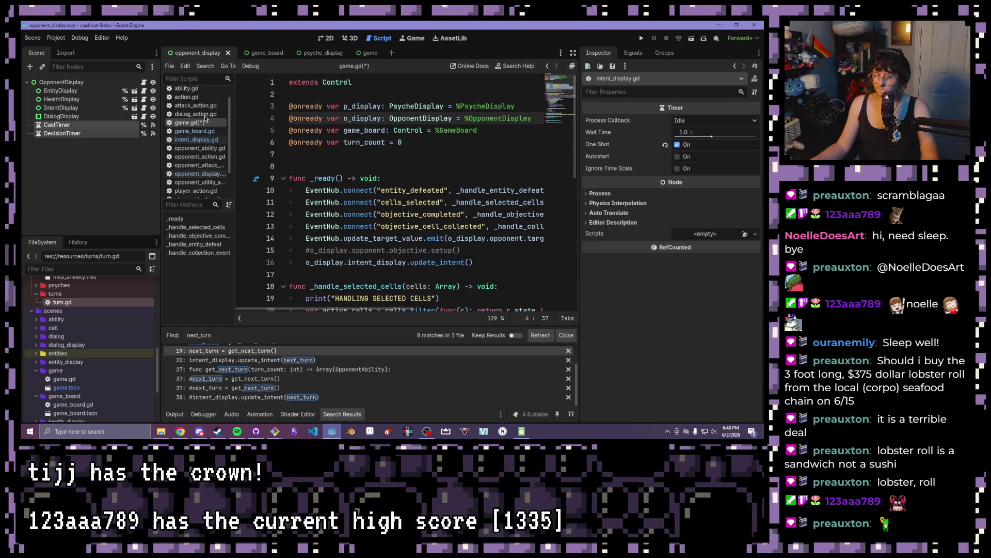
{"action": "left_click", "coordinate": [205, 175]}
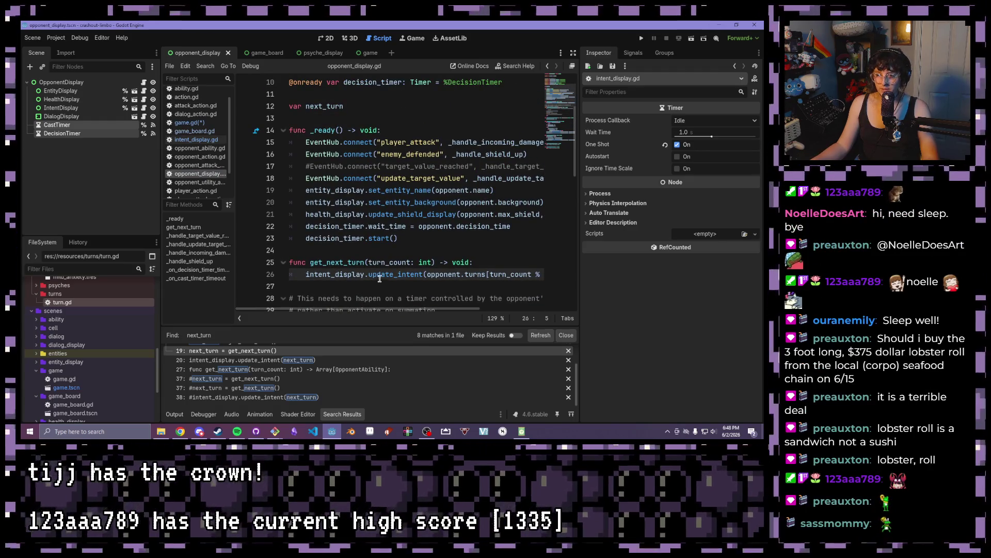
{"action": "left_click", "coordinate": [463, 274]}
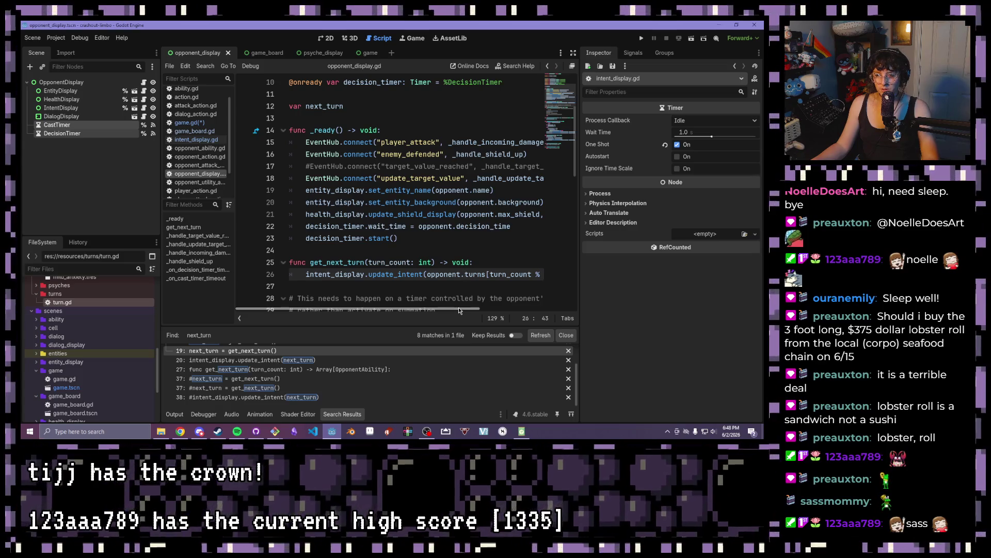
{"action": "scroll", "coordinate": [459, 310], "scroll_direction": "right", "scroll_amount": 5}
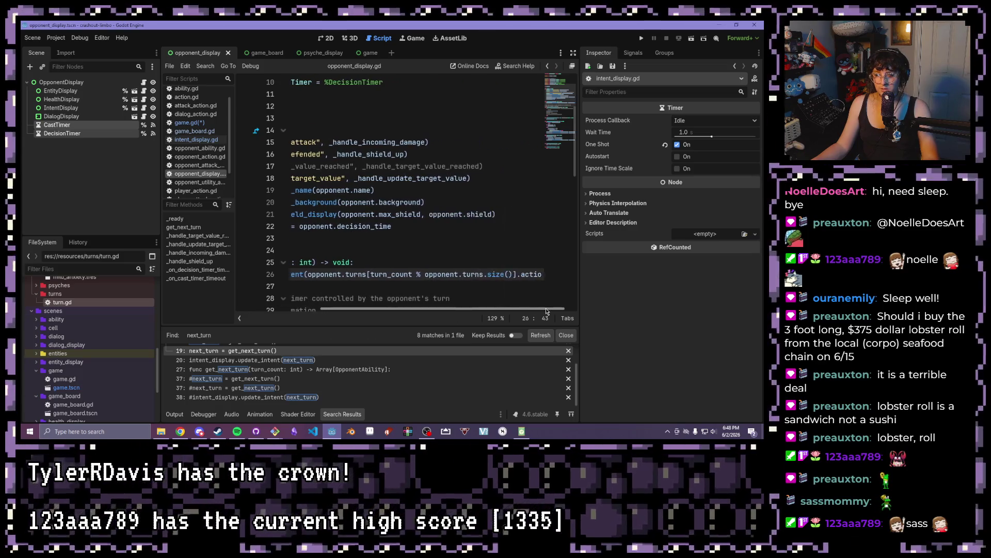
{"action": "scroll", "coordinate": [353, 297], "scroll_direction": "left", "scroll_amount": 4}
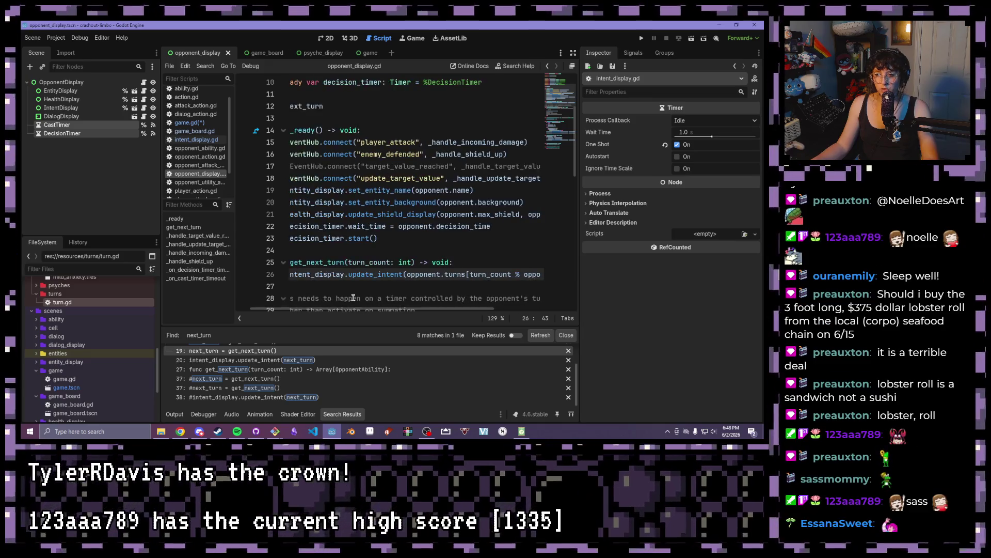
{"action": "scroll", "coordinate": [335, 308], "scroll_direction": "left", "scroll_amount": 1}
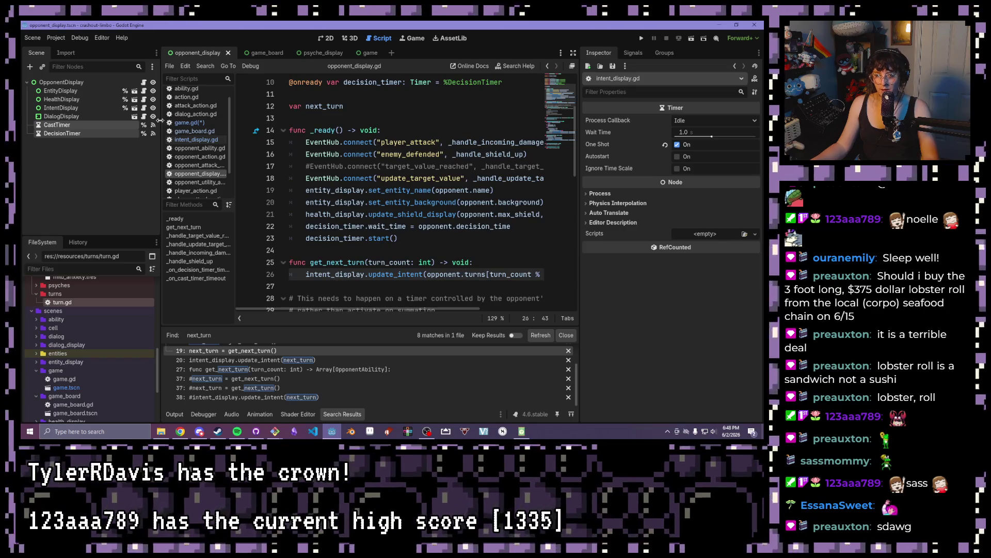
{"action": "left_click", "coordinate": [183, 123]}
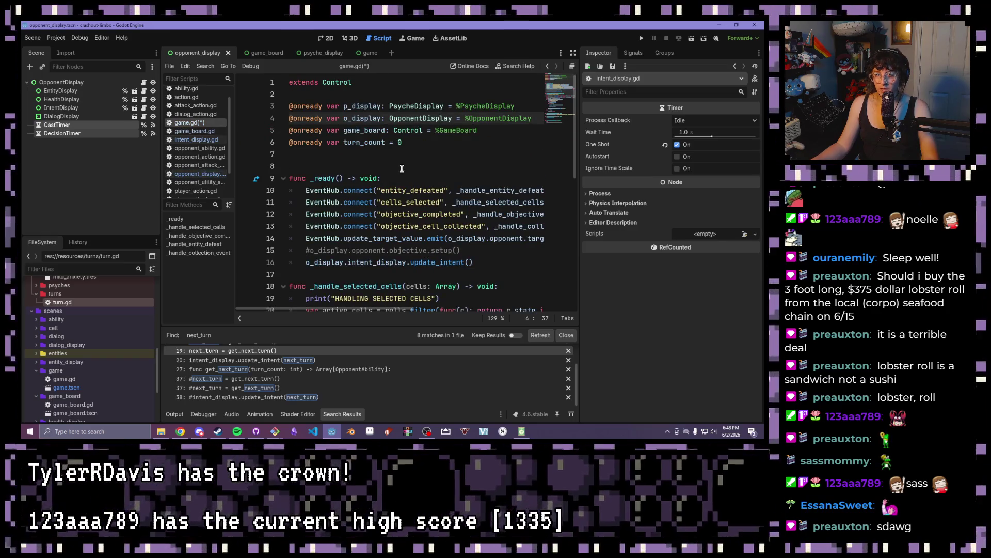
{"action": "scroll", "coordinate": [340, 148], "scroll_direction": "down", "scroll_amount": 5}
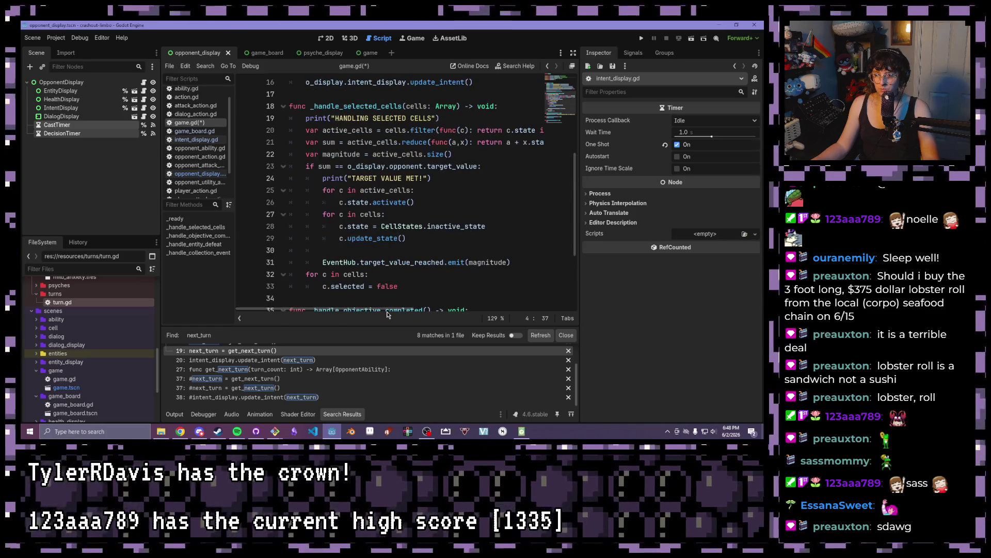
{"action": "scroll", "coordinate": [355, 242], "scroll_direction": "up", "scroll_amount": 2}
{"action": "scroll", "coordinate": [355, 242], "scroll_direction": "up", "scroll_amount": 2}
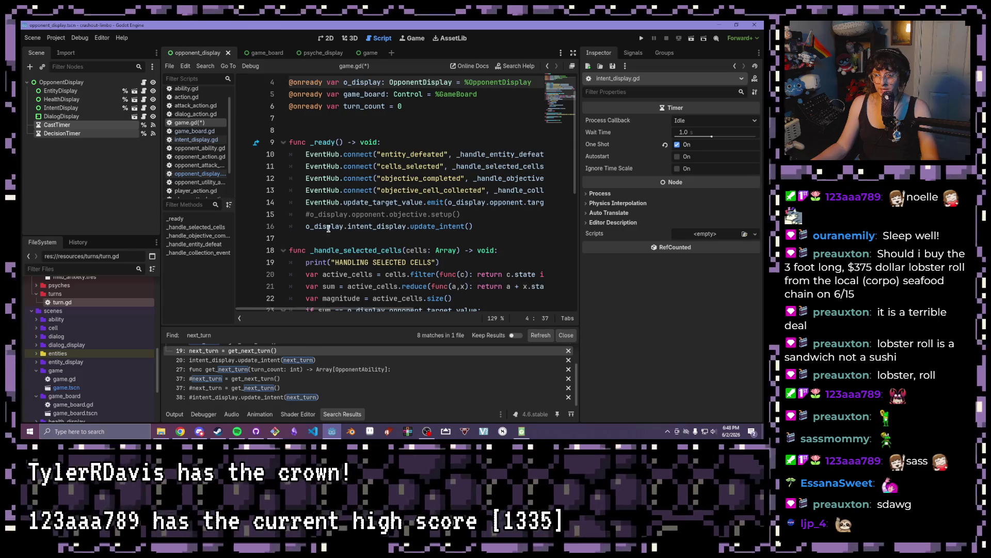
{"action": "triple_click", "coordinate": [484, 226]}
{"action": "left_click", "coordinate": [467, 225]}
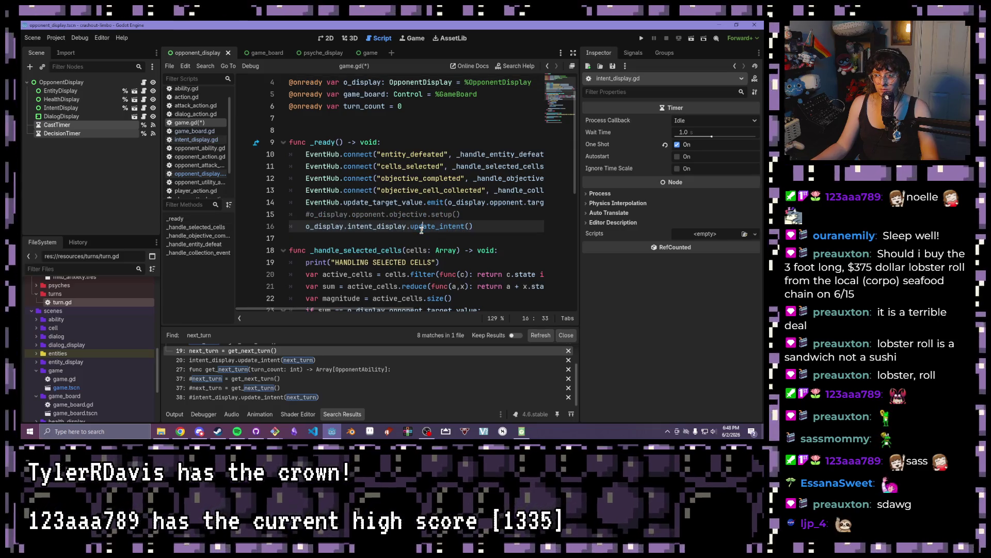
{"action": "left_click", "coordinate": [469, 226]}
{"action": "type", "text": "o"}
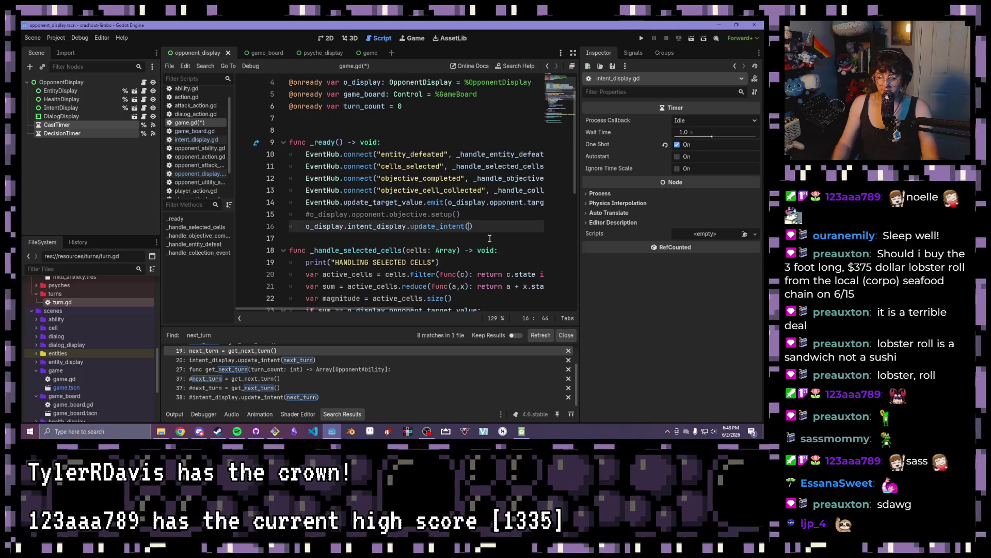
{"action": "key", "text": "BackSpace"}
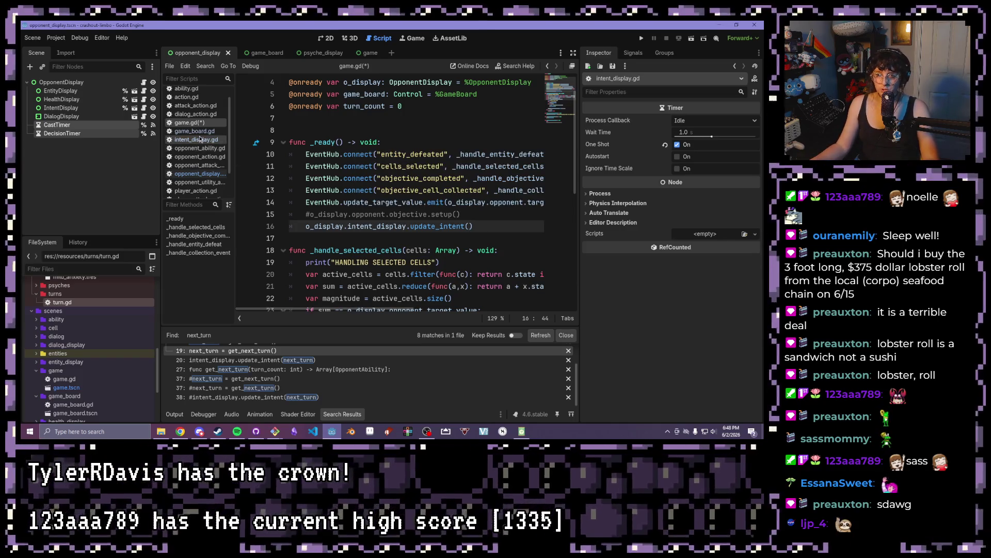
{"action": "left_click", "coordinate": [200, 138]}
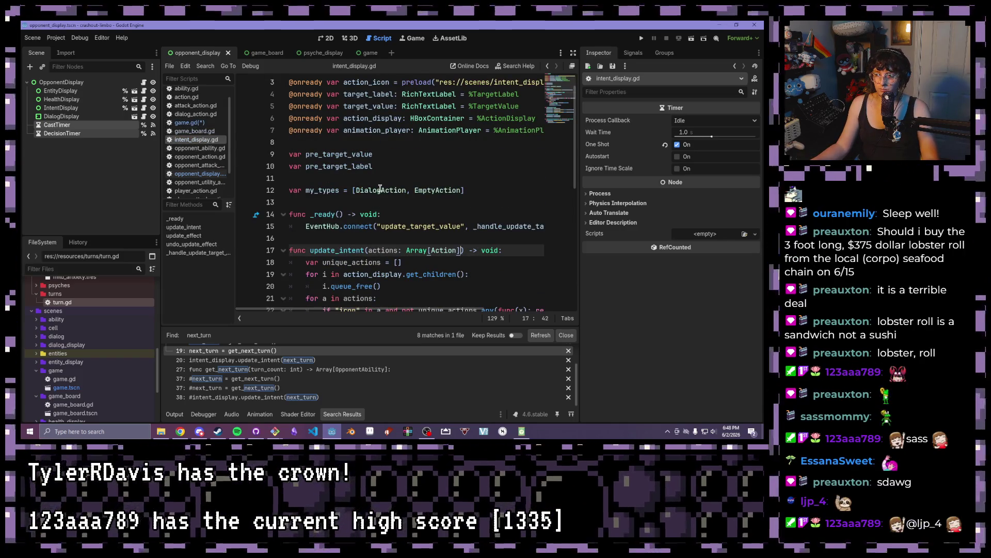
{"action": "left_click", "coordinate": [189, 122]}
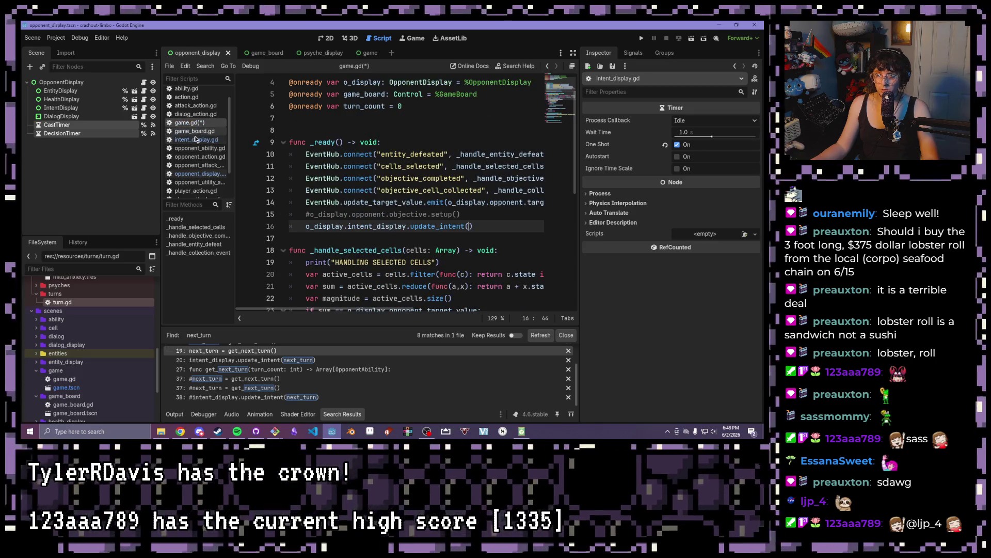
{"action": "left_click", "coordinate": [199, 173]}
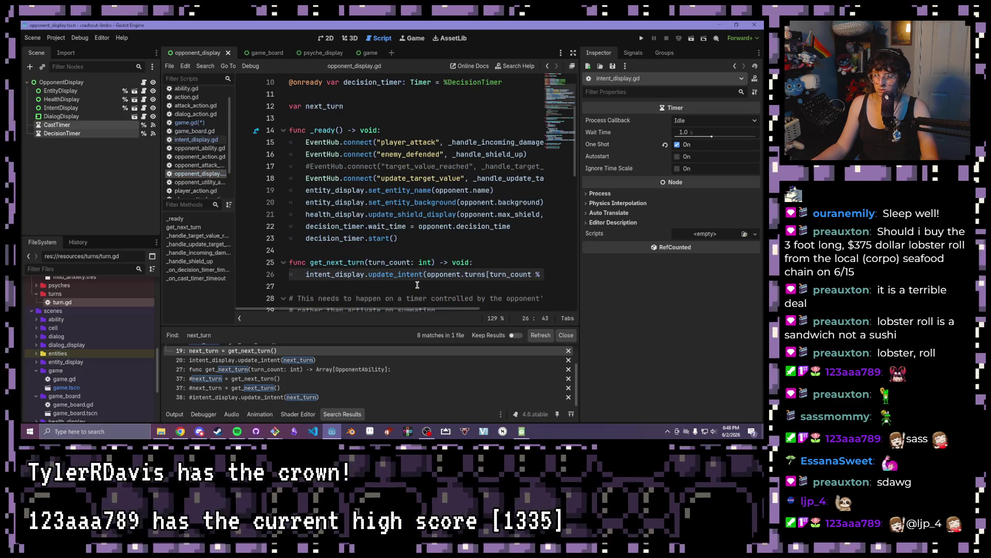
Step: Copy the current-turn actions expression from opponent_display.gd into update_intent() in game.gd
{"action": "mouse_move", "coordinate": [428, 276]}
{"action": "left_mouse_down"}
{"action": "mouse_move", "coordinate": [587, 281]}
{"action": "mouse_move", "coordinate": [573, 271]}
{"action": "mouse_move", "coordinate": [504, 275]}
{"action": "left_mouse_up"}
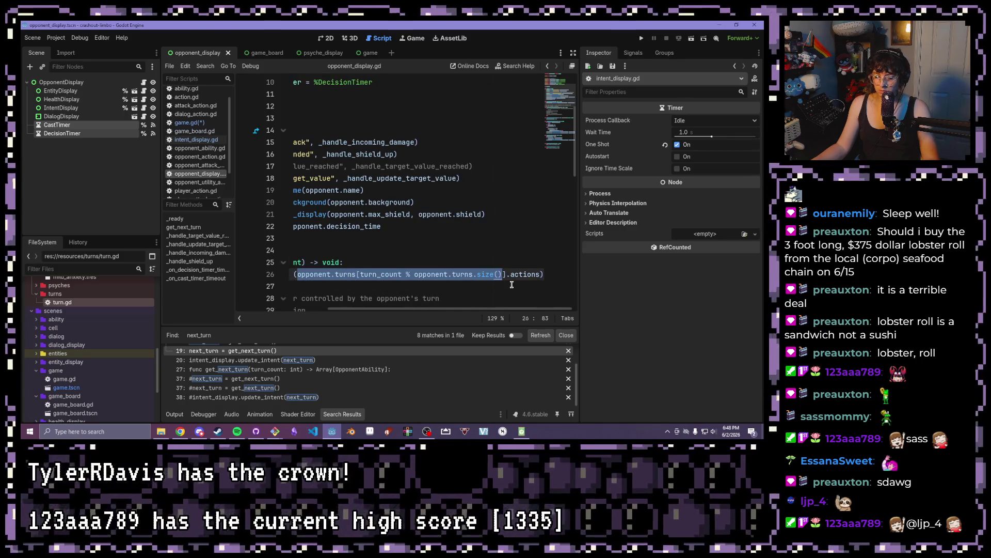
{"action": "mouse_move", "coordinate": [538, 273]}
{"action": "left_mouse_down"}
{"action": "mouse_move", "coordinate": [291, 274]}
{"action": "mouse_move", "coordinate": [377, 278]}
{"action": "mouse_move", "coordinate": [355, 276]}
{"action": "left_mouse_up"}
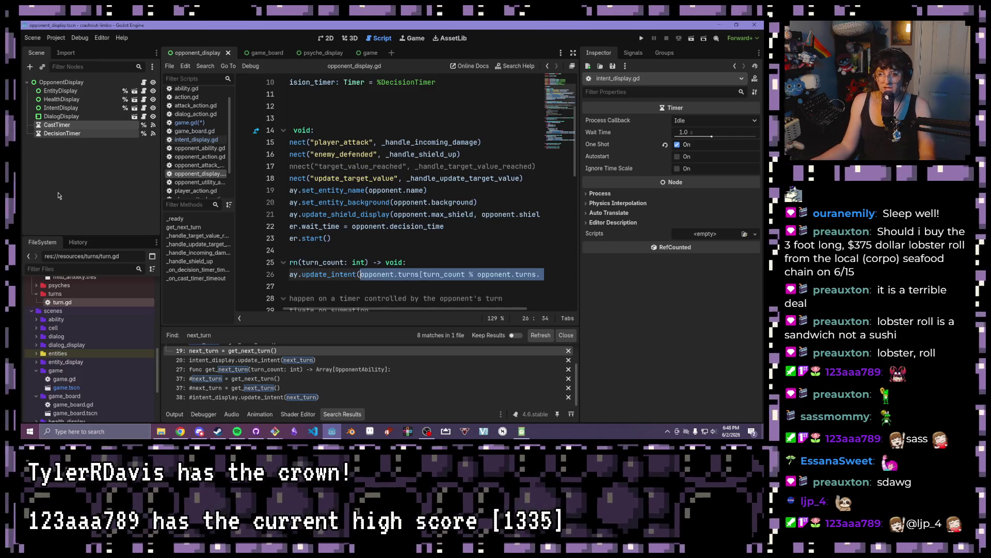
{"action": "left_click", "coordinate": [184, 124]}
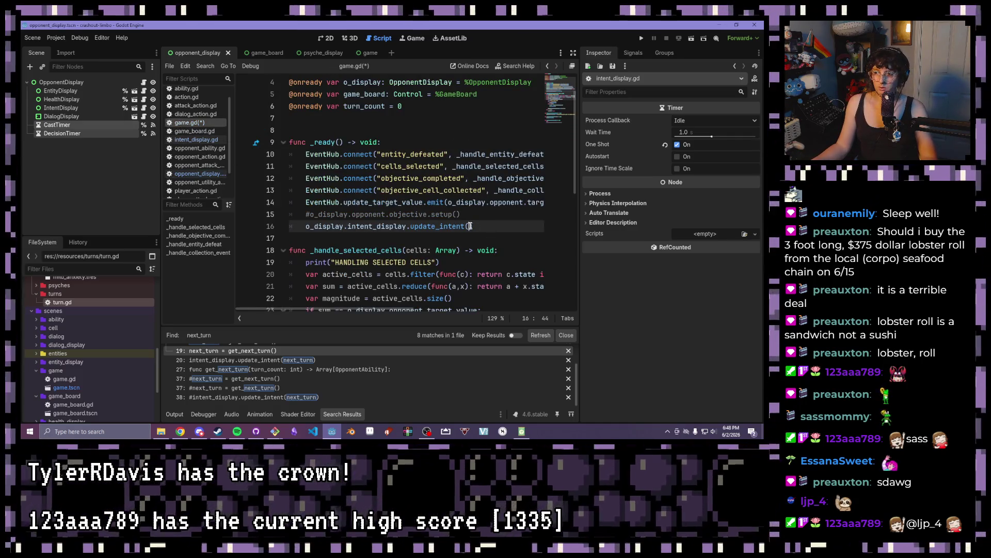
{"action": "type", "text": "opponent.turns[turn_count % opponent.turns.size()].actions"}
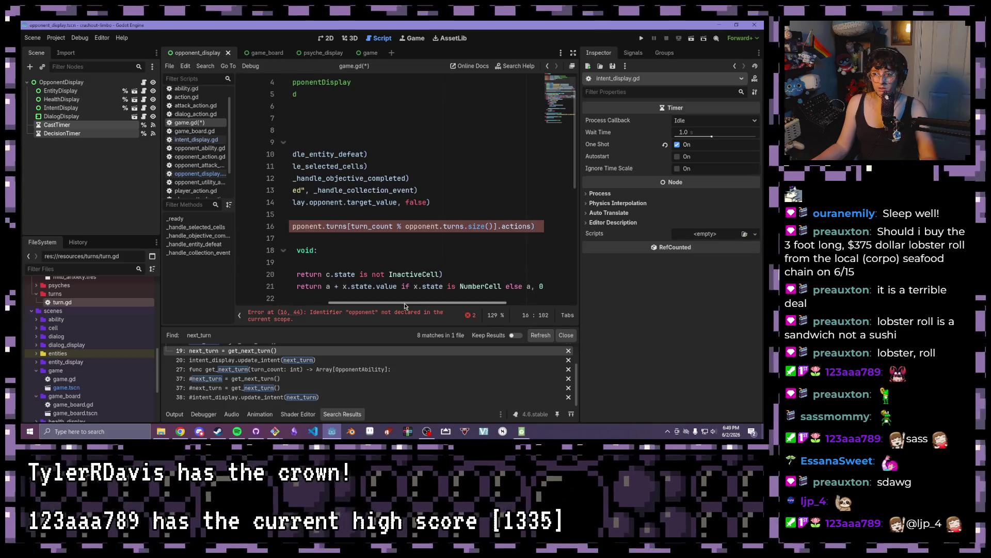
Step: Prefix both opponent references in the pasted expression with o_display
{"action": "left_click_drag", "start_coordinate": [402, 302], "coordinate": [356, 303]}
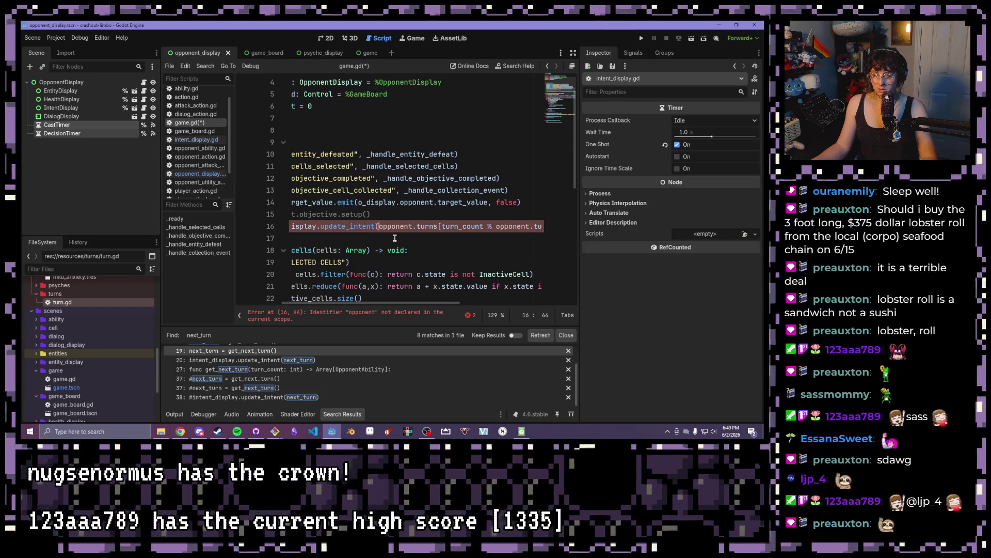
{"action": "type", "text": "o_display"}
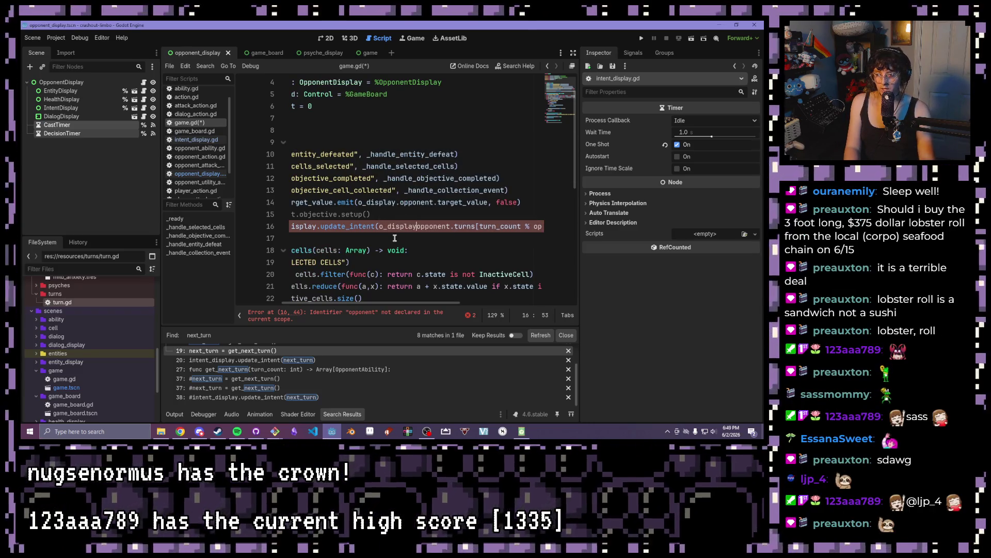
{"action": "type", "text": "."}
{"action": "left_click_drag", "start_coordinate": [424, 303], "coordinate": [480, 310]}
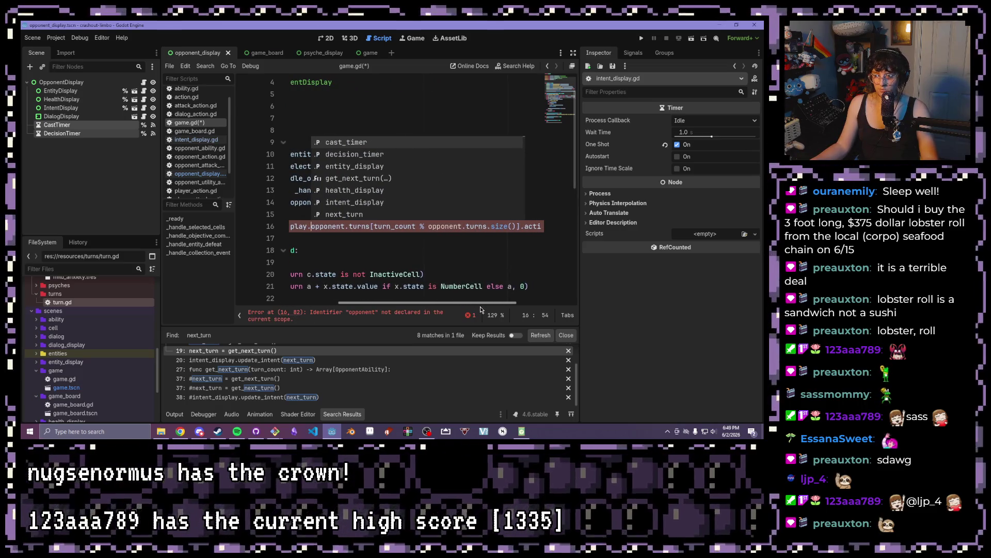
{"action": "left_click", "coordinate": [429, 228]}
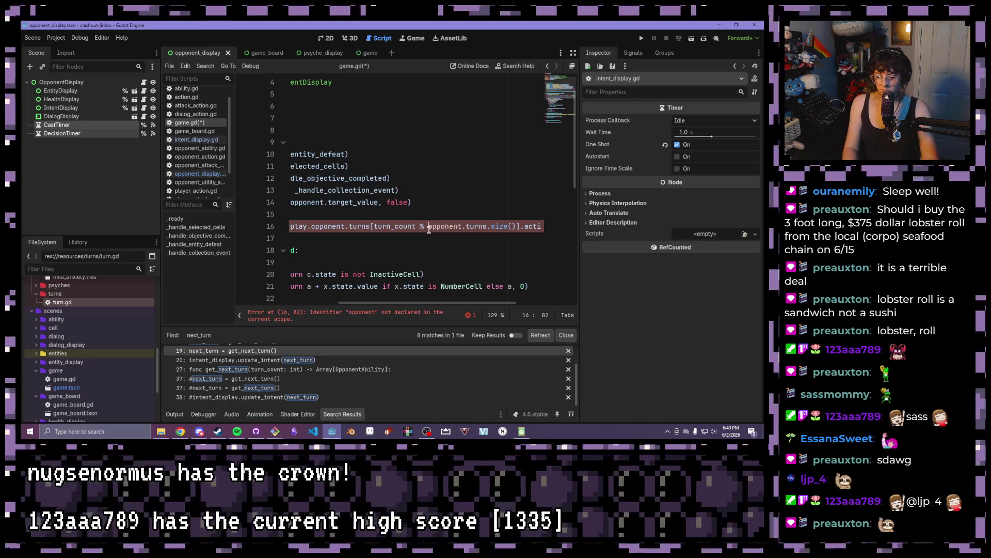
{"action": "type", "text": "o_displao"}
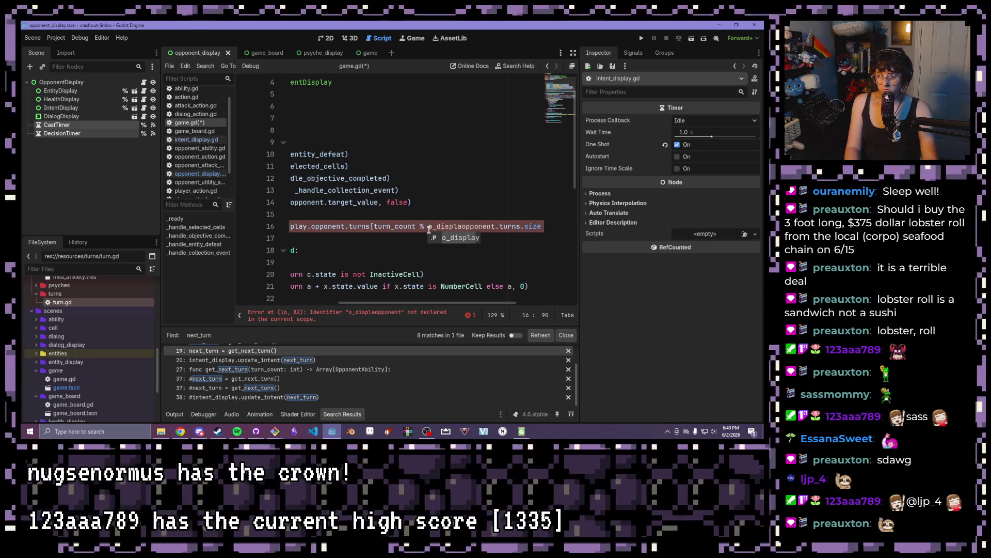
{"action": "type", "text": "y."}
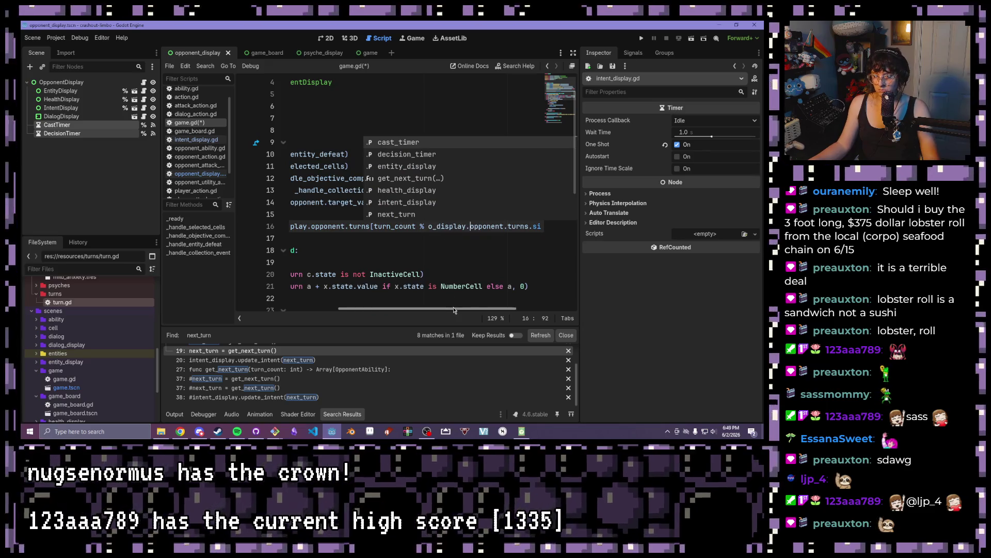
{"action": "left_click_drag", "start_coordinate": [454, 310], "coordinate": [351, 310]}
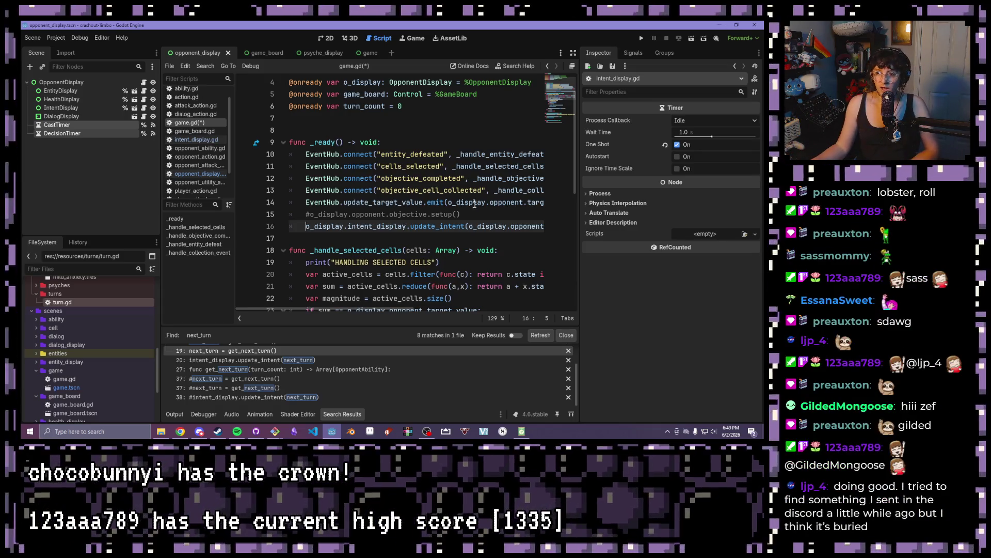
{"action": "scroll", "coordinate": [473, 203], "scroll_direction": "up", "scroll_amount": 2}
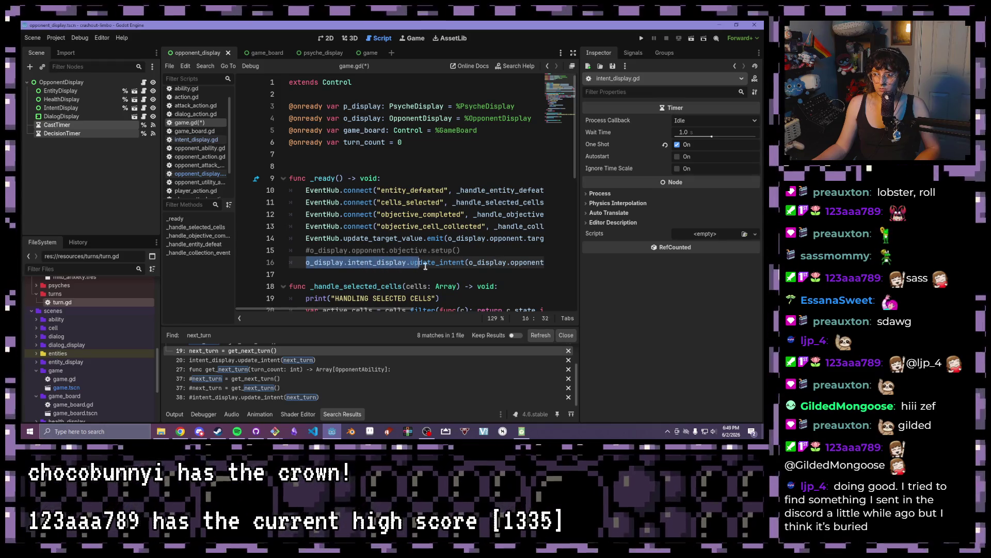
{"action": "left_click_drag", "start_coordinate": [463, 263], "coordinate": [541, 265]}
{"action": "left_click", "coordinate": [535, 268]}
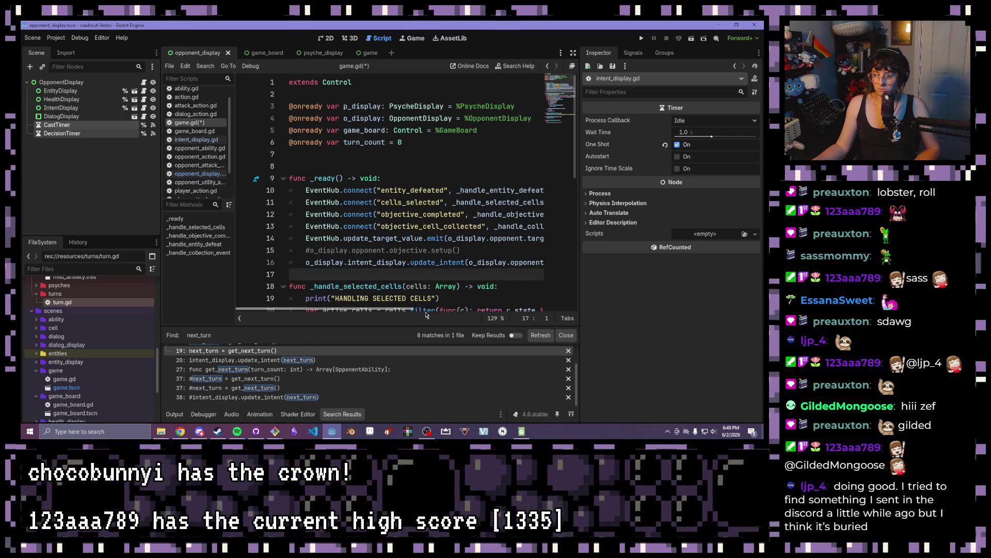
{"action": "left_click_drag", "start_coordinate": [397, 312], "coordinate": [489, 309]}
Step: Check the o_display reference on line 16 and run the project to test
{"action": "left_click", "coordinate": [516, 250]}
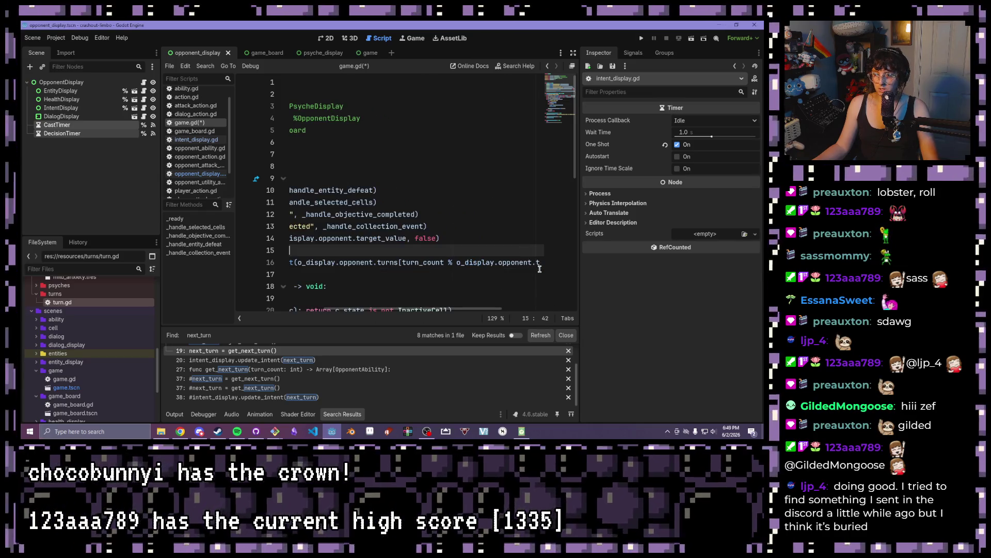
{"action": "scroll", "coordinate": [357, 258], "scroll_direction": "left", "scroll_amount": 5}
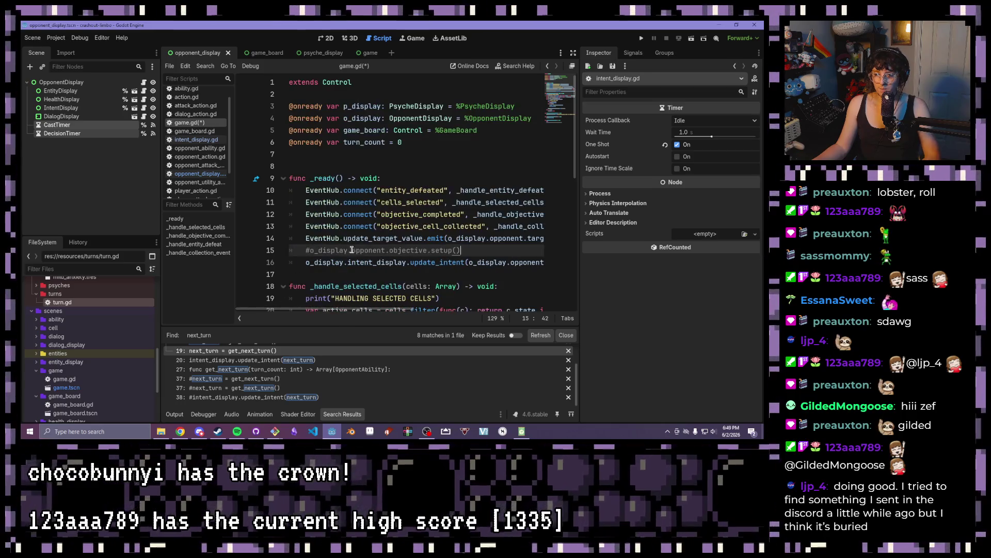
{"action": "left_click", "coordinate": [331, 262]}
{"action": "mouse_move", "coordinate": [331, 262]}
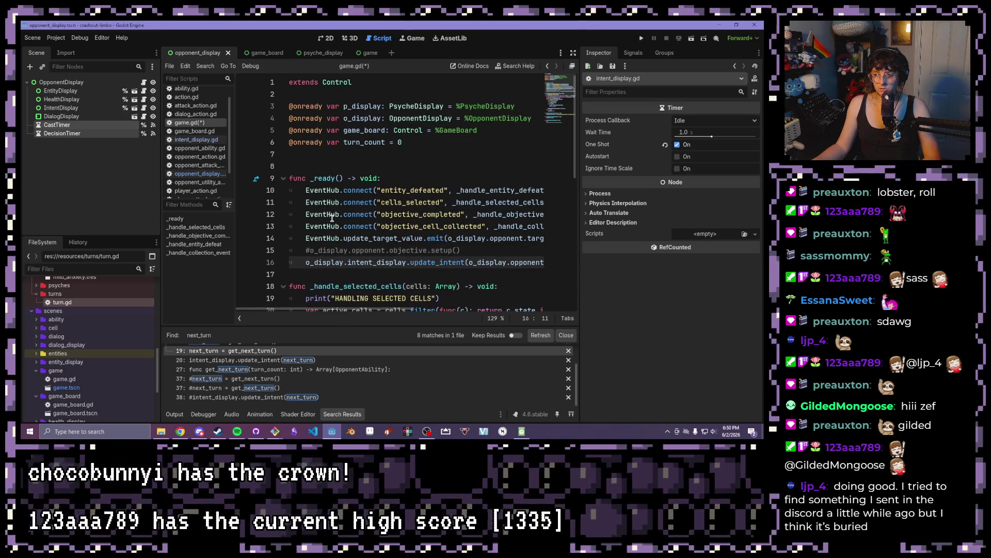
{"action": "mouse_move", "coordinate": [332, 218]}
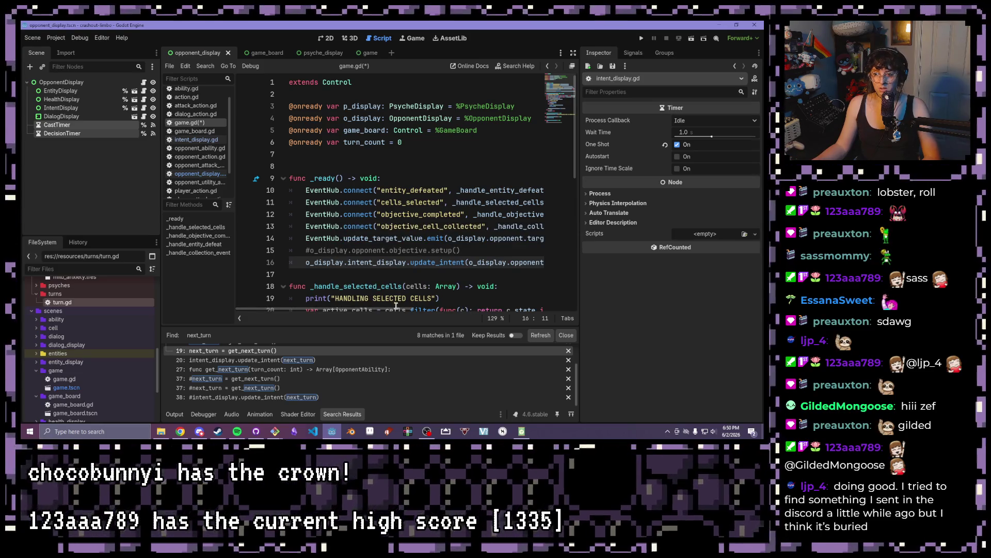
{"action": "left_click_drag", "start_coordinate": [396, 309], "coordinate": [553, 310]}
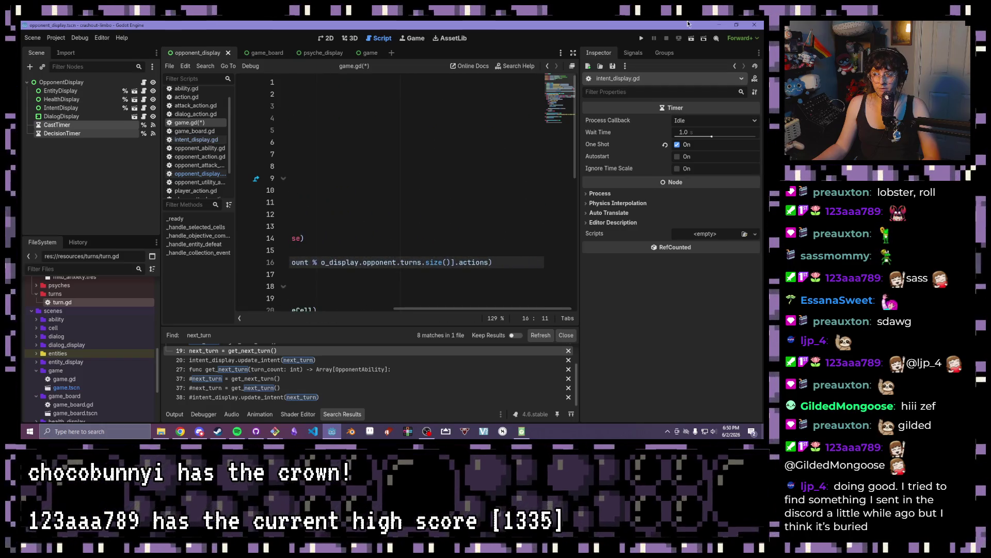
{"action": "left_click", "coordinate": [641, 38]}
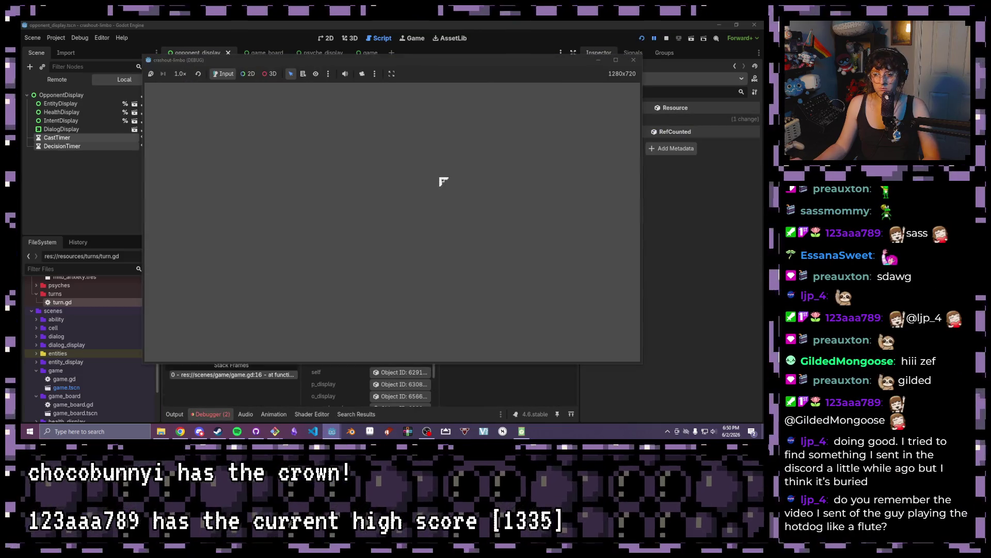
Step: Close the game and review the runtime errors in the debugger
{"action": "left_click", "coordinate": [631, 63]}
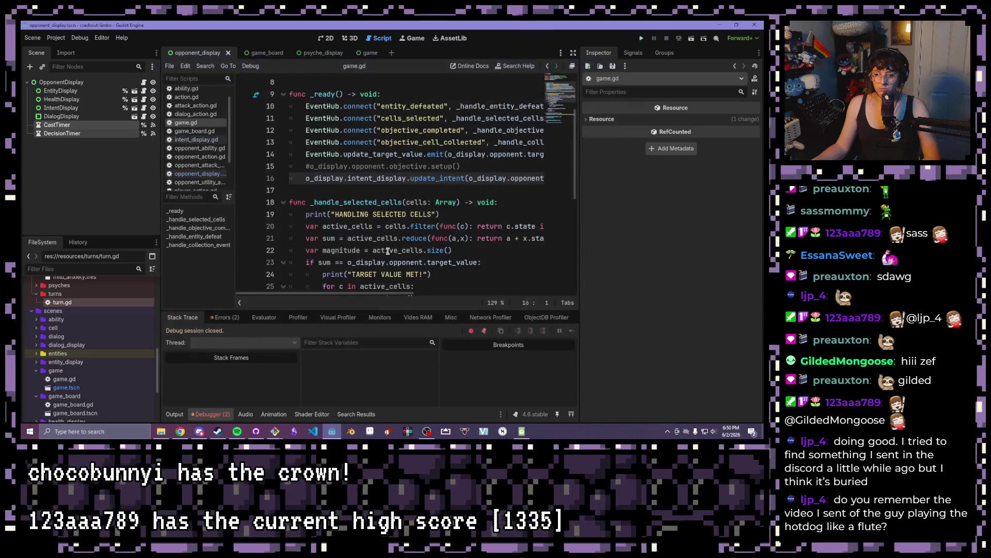
{"action": "left_click", "coordinate": [225, 317]}
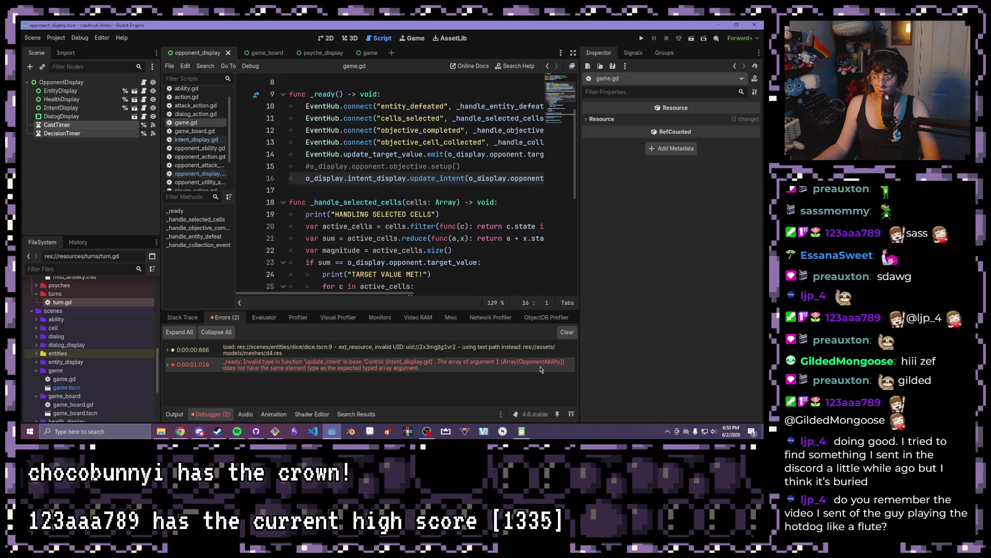
{"action": "mouse_move", "coordinate": [541, 368]}
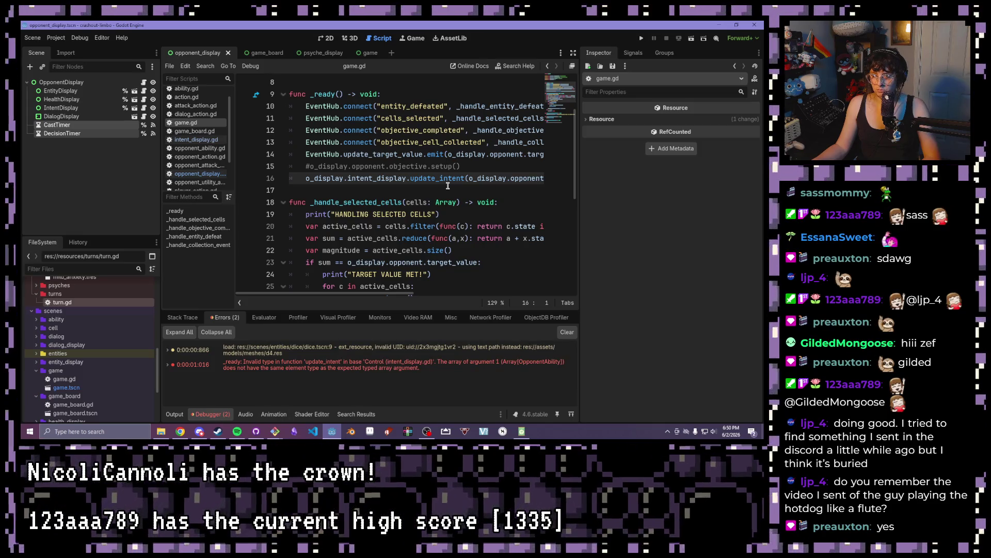
{"action": "mouse_move", "coordinate": [401, 297]}
{"action": "left_mouse_down"}
{"action": "mouse_move", "coordinate": [480, 303]}
{"action": "mouse_move", "coordinate": [383, 309]}
{"action": "left_mouse_up"}
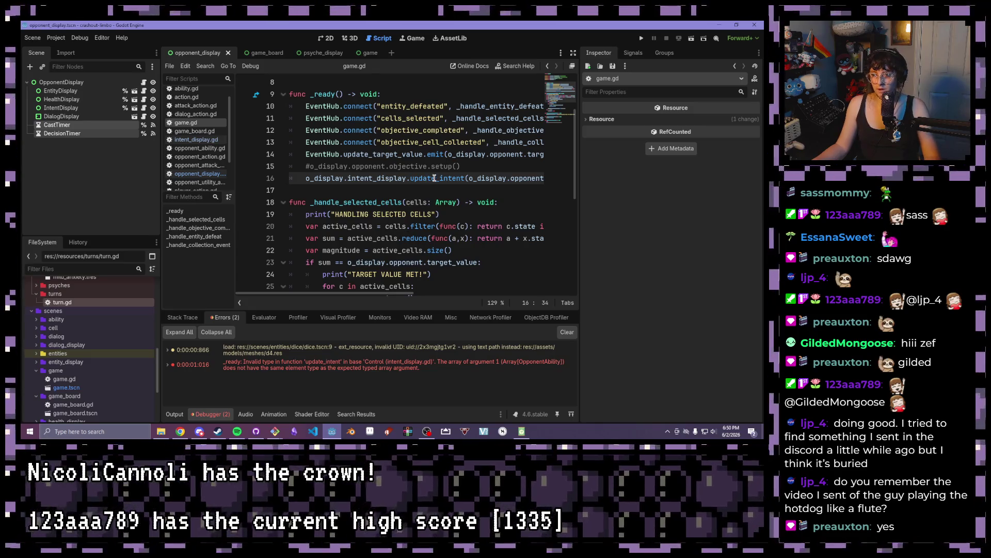
Step: Type update_intent's parameter as Array[OpponentAbility] in intent_display.gd and rerun the game
{"action": "left_click", "coordinate": [199, 140]}
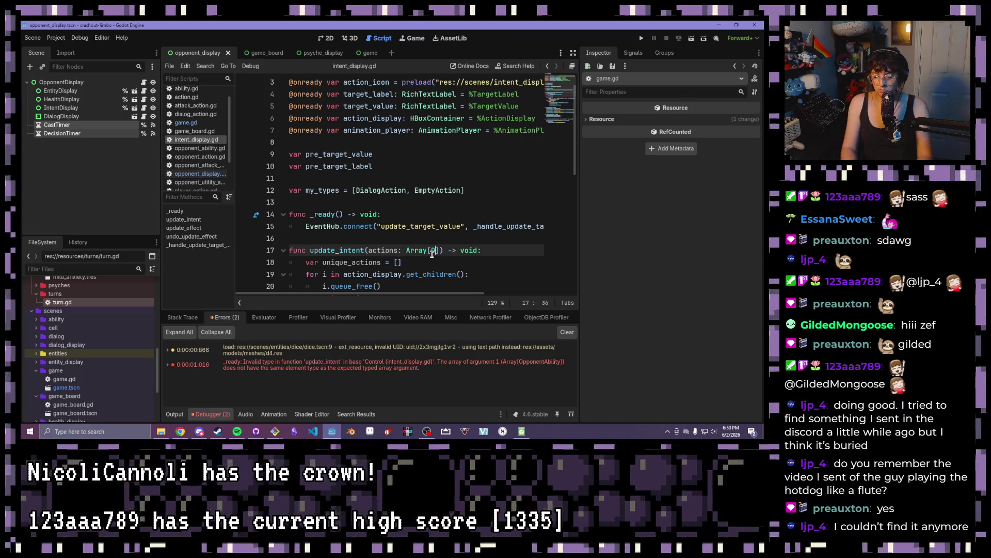
{"action": "type", "text": "Ability"}
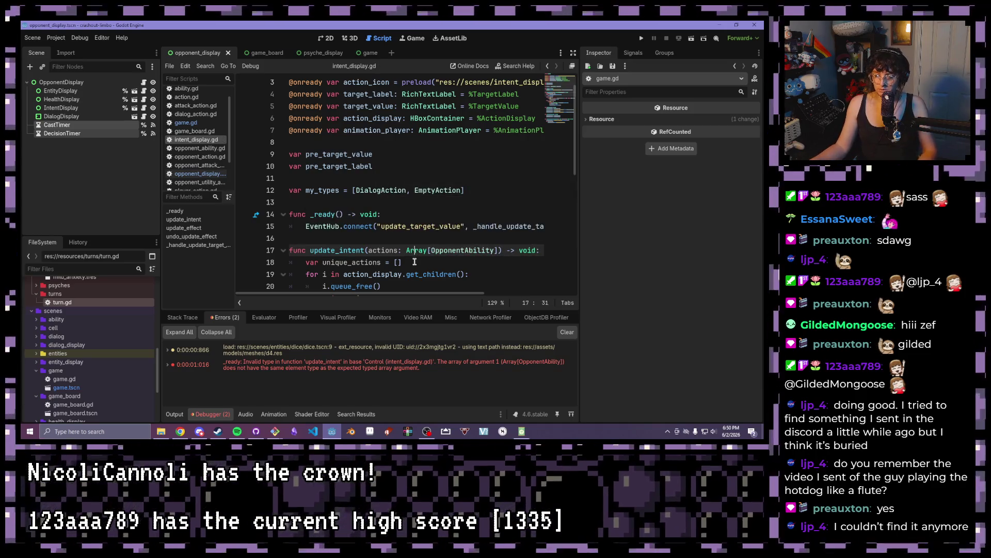
{"action": "scroll", "coordinate": [414, 261], "scroll_direction": "down", "scroll_amount": 2}
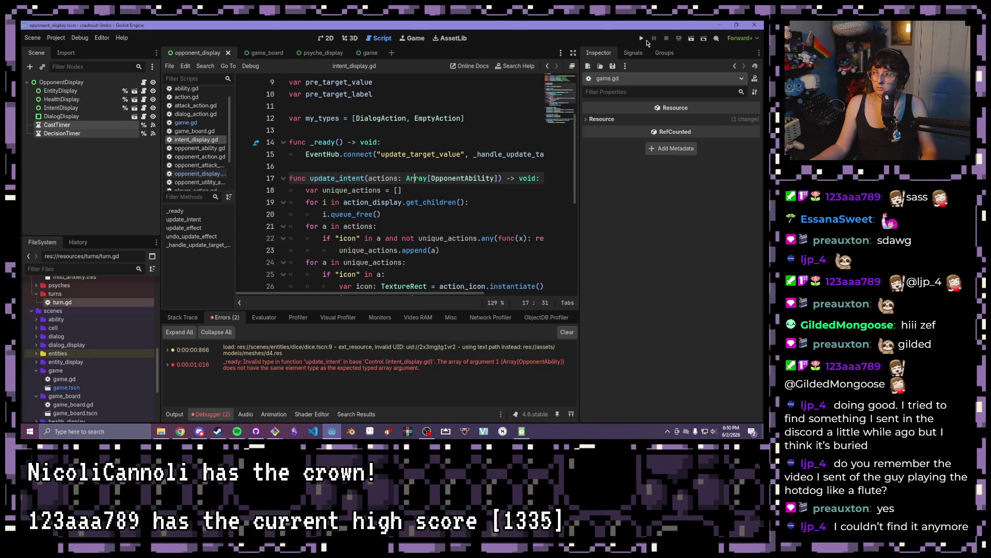
{"action": "left_click", "coordinate": [642, 39]}
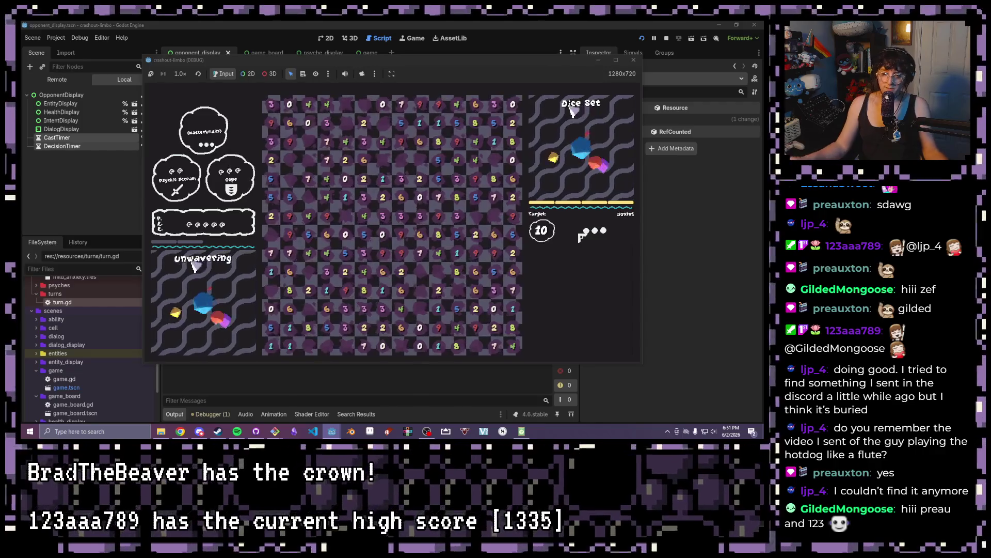
Step: Maximize the game window, clear grid cells summing to 10, then close the game
{"action": "mouse_move", "coordinate": [199, 432]}
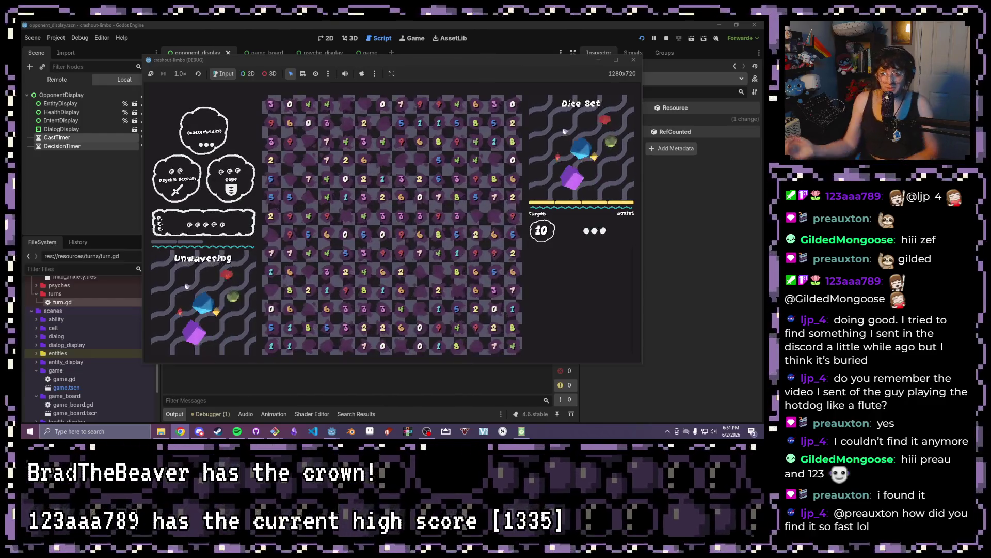
{"action": "key", "text": "super+Up"}
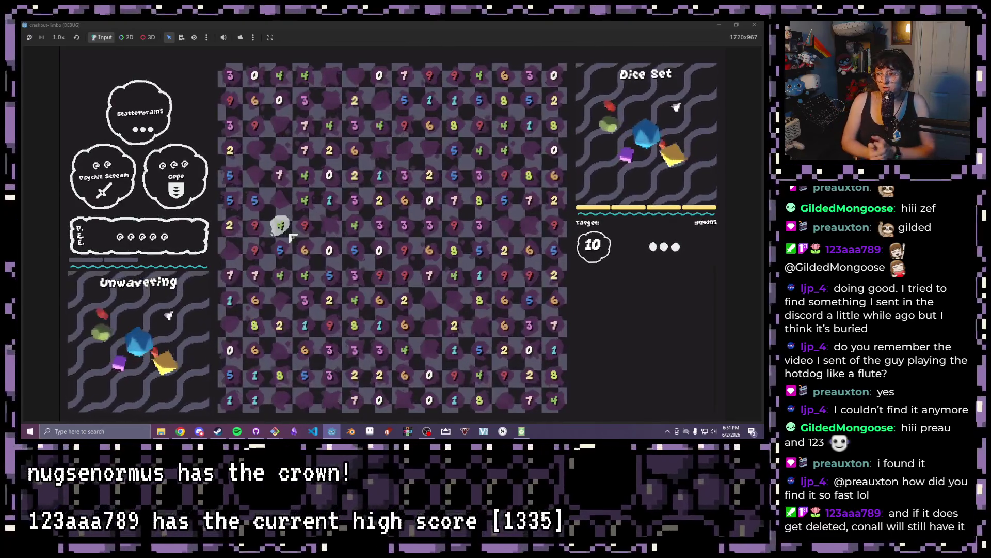
{"action": "left_click", "coordinate": [327, 90]}
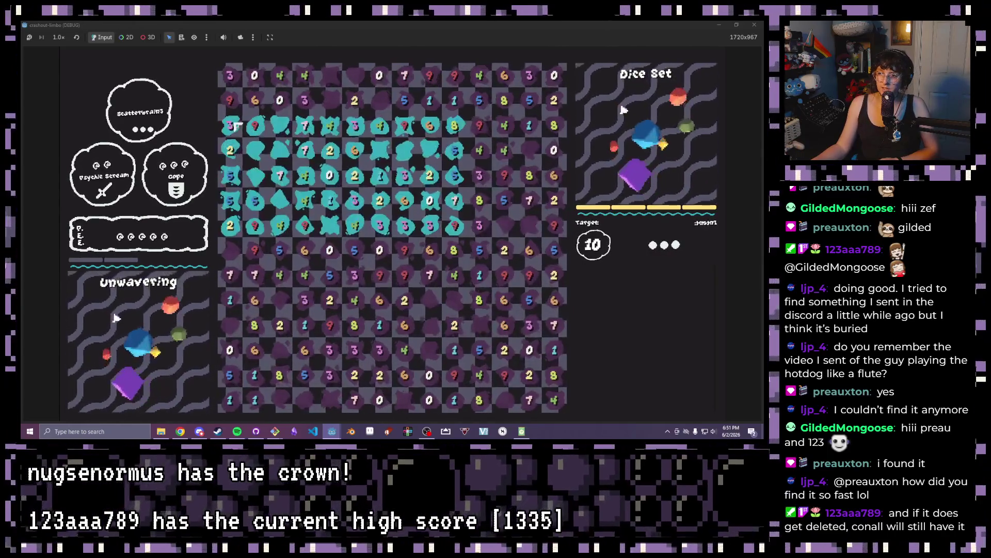
{"action": "left_click", "coordinate": [432, 133]}
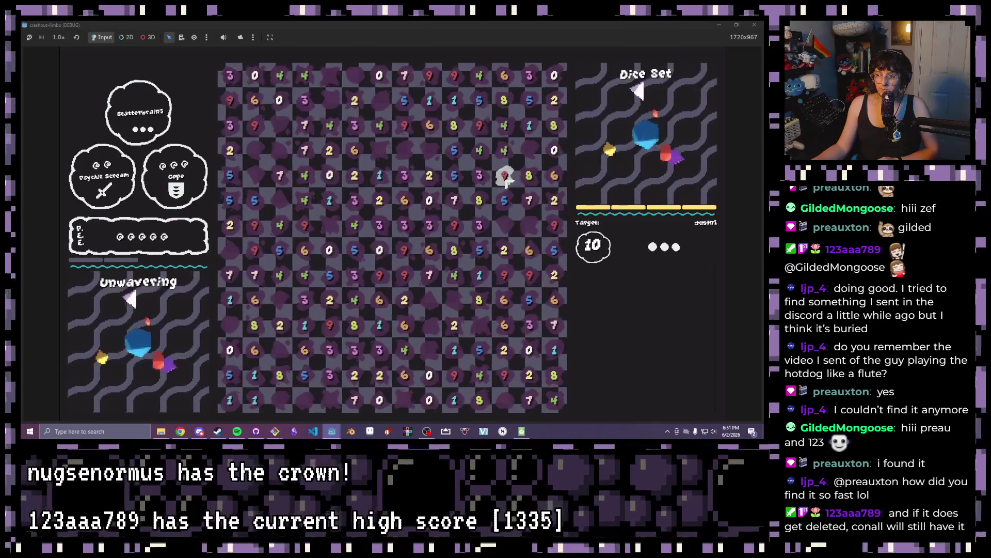
{"action": "left_click", "coordinate": [454, 176]}
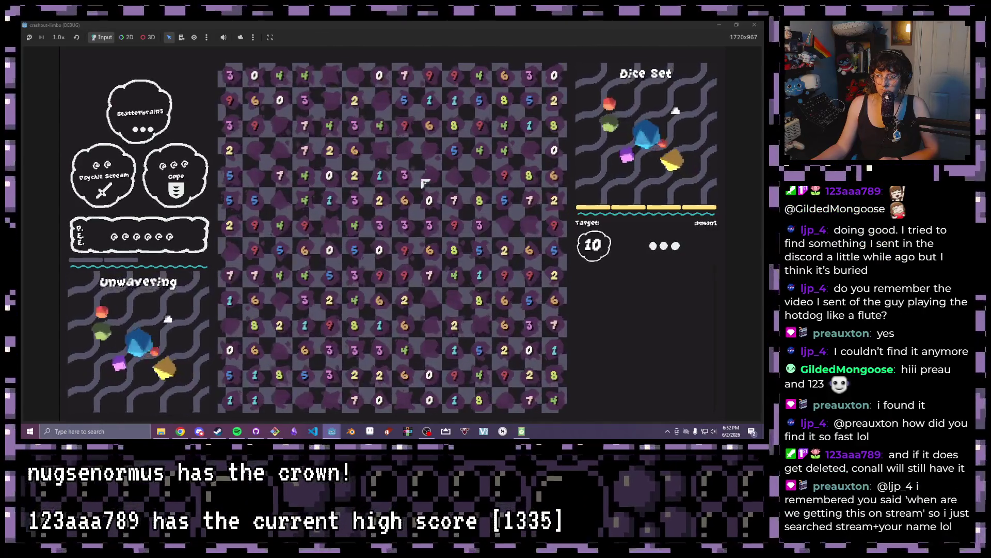
{"action": "left_click", "coordinate": [763, 23]}
Step: Check the remaining debugger error and the stack trace
{"action": "left_click", "coordinate": [221, 413]}
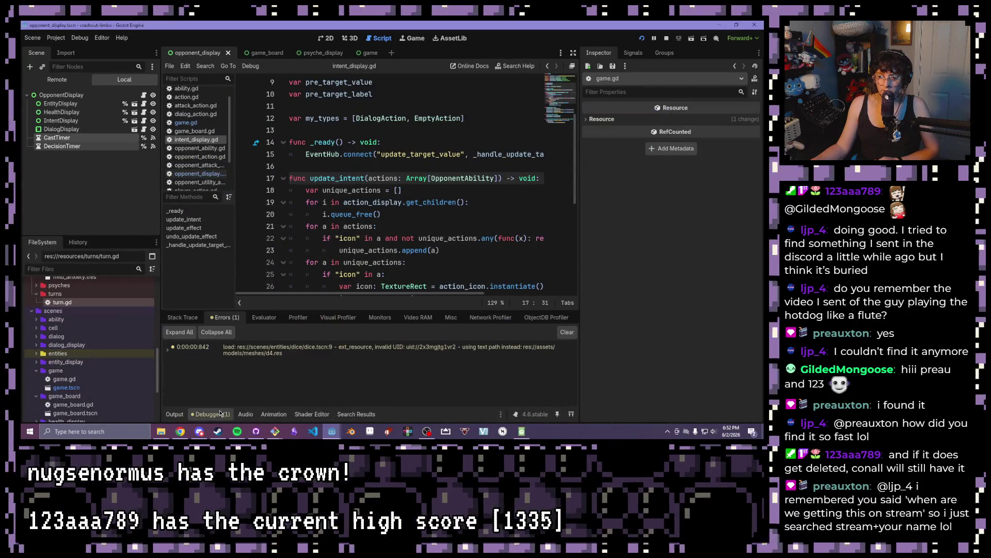
{"action": "left_click", "coordinate": [193, 319]}
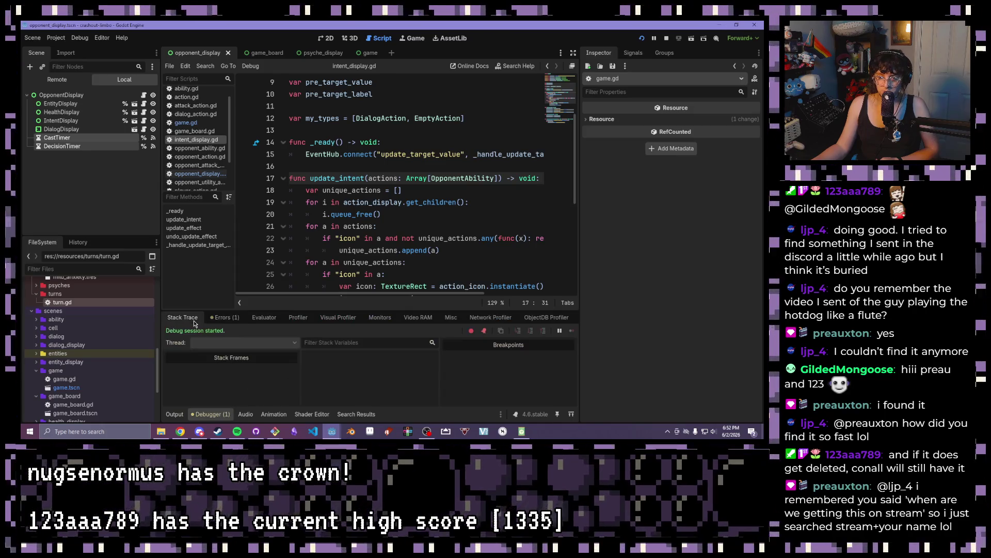
{"action": "left_click", "coordinate": [448, 142]}
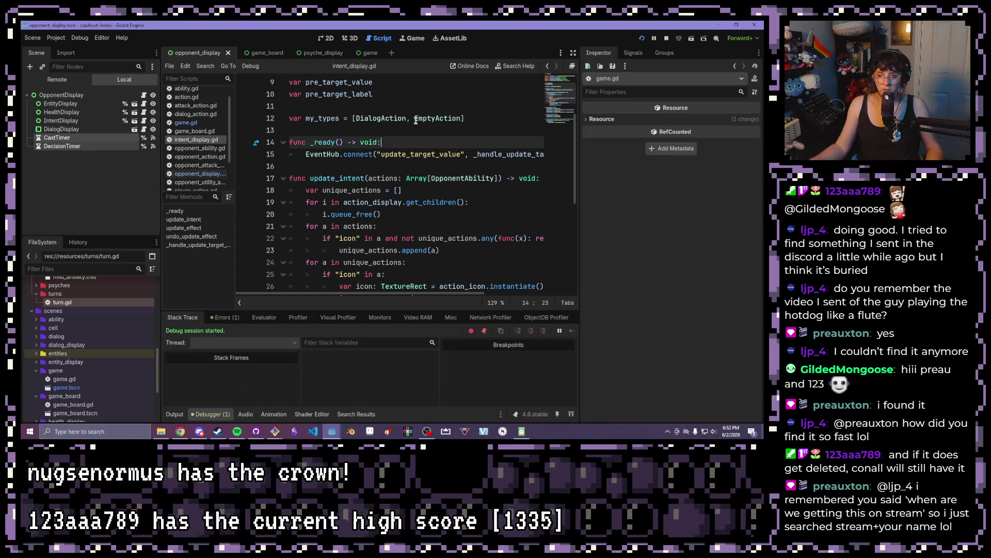
Step: Inspect game.gd's target-value check lines, then switch to opponent_display.gd
{"action": "left_click", "coordinate": [200, 123]}
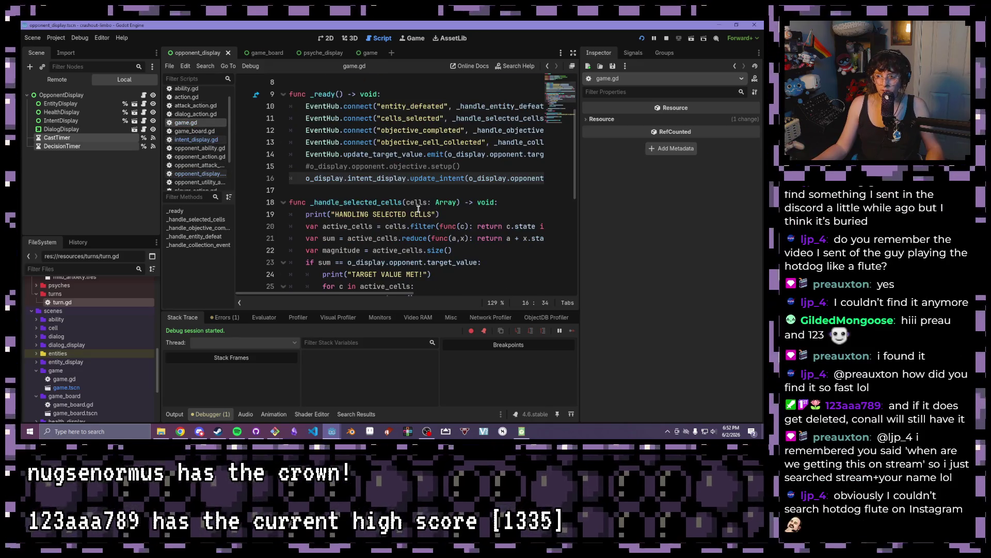
{"action": "scroll", "coordinate": [419, 209], "scroll_direction": "down", "scroll_amount": 5}
{"action": "scroll", "coordinate": [414, 208], "scroll_direction": "up", "scroll_amount": 1}
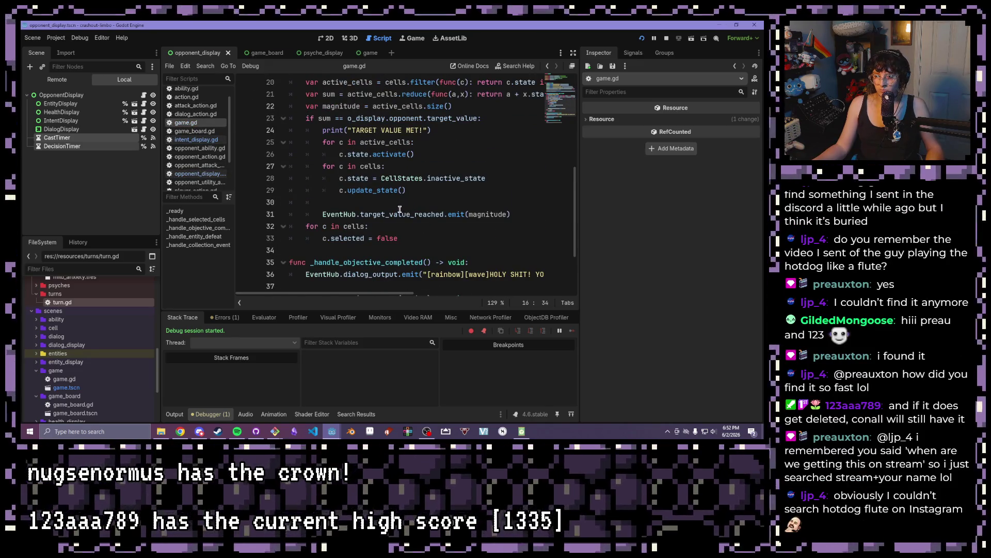
{"action": "left_click", "coordinate": [526, 209]}
{"action": "scroll", "coordinate": [373, 248], "scroll_direction": "up", "scroll_amount": 3}
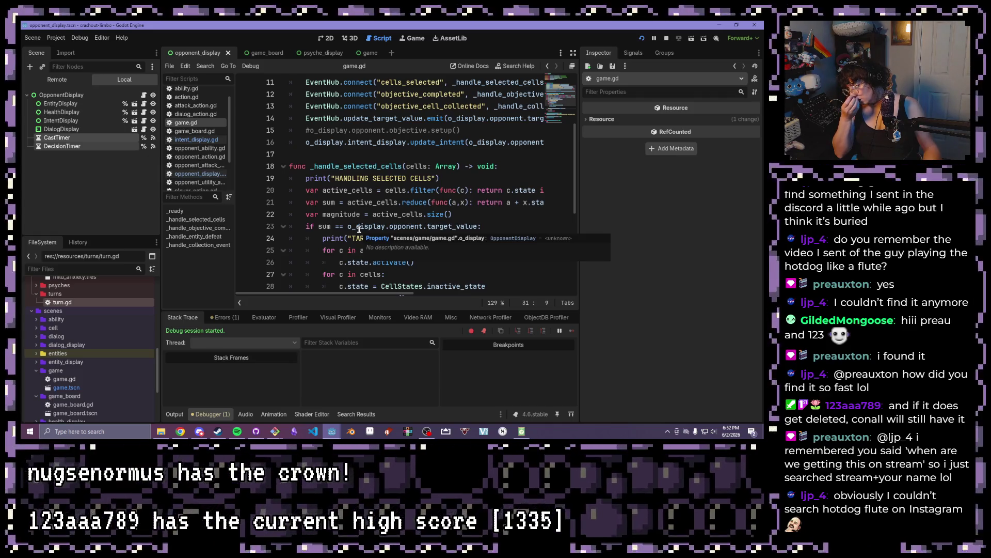
{"action": "scroll", "coordinate": [348, 212], "scroll_direction": "down", "scroll_amount": 1}
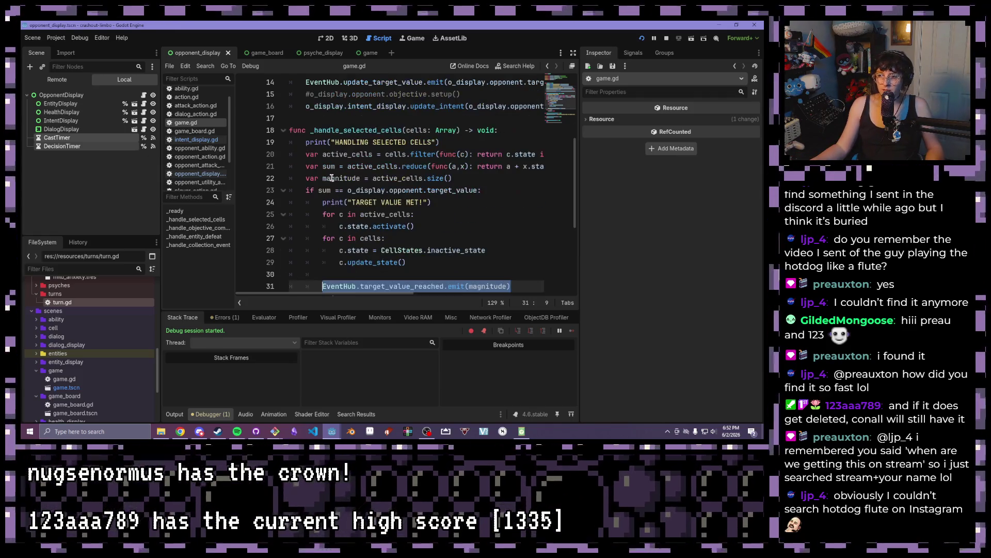
{"action": "left_click", "coordinate": [499, 191]}
{"action": "scroll", "coordinate": [329, 181], "scroll_direction": "down", "scroll_amount": 1}
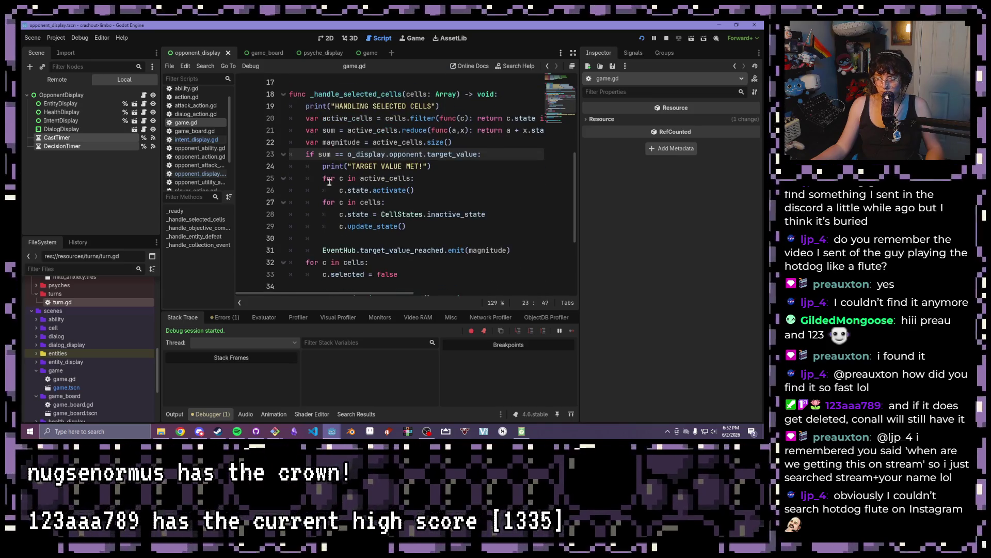
{"action": "left_click", "coordinate": [331, 235]}
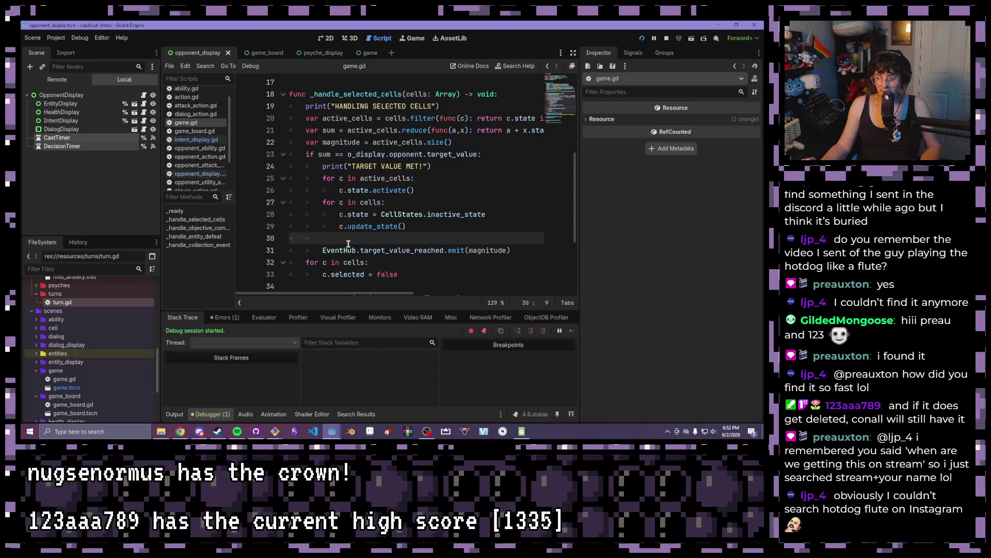
{"action": "left_click", "coordinate": [213, 174]}
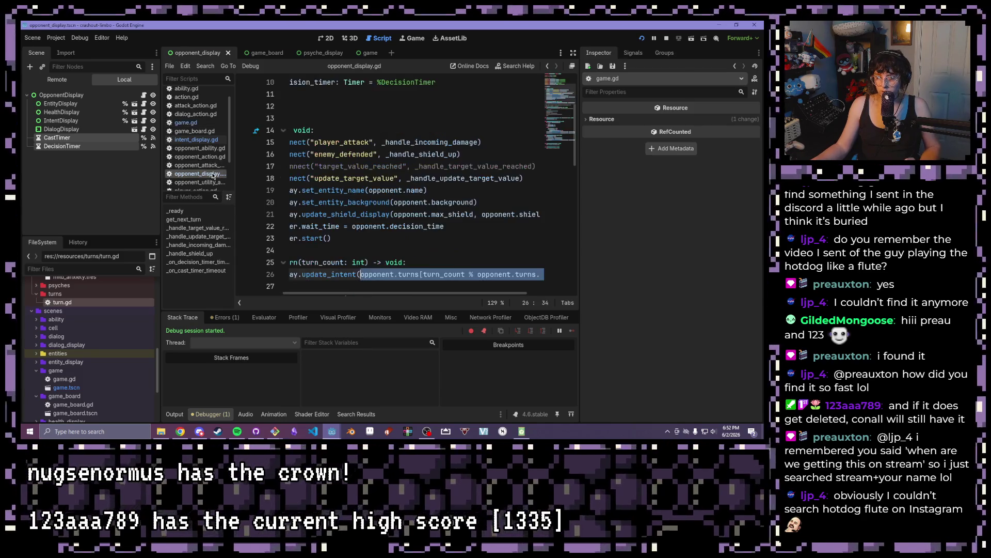
Step: Paste the commented ability-use loop into game.gd at line 30, then uncomment and indent it
{"action": "left_click_drag", "start_coordinate": [415, 296], "coordinate": [343, 295]}
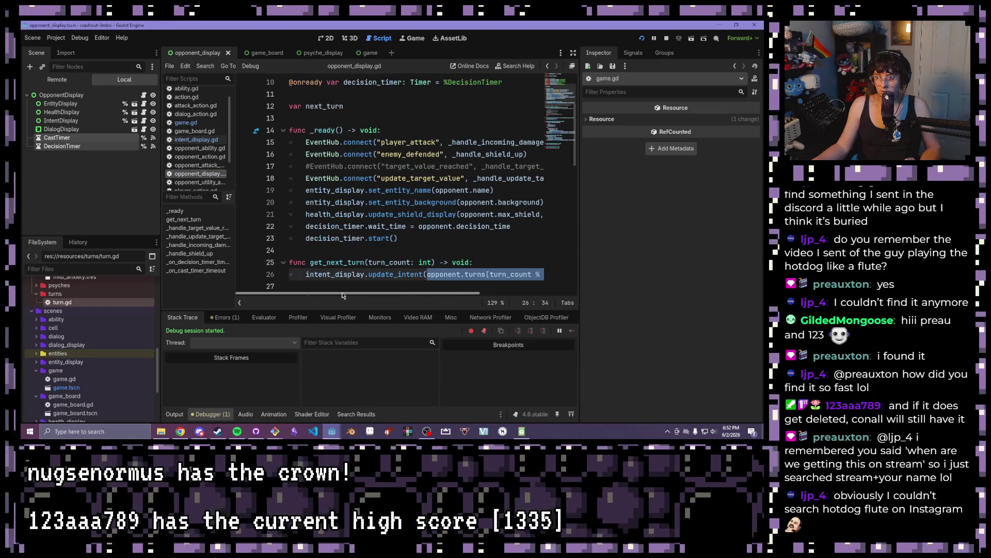
{"action": "scroll", "coordinate": [324, 240], "scroll_direction": "down", "scroll_amount": 5}
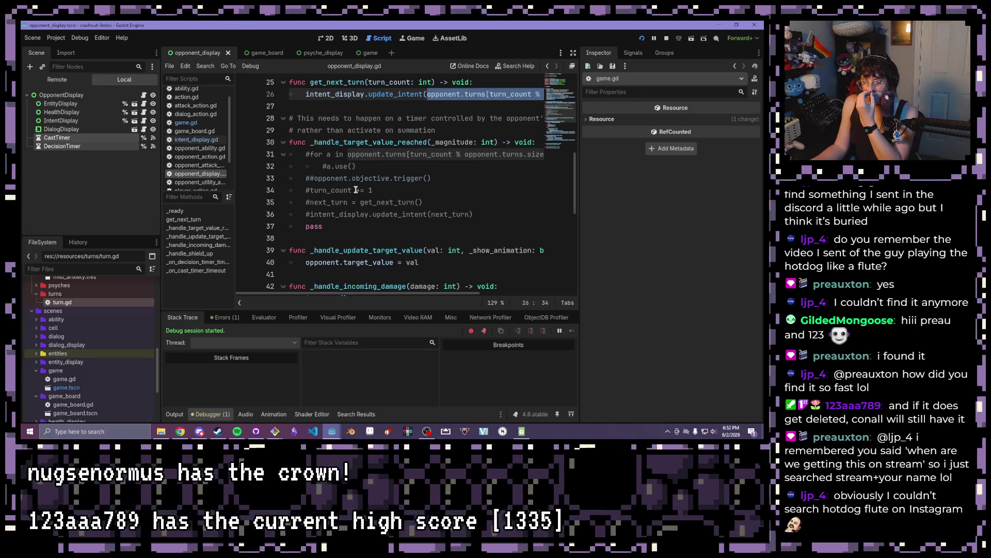
{"action": "scroll", "coordinate": [401, 188], "scroll_direction": "up", "scroll_amount": 1}
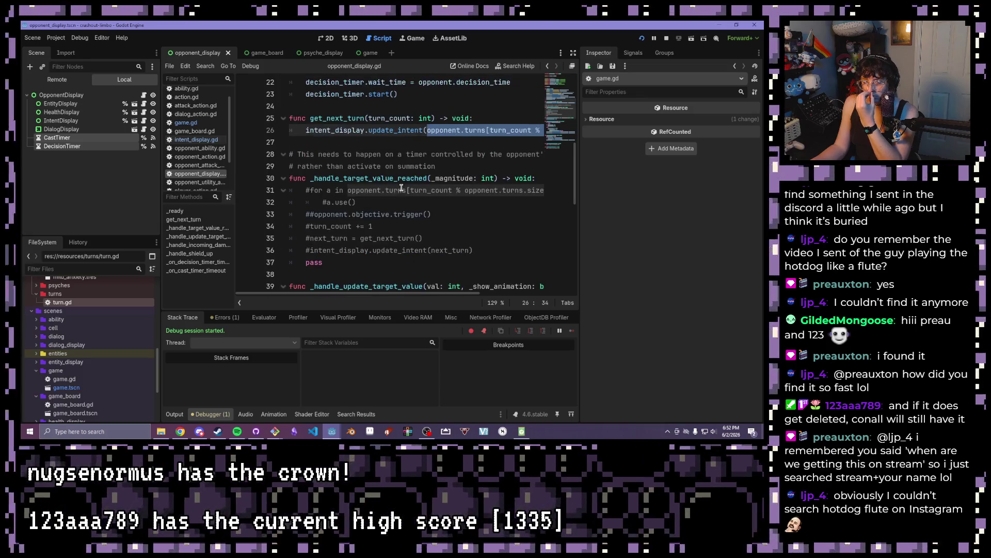
{"action": "left_click_drag", "start_coordinate": [307, 189], "coordinate": [363, 200]}
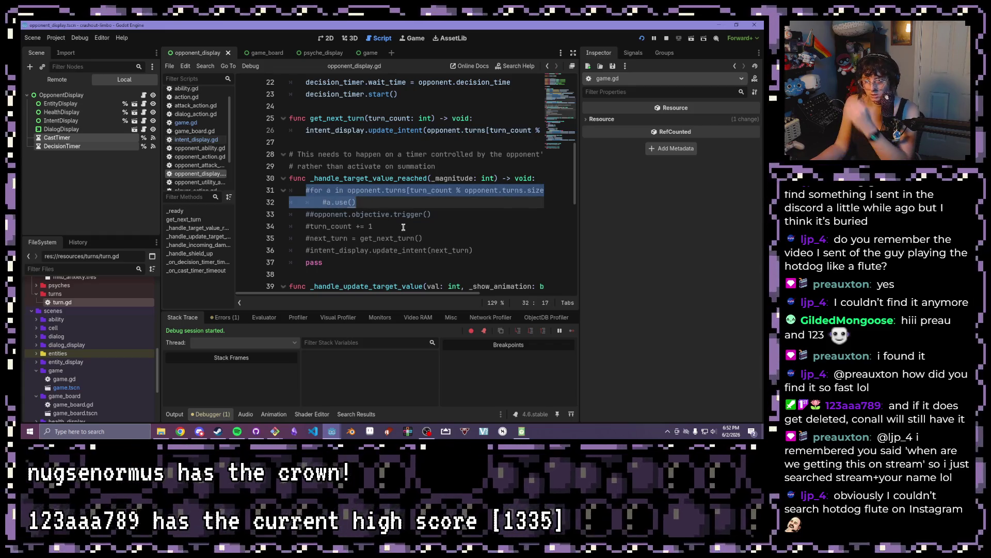
{"action": "left_click", "coordinate": [192, 126]}
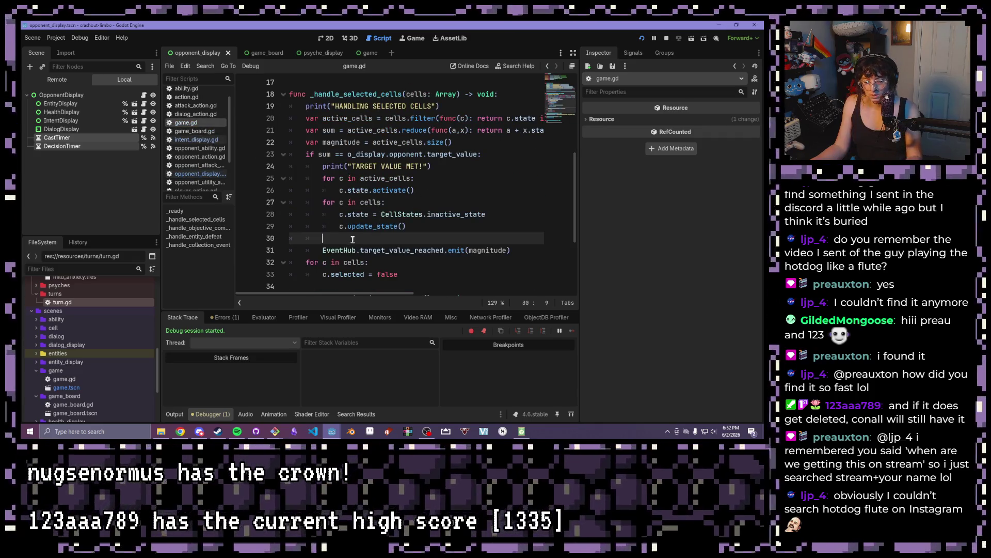
{"action": "key", "text": "ctrl+v"}
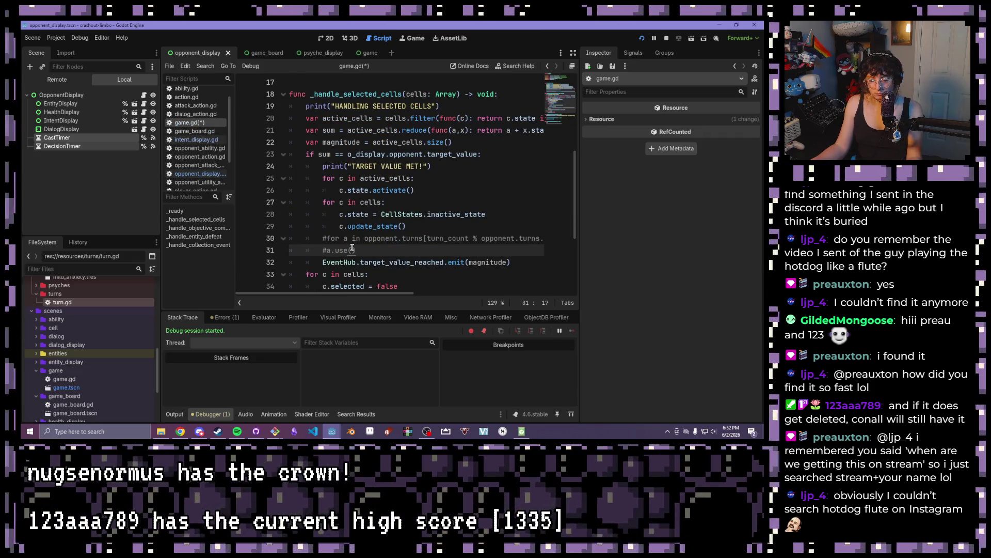
{"action": "left_click", "coordinate": [323, 245], "text": "shift"}
{"action": "left_click", "coordinate": [322, 239], "text": "shift"}
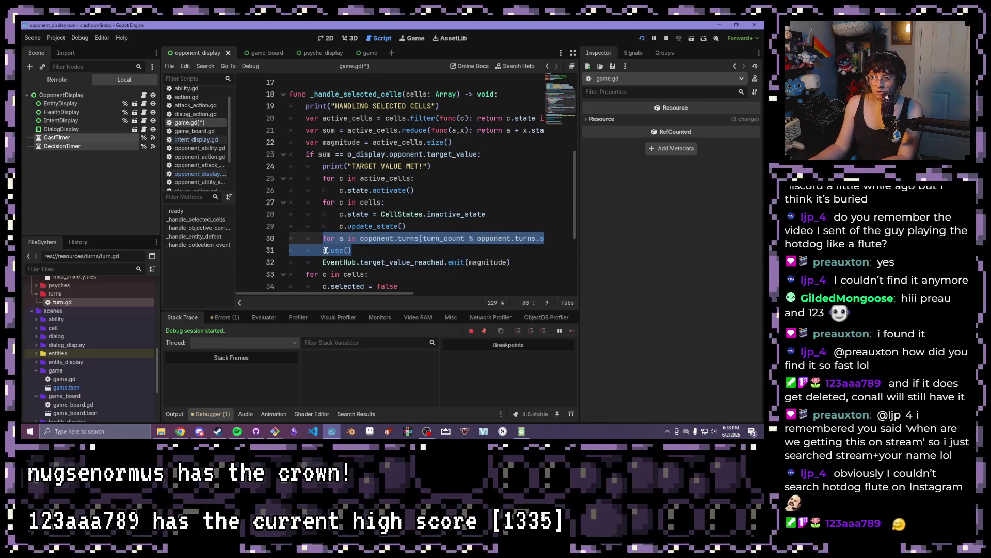
{"action": "key", "text": "ctrl+k"}
{"action": "key", "text": "Tab"}
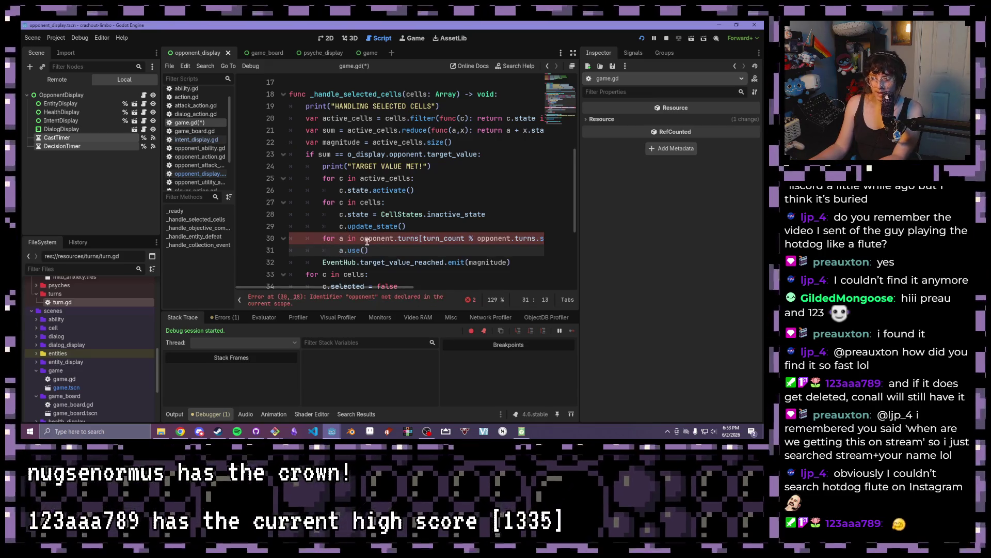
Step: Make the loop on line 30 iterate over o_display's opponent turn
{"action": "left_click", "coordinate": [360, 239]}
{"action": "type", "text": "o_displa"}
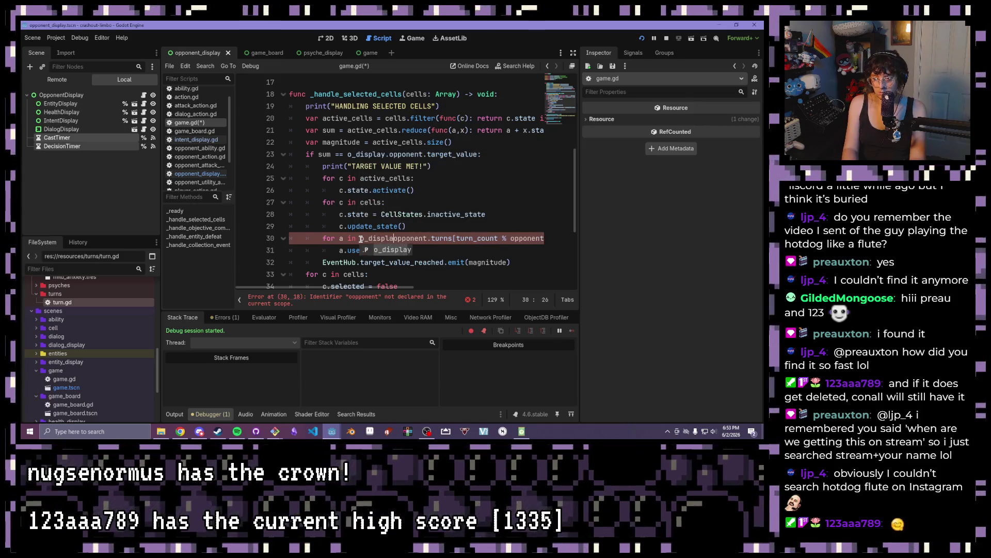
{"action": "key", "text": "Return"}
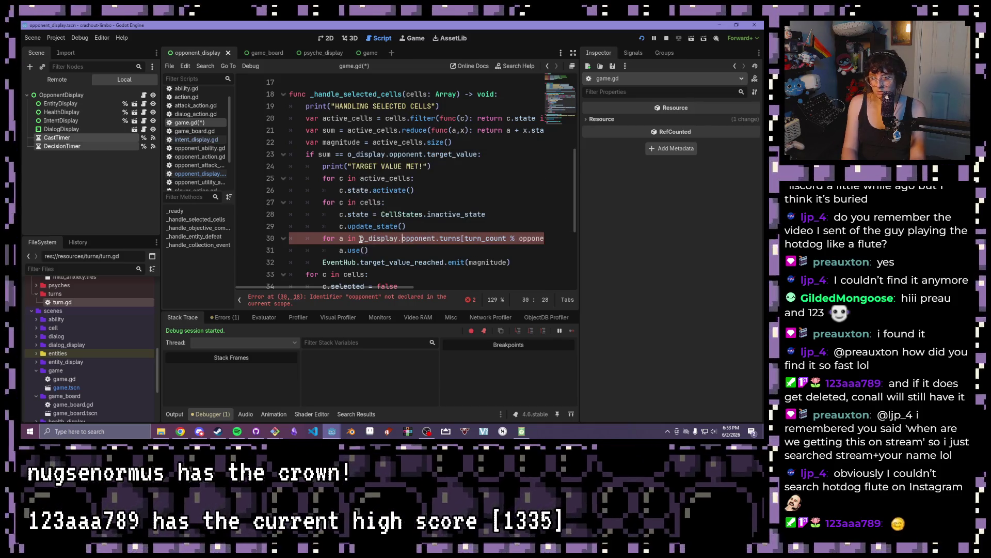
{"action": "type", "text": "."}
{"action": "left_click_drag", "start_coordinate": [416, 287], "coordinate": [450, 287]}
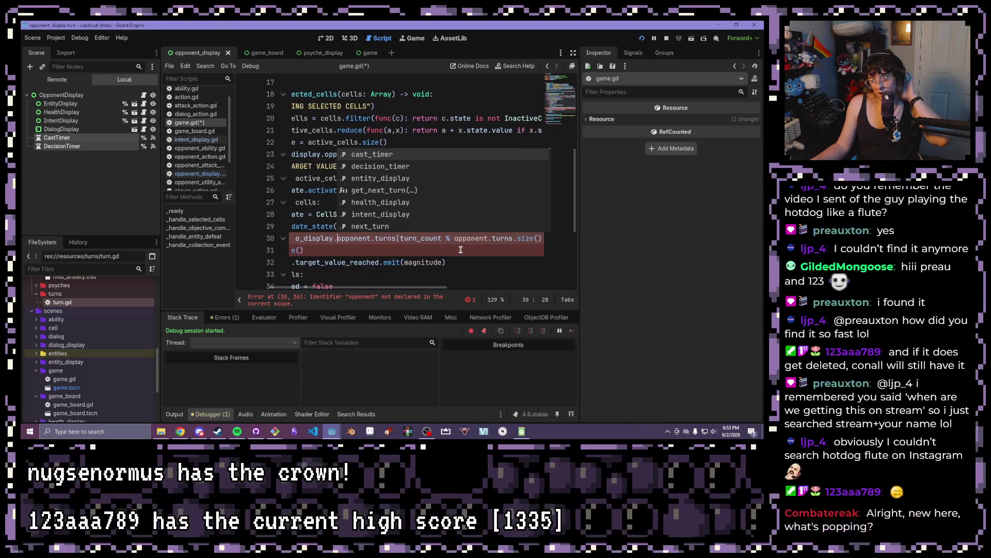
{"action": "left_click", "coordinate": [454, 238]}
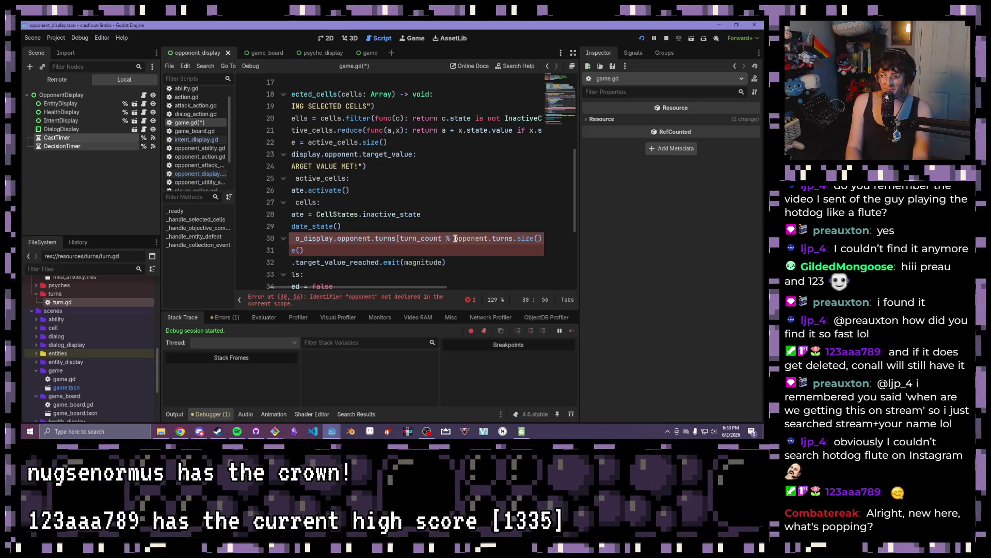
{"action": "type", "text": "o_display.o"}
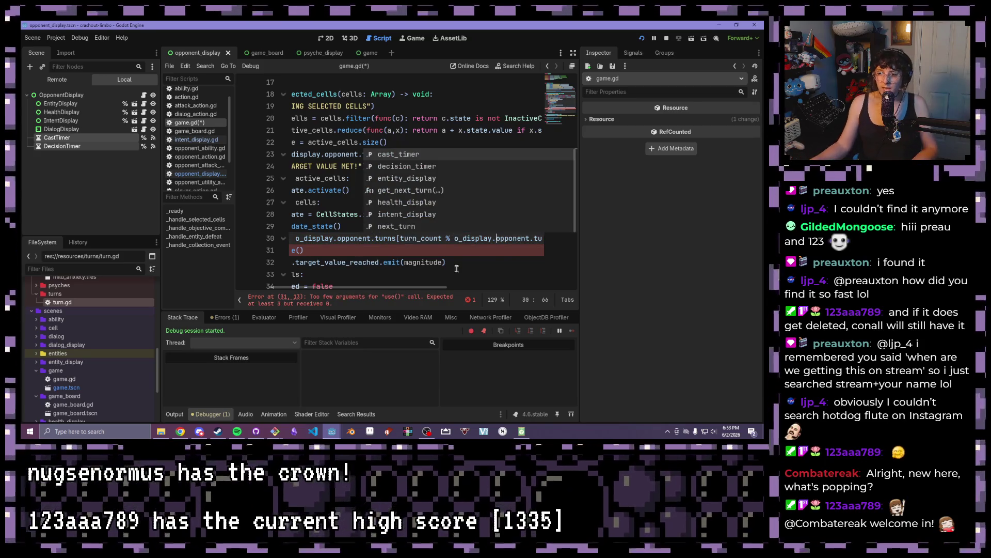
{"action": "left_click_drag", "start_coordinate": [439, 287], "coordinate": [418, 298]}
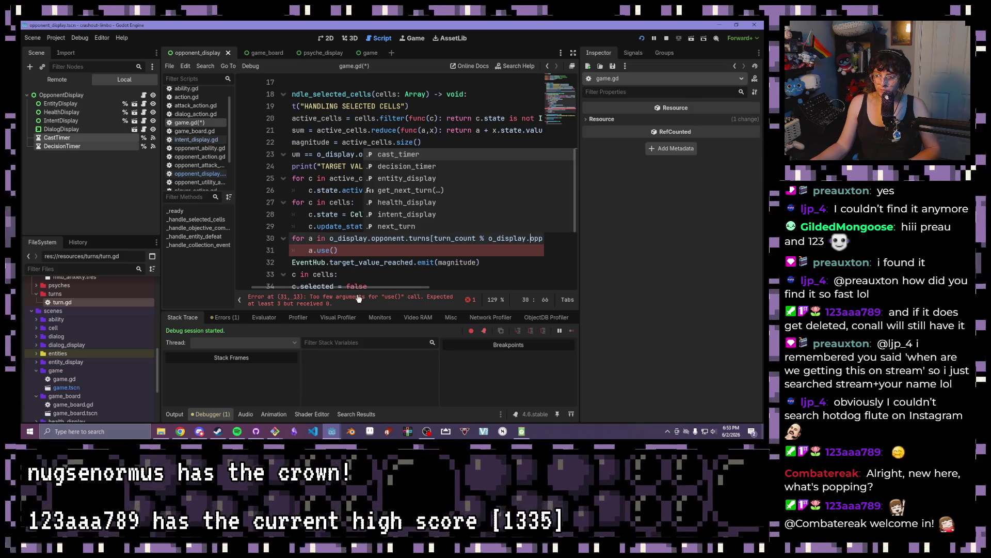
Step: Pass p_display, o_display and game_board as the arguments of a.use()
{"action": "left_click", "coordinate": [333, 251]}
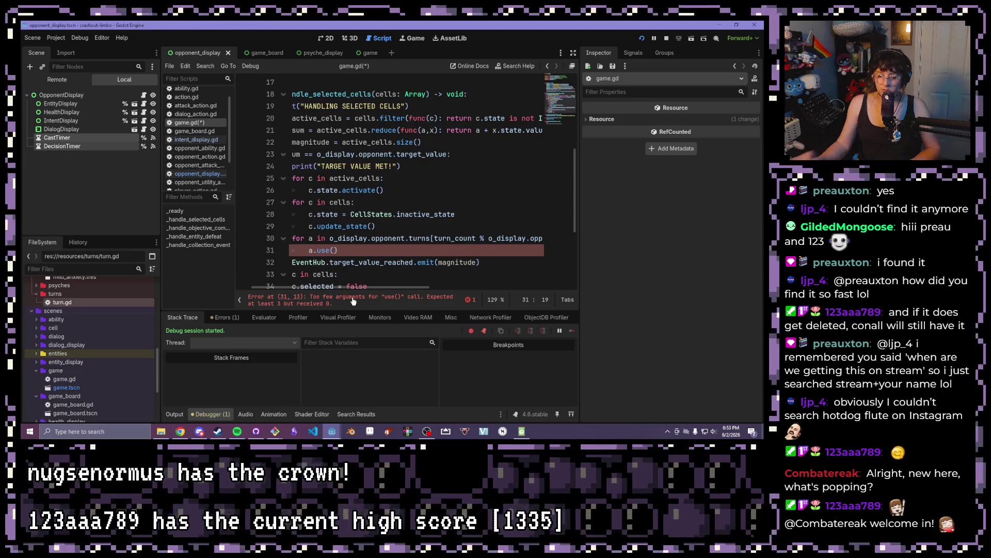
{"action": "type", "text": "pl"}
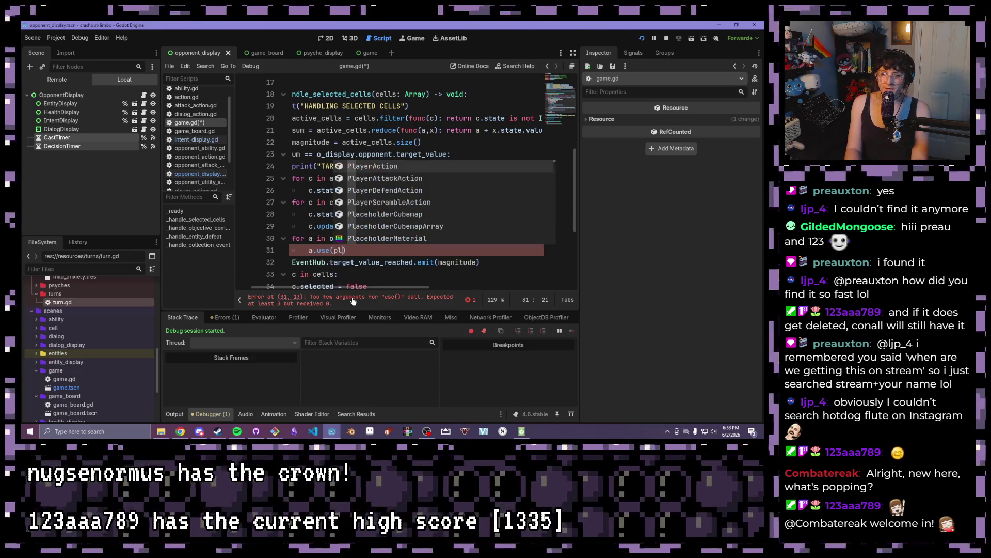
{"action": "key", "text": "BackSpace"}
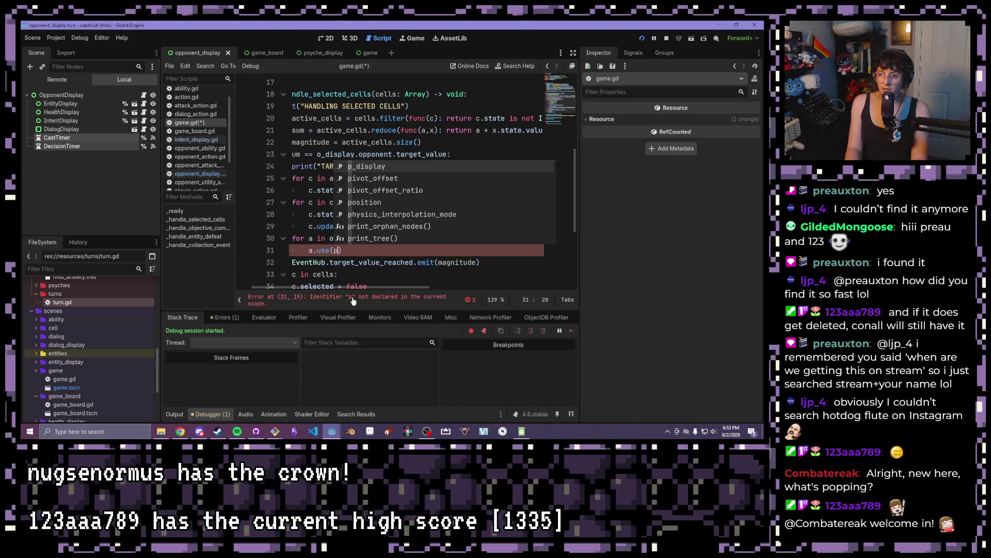
{"action": "key", "text": "Return"}
{"action": "type", "text": ", o"}
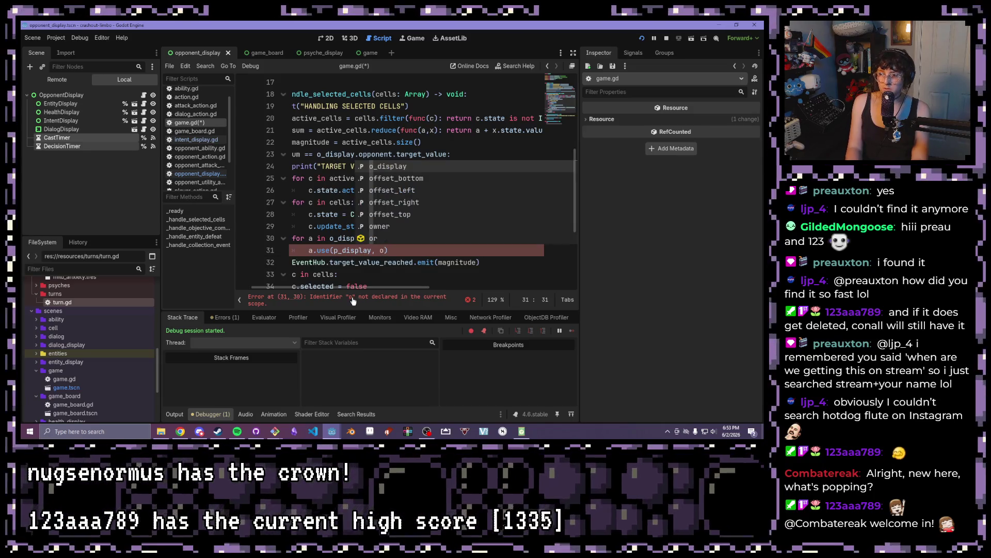
{"action": "key", "text": "Return"}
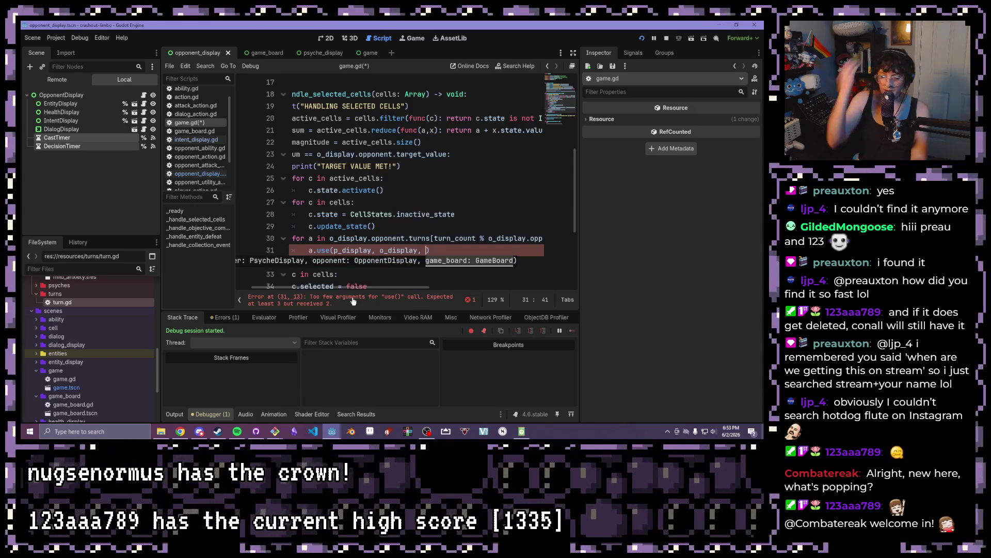
{"action": "type", "text": "e"}
{"action": "key", "text": "Return"}
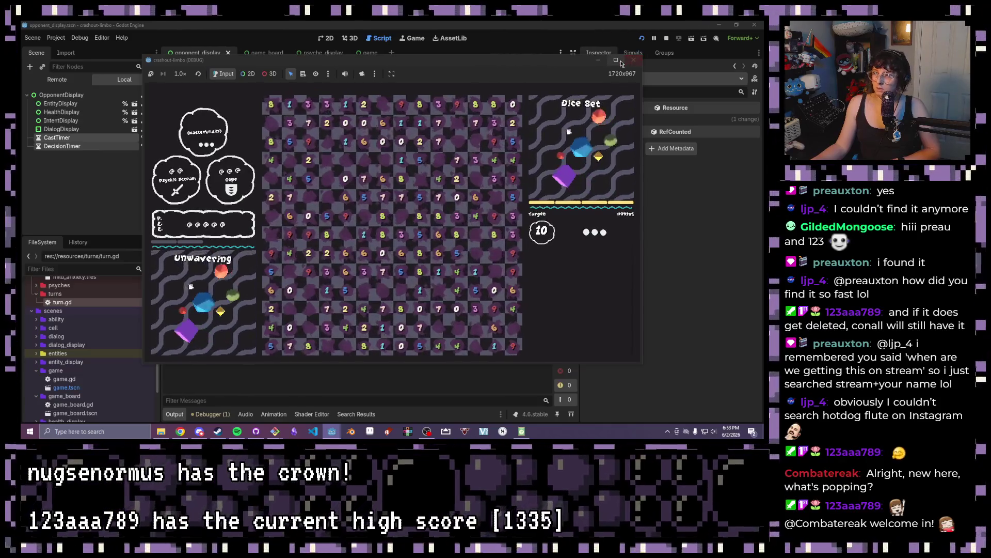
Step: Maximize the running game, select several runs of board cells, then stop it with F8
{"action": "double_click", "coordinate": [321, 59]}
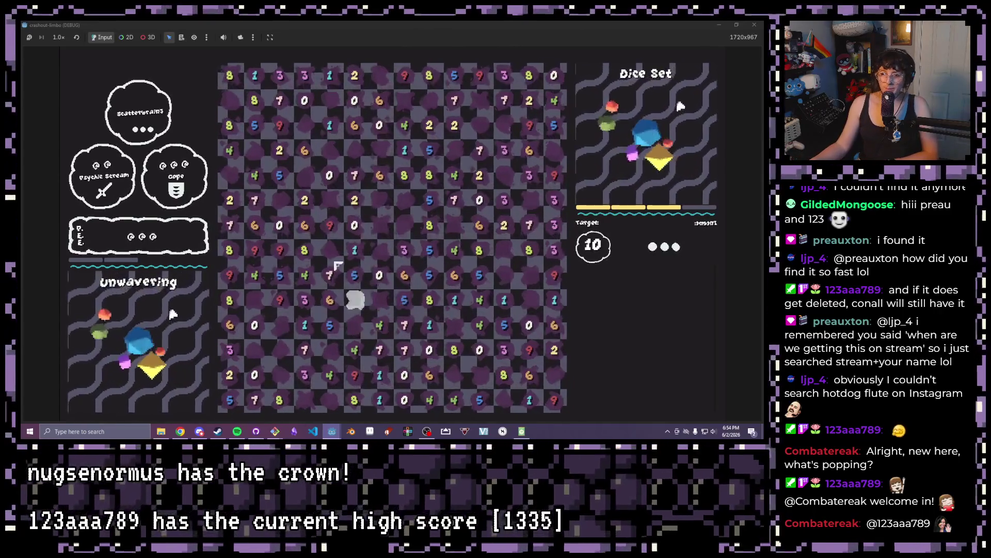
{"action": "mouse_move", "coordinate": [354, 250]}
{"action": "left_mouse_down"}
{"action": "mouse_move", "coordinate": [360, 353]}
{"action": "mouse_move", "coordinate": [356, 336]}
{"action": "left_mouse_up"}
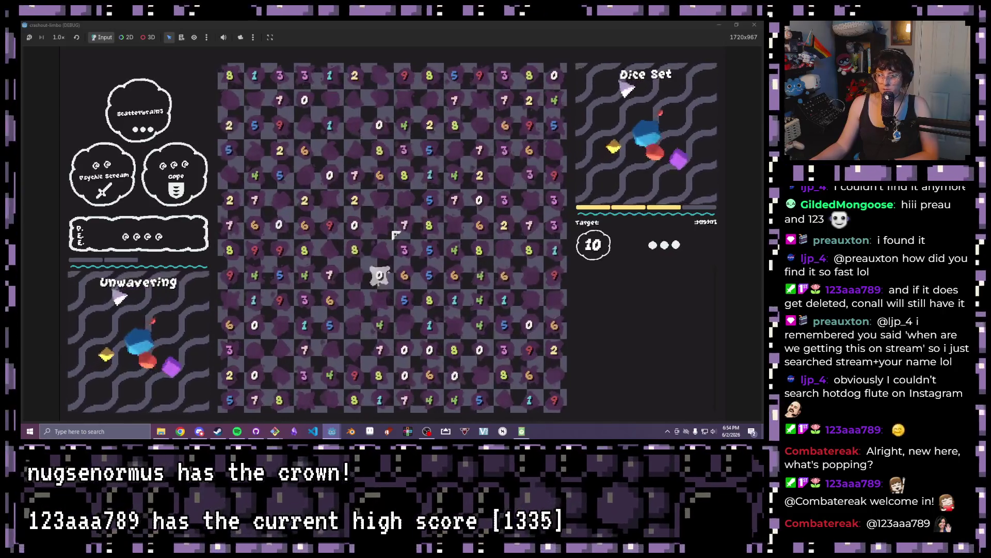
{"action": "mouse_move", "coordinate": [430, 126]}
{"action": "left_mouse_down"}
{"action": "mouse_move", "coordinate": [452, 127]}
{"action": "mouse_move", "coordinate": [438, 132]}
{"action": "left_mouse_up"}
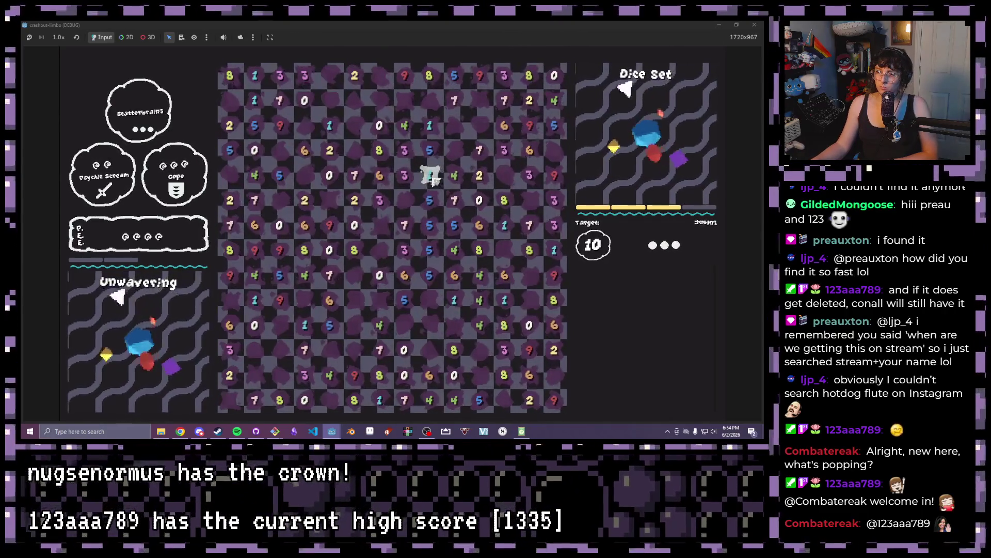
{"action": "left_click_drag", "start_coordinate": [430, 249], "coordinate": [430, 266]}
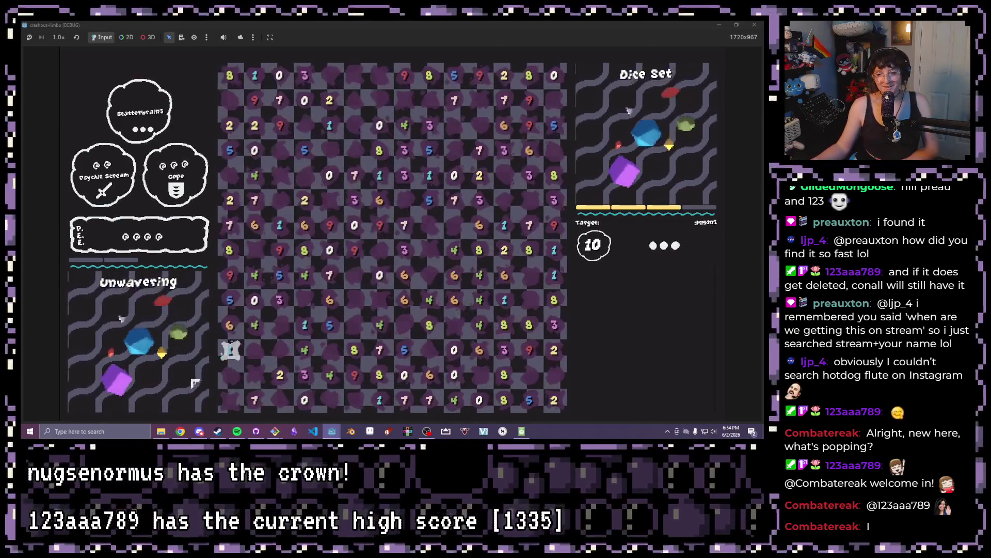
{"action": "mouse_move", "coordinate": [229, 325]}
{"action": "left_mouse_down"}
{"action": "mouse_move", "coordinate": [272, 328]}
{"action": "mouse_move", "coordinate": [259, 323]}
{"action": "left_mouse_up"}
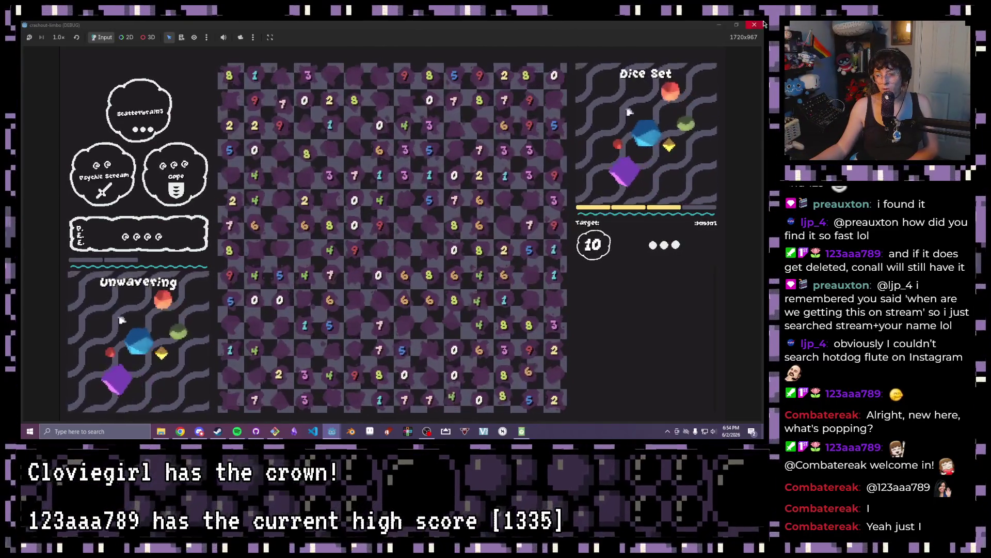
{"action": "key", "text": "F8"}
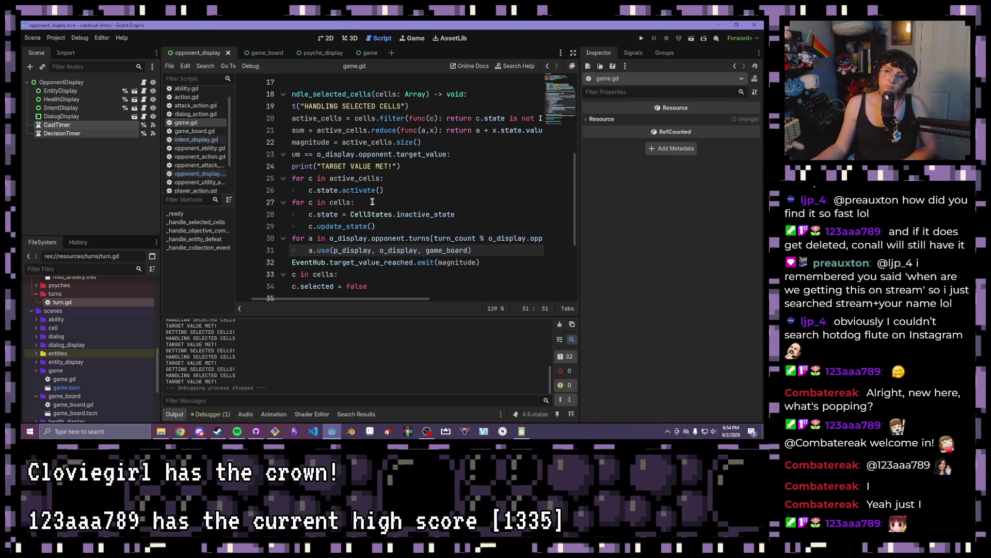
Step: Cancel an accidental new-script dialog and open opponent_utility_ability.gd from opponent_abilities
{"action": "scroll", "coordinate": [97, 323], "scroll_direction": "up", "scroll_amount": 15}
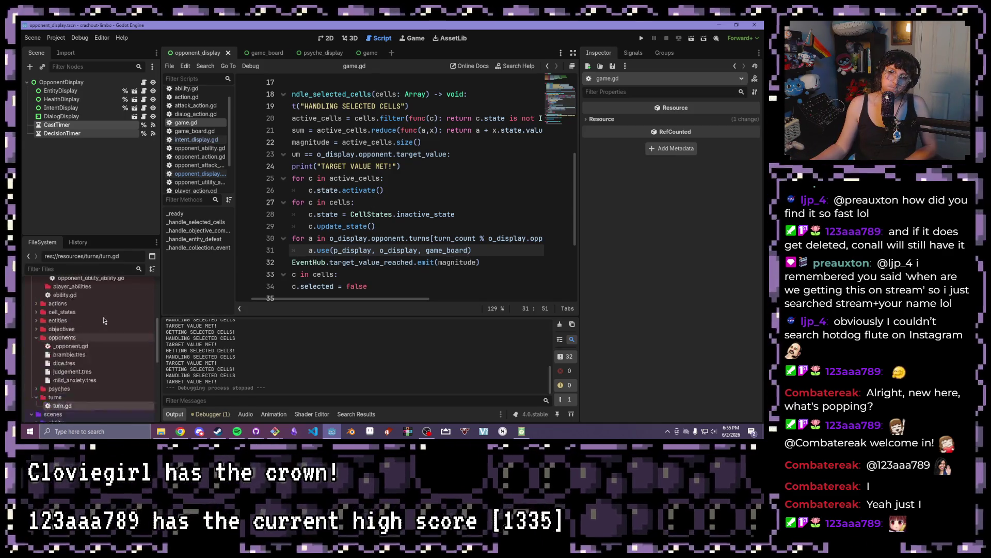
{"action": "scroll", "coordinate": [62, 371], "scroll_direction": "down", "scroll_amount": 2}
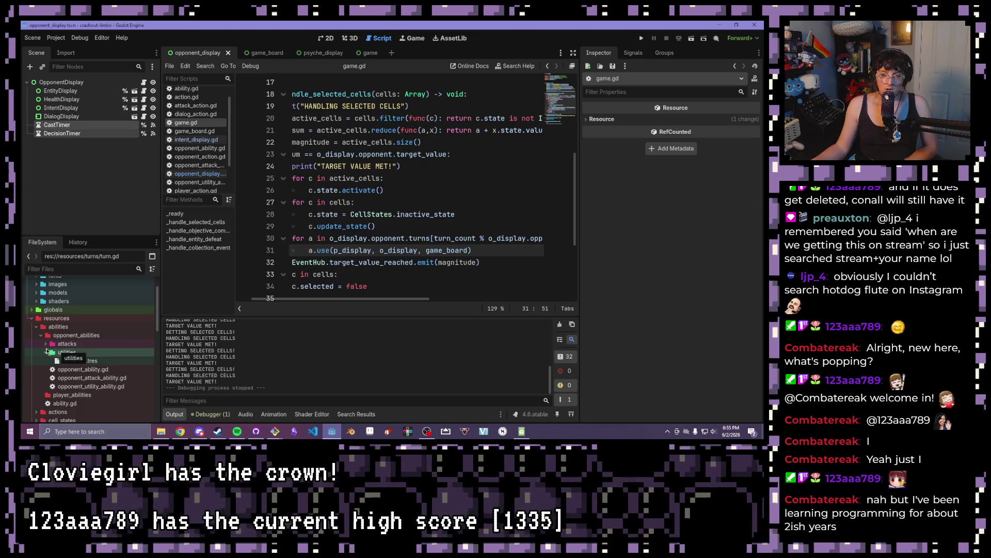
{"action": "right_click", "coordinate": [60, 336]}
{"action": "mouse_move", "coordinate": [133, 288]}
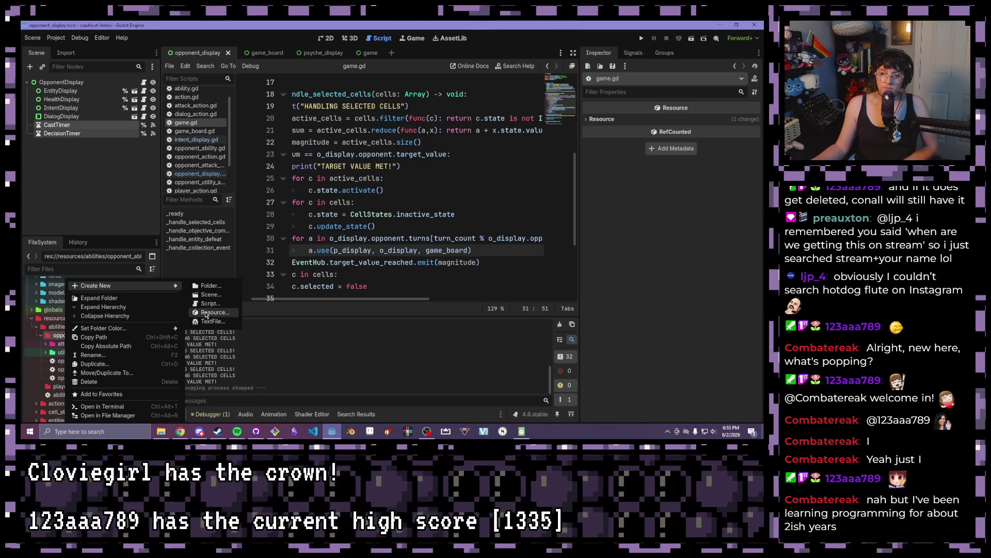
{"action": "left_click", "coordinate": [209, 304]}
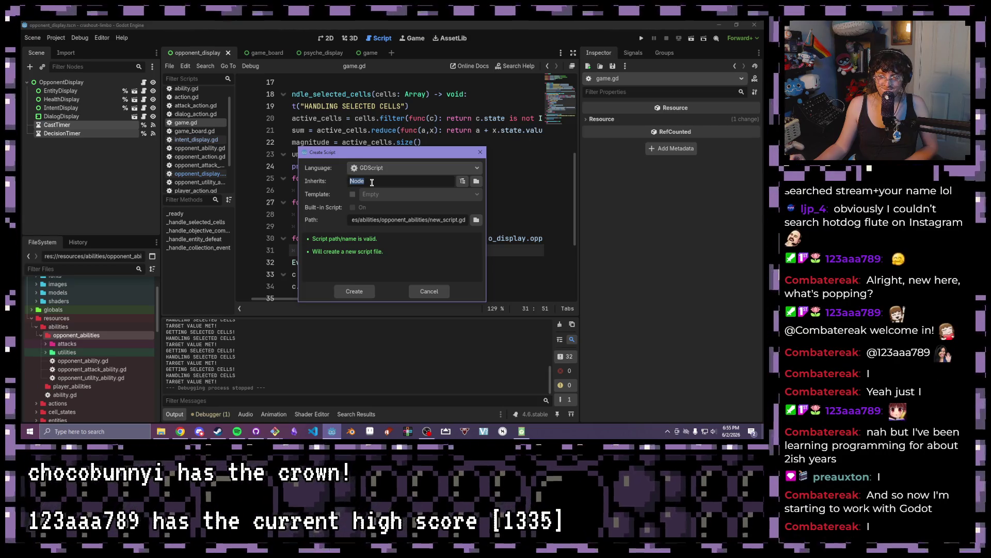
{"action": "left_click", "coordinate": [429, 291]}
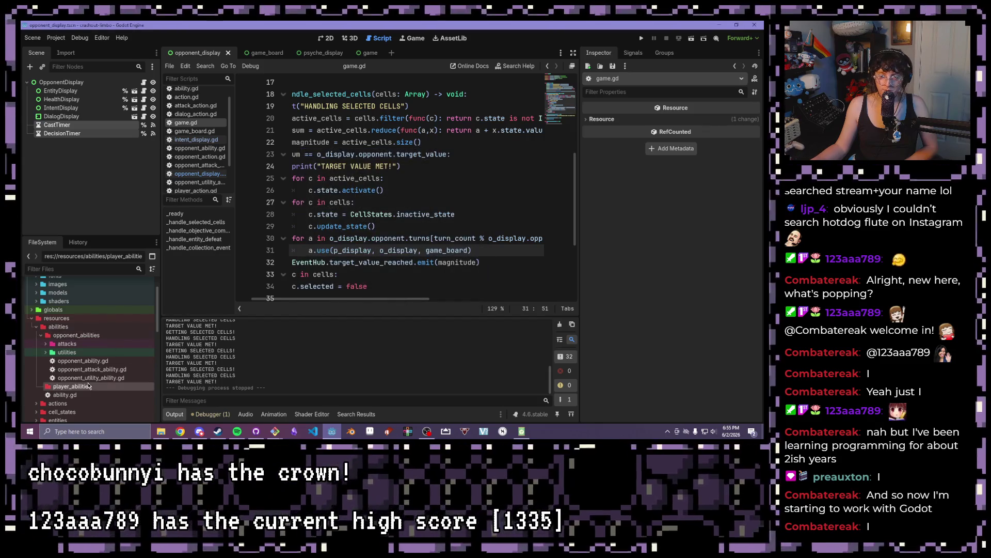
{"action": "double_click", "coordinate": [89, 379]}
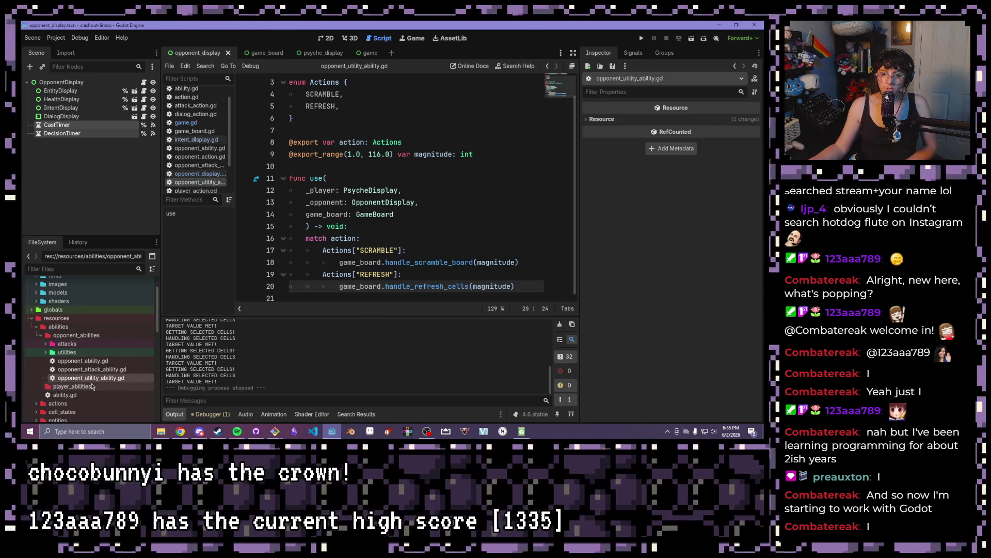
{"action": "right_click", "coordinate": [73, 335]}
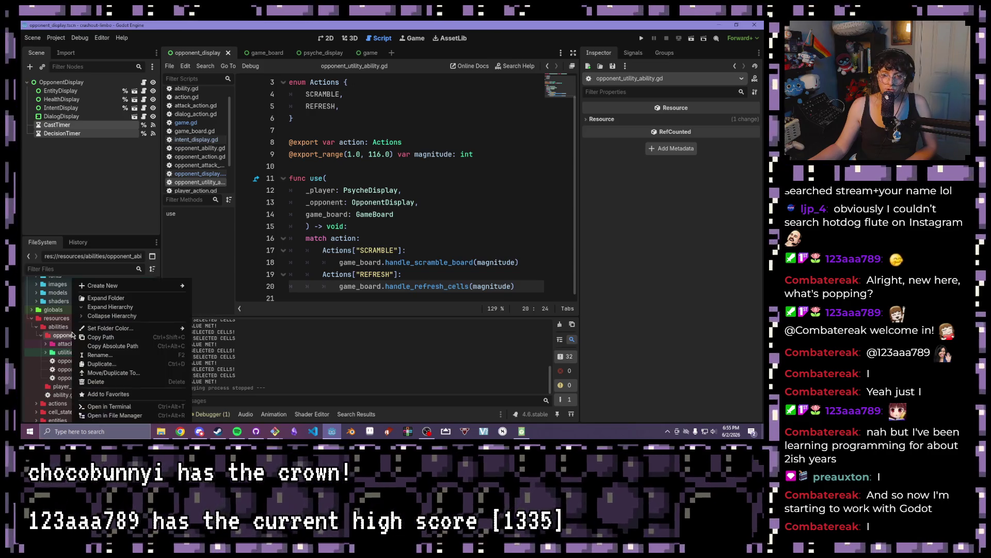
Step: Create opponent_dialog_ability.gd in the opponent_abilities folder, inheriting OpponentAbility
{"action": "mouse_move", "coordinate": [181, 288]}
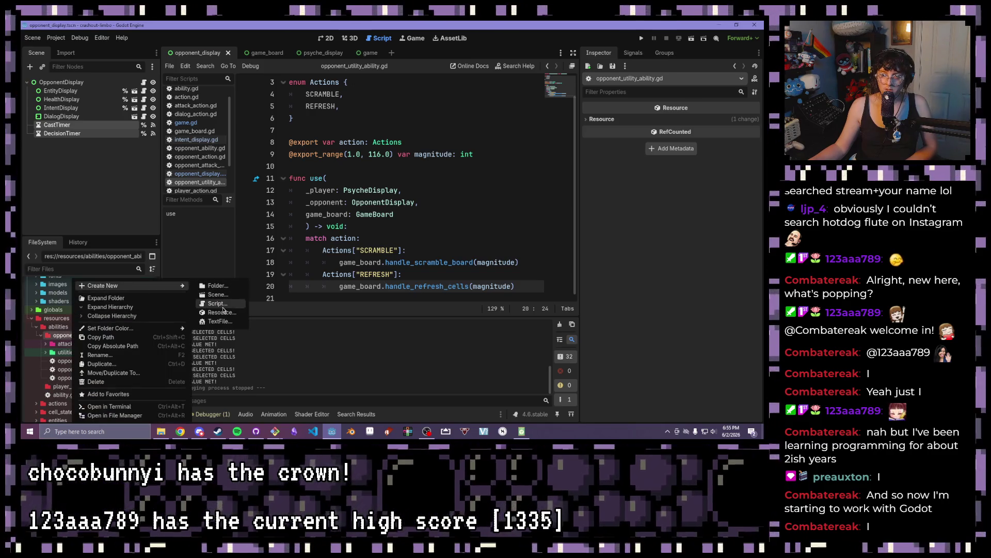
{"action": "left_click", "coordinate": [217, 304]}
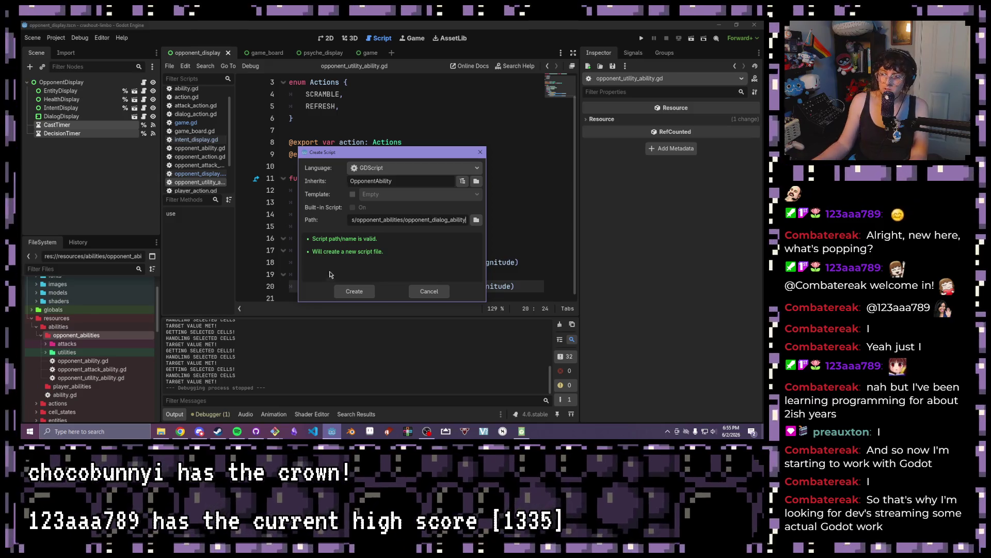
{"action": "left_click", "coordinate": [355, 292]}
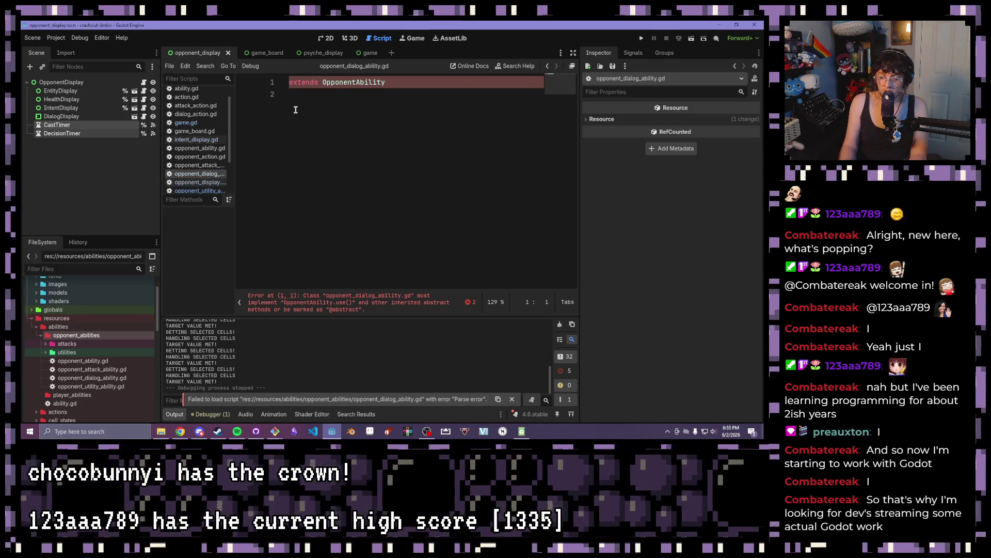
Step: Declare class_name OpponentDialogAbility on the first line
{"action": "key", "text": "Return"}
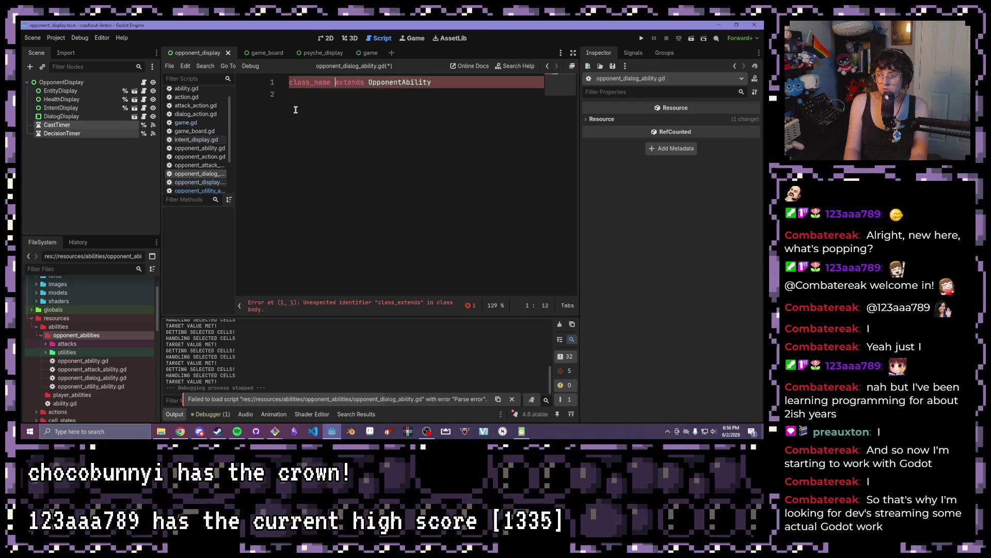
{"action": "type", "text": "OpponentDialog_"}
{"action": "key", "text": "BackSpace"}
{"action": "type", "text": "Abil"}
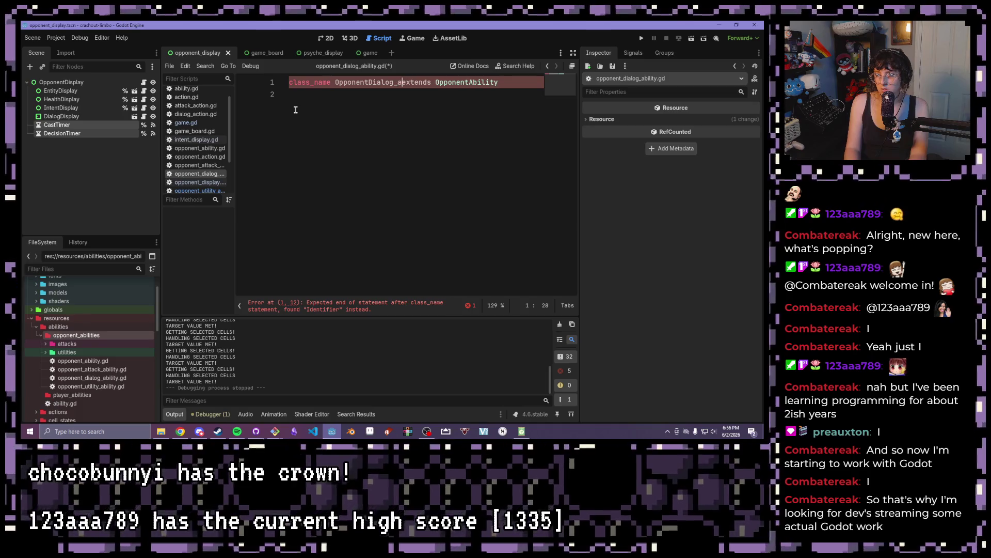
{"action": "type", "text": "ity"}
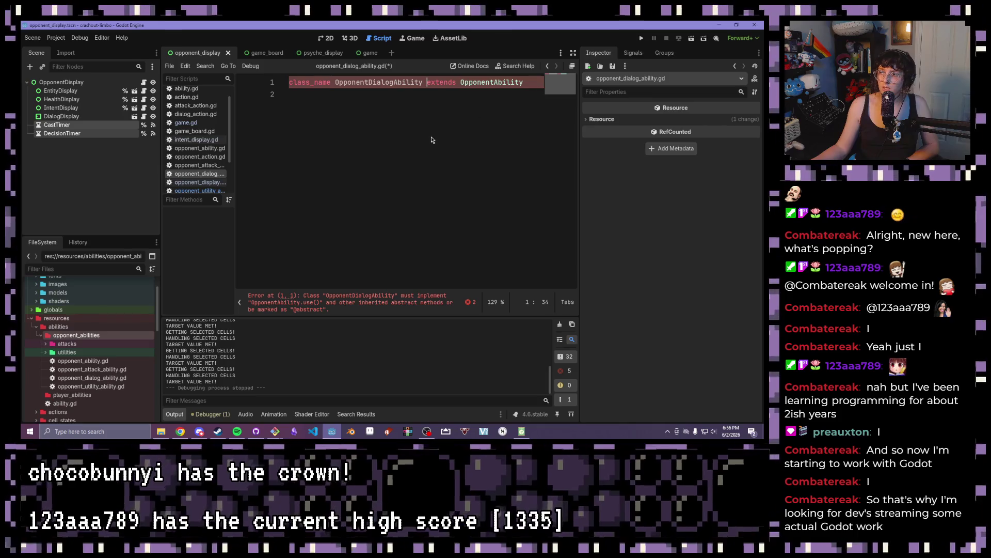
{"action": "left_click", "coordinate": [527, 85]}
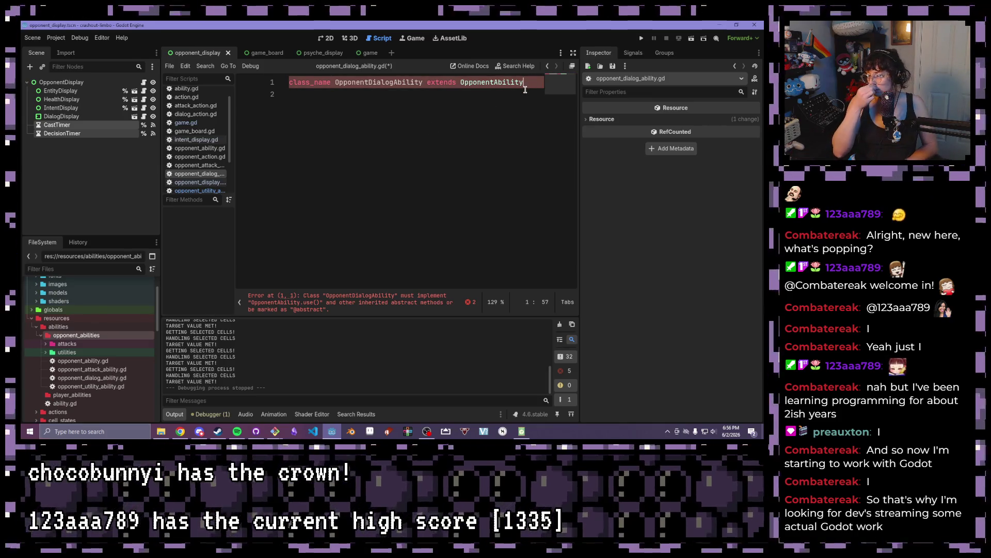
Step: Add the use() function signature with underscore-prefixed unused parameters and an indented body line
{"action": "key", "text": "Return"}
{"action": "key", "text": "Return"}
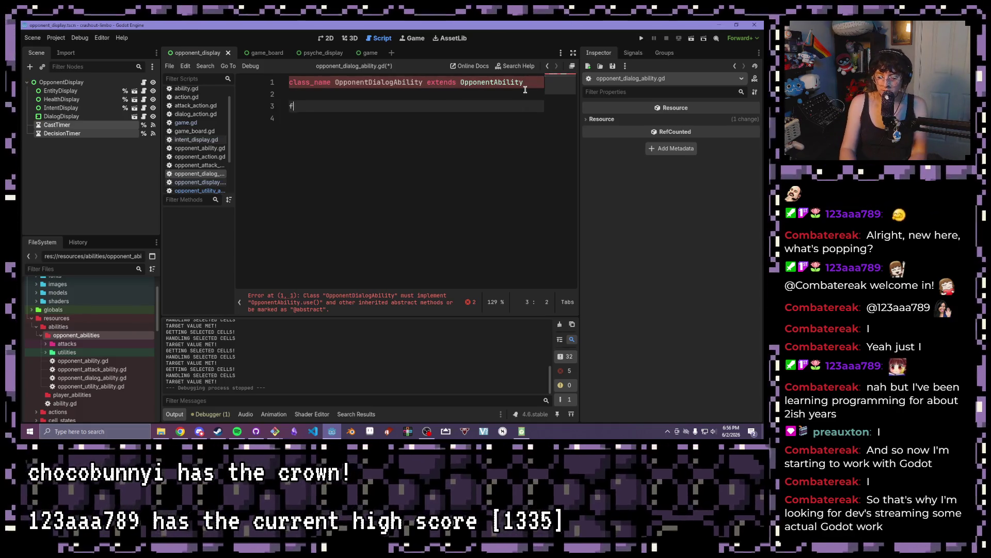
{"action": "type", "text": "unc use"}
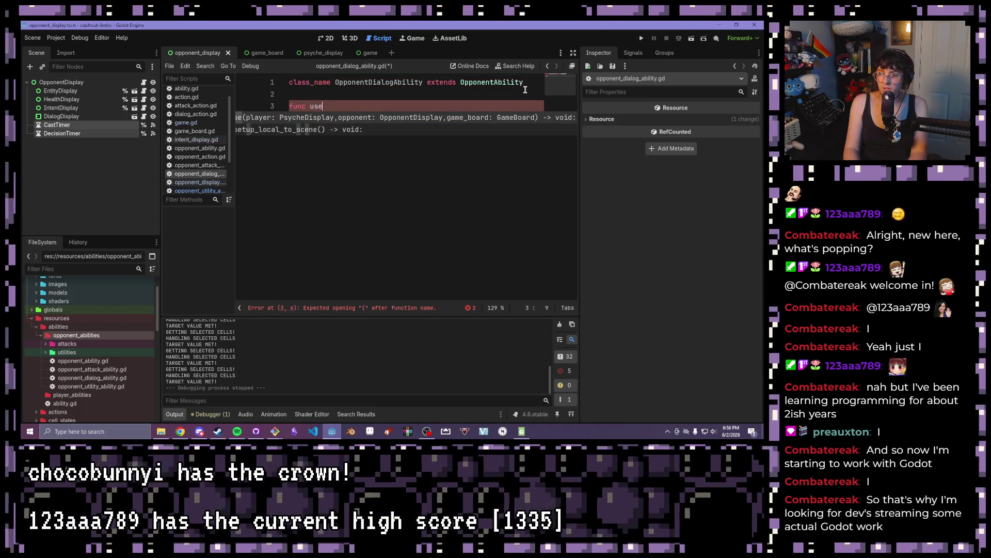
{"action": "key", "text": "Return"}
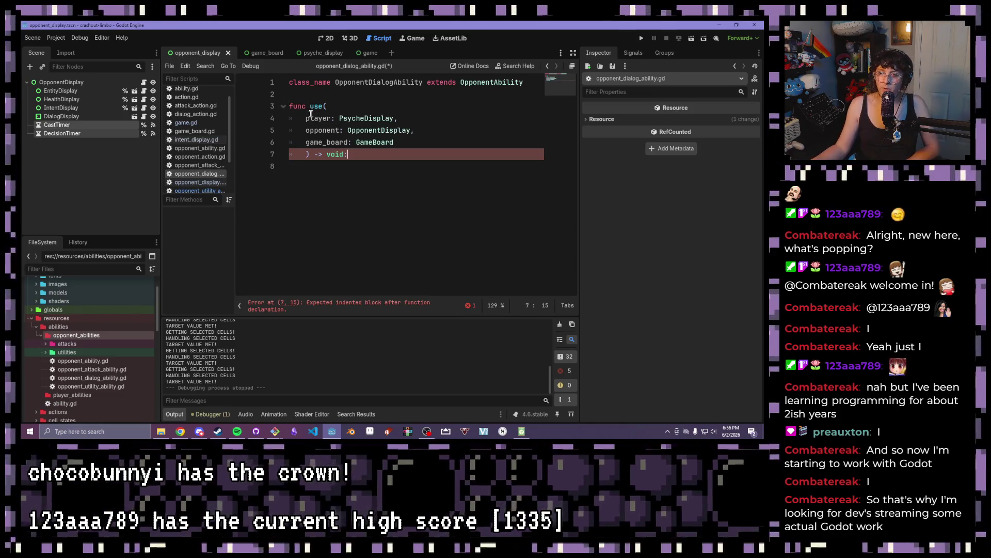
{"action": "left_click", "coordinate": [306, 118]}
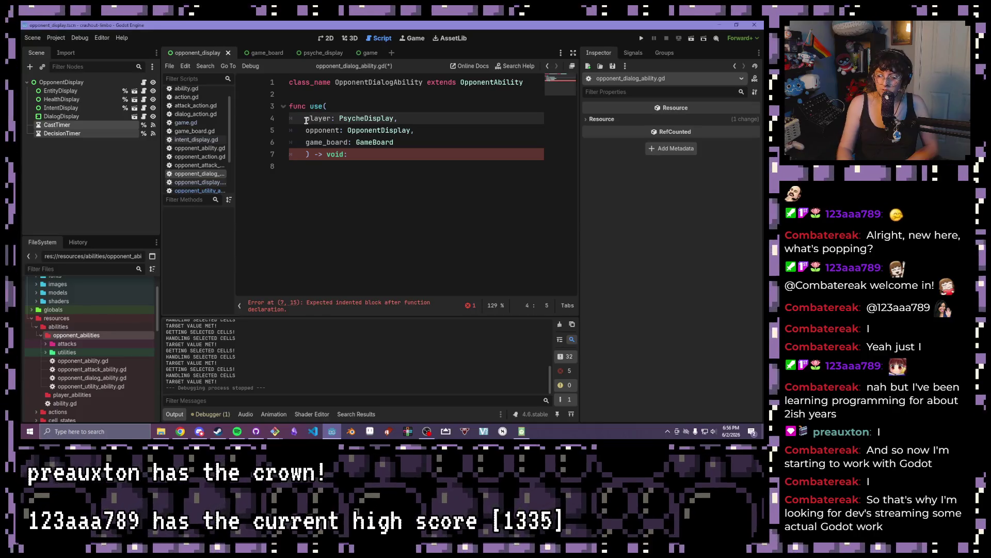
{"action": "key", "text": "Down"}
{"action": "key", "text": "Down"}
{"action": "type", "text": "_"}
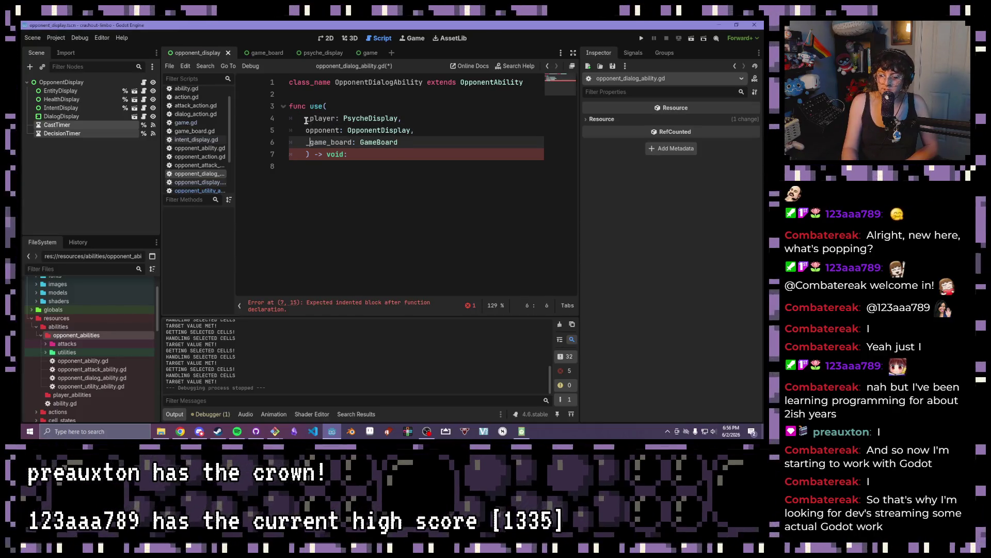
{"action": "left_click", "coordinate": [364, 153]}
{"action": "key", "text": "Return"}
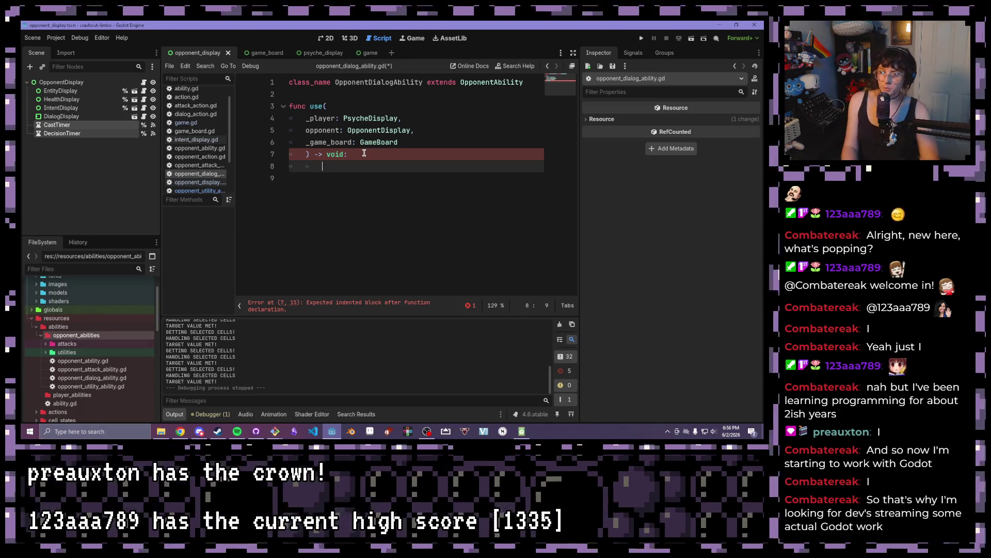
Step: Insert blank lines below the class_name declaration
{"action": "left_click", "coordinate": [370, 89]}
{"action": "key", "text": "Return"}
{"action": "key", "text": "Up"}
{"action": "key", "text": "Return"}
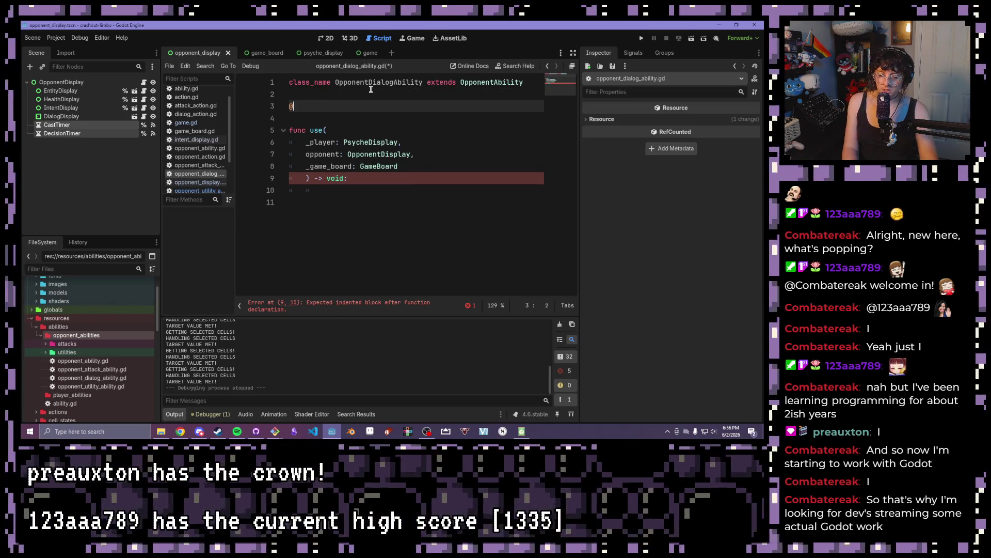
Step: Add an exported message variable of type String
{"action": "type", "text": "export"}
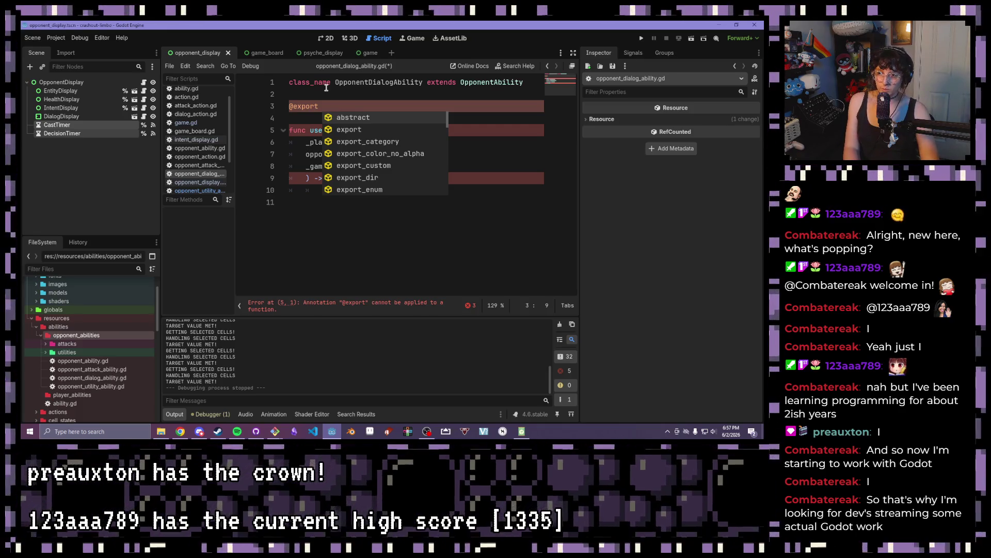
{"action": "type", "text": "var"}
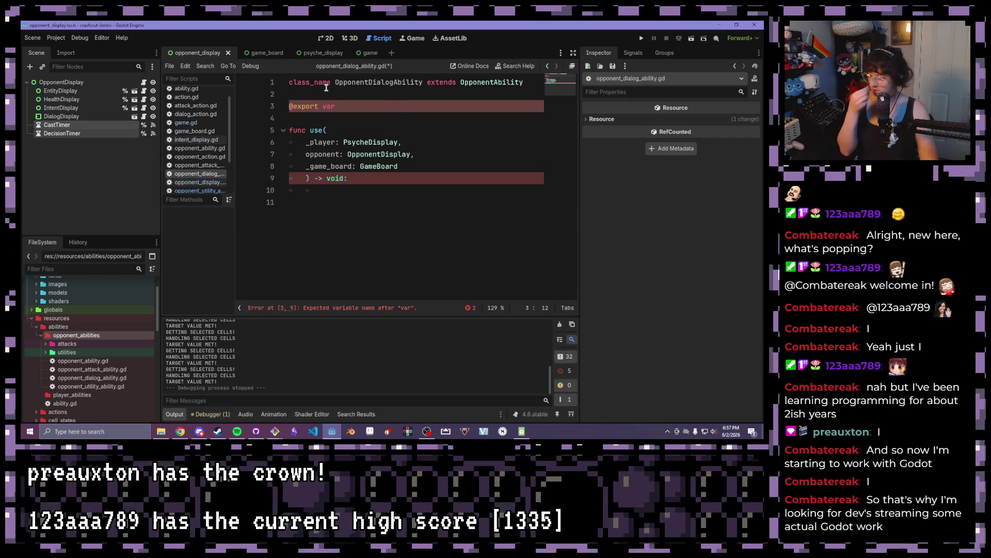
{"action": "type", "text": "essa"}
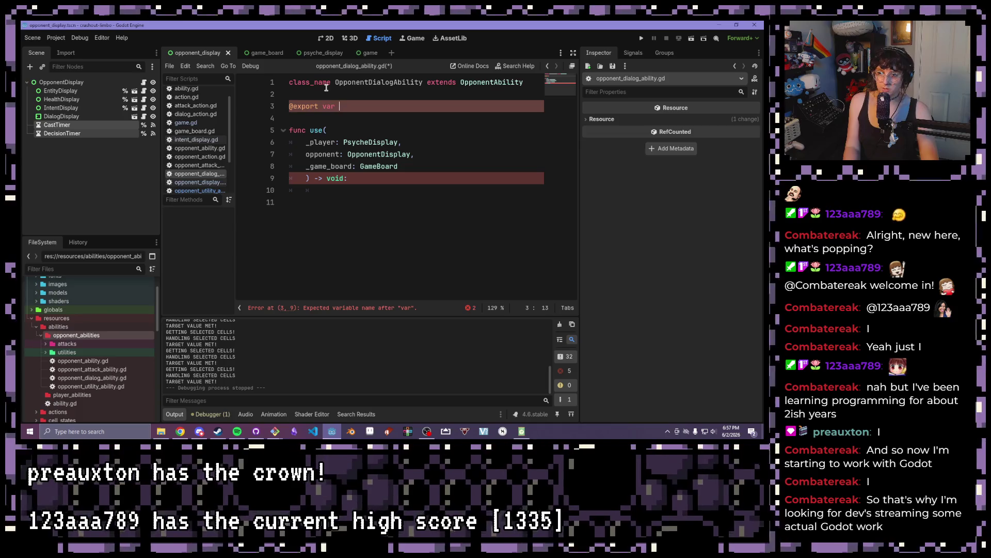
{"action": "type", "text": "sage:"}
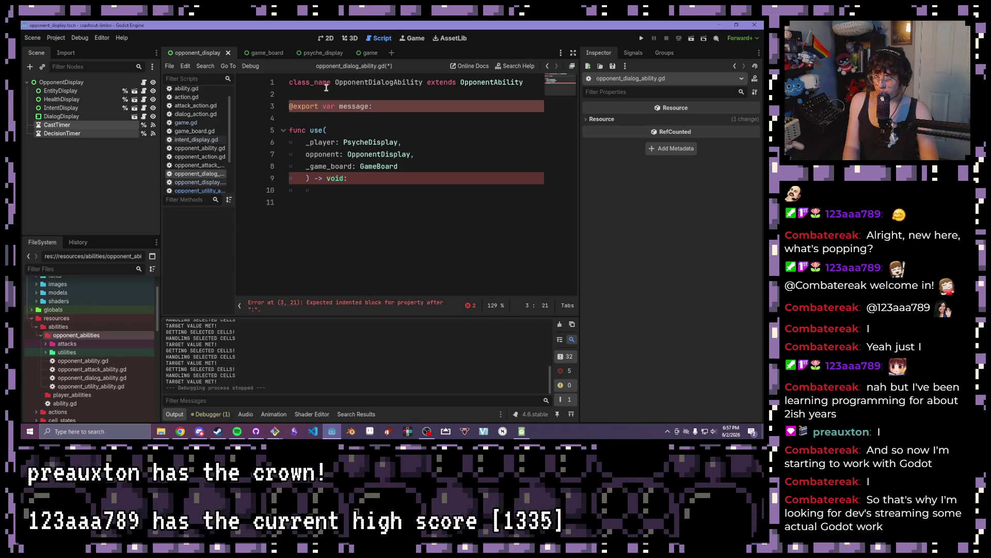
{"action": "key", "text": "BackSpace"}
{"action": "key", "text": "BackSpace"}
{"action": "key", "text": "BackSpace"}
{"action": "type", "text": "String"}
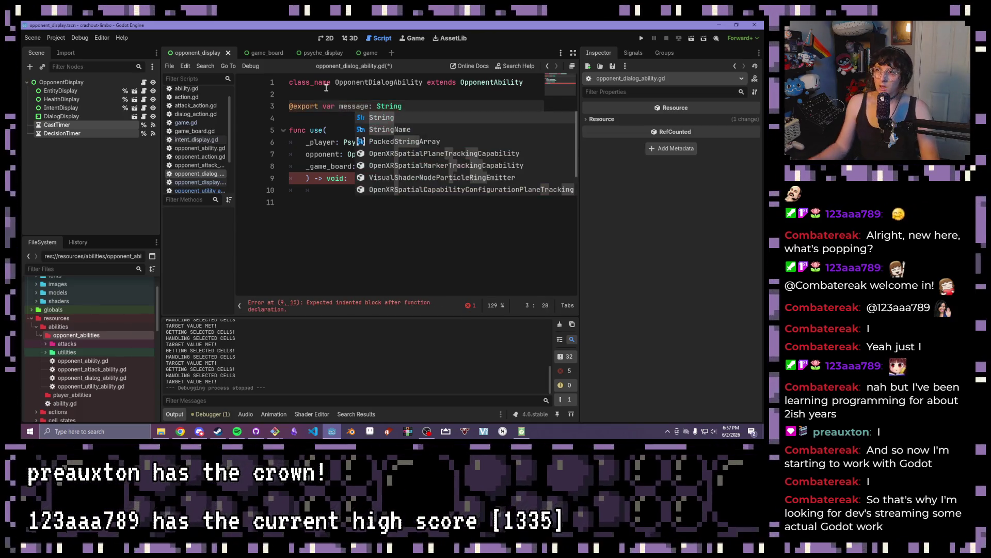
{"action": "key", "text": "Escape"}
Step: Begin an 'opponent.' call in the body of use() and browse its member suggestions
{"action": "left_click", "coordinate": [359, 204]}
{"action": "left_click", "coordinate": [358, 193]}
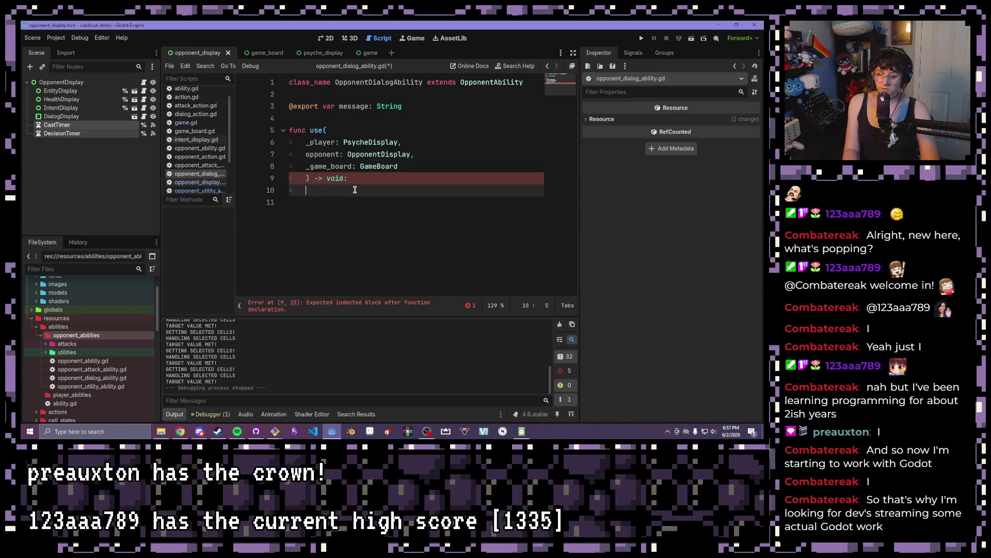
{"action": "type", "text": "opponent"}
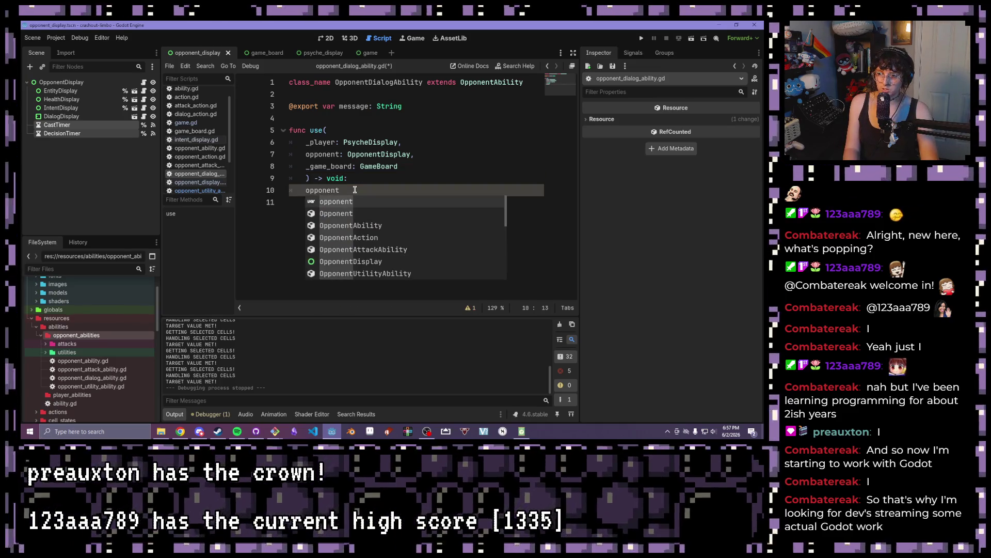
{"action": "type", "text": "."}
{"action": "key", "text": "Down"}
{"action": "key", "text": "Down"}
{"action": "key", "text": "Down"}
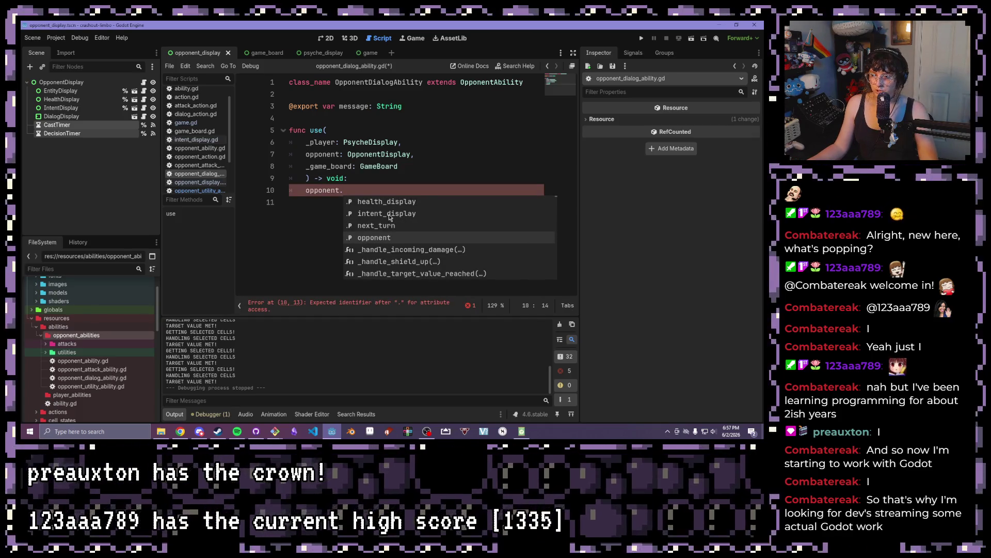
{"action": "key", "text": "Down"}
{"action": "key", "text": "Down"}
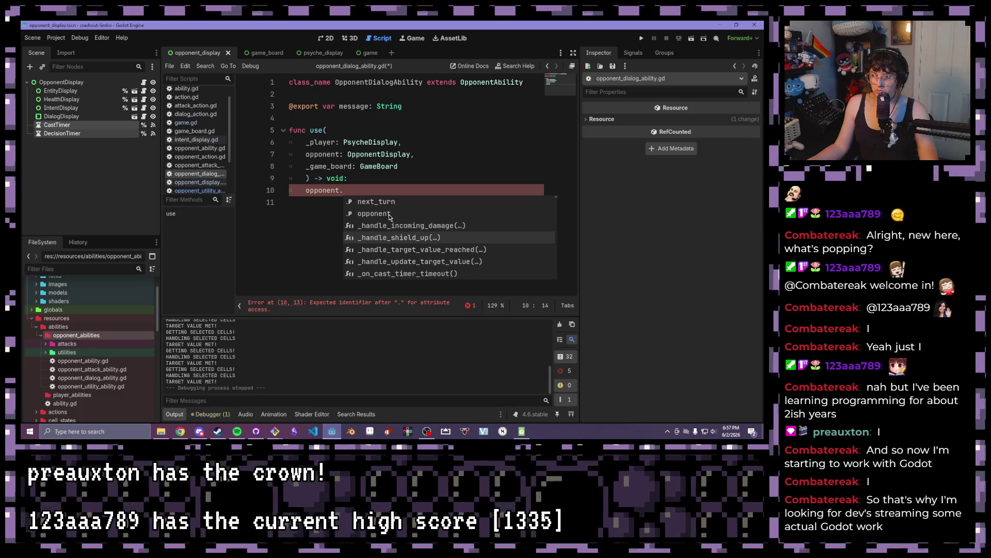
{"action": "key", "text": "Down"}
{"action": "key", "text": "Down"}
{"action": "key", "text": "Down"}
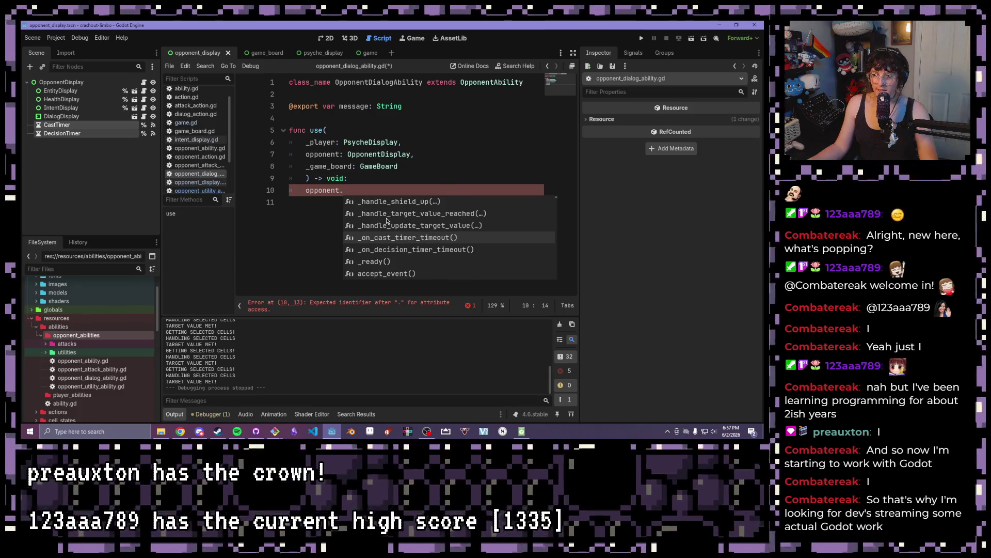
{"action": "left_click", "coordinate": [314, 179]}
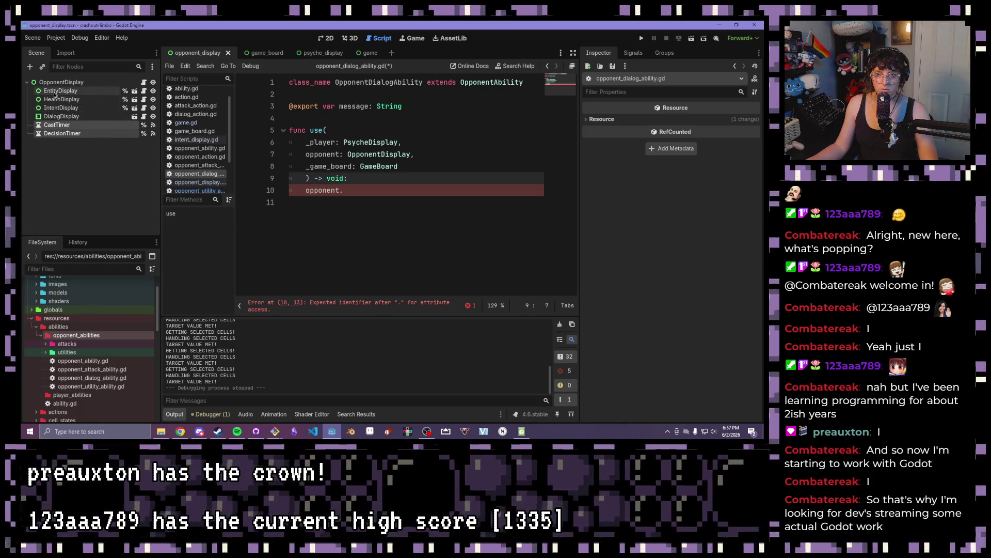
{"action": "left_click", "coordinate": [144, 116]}
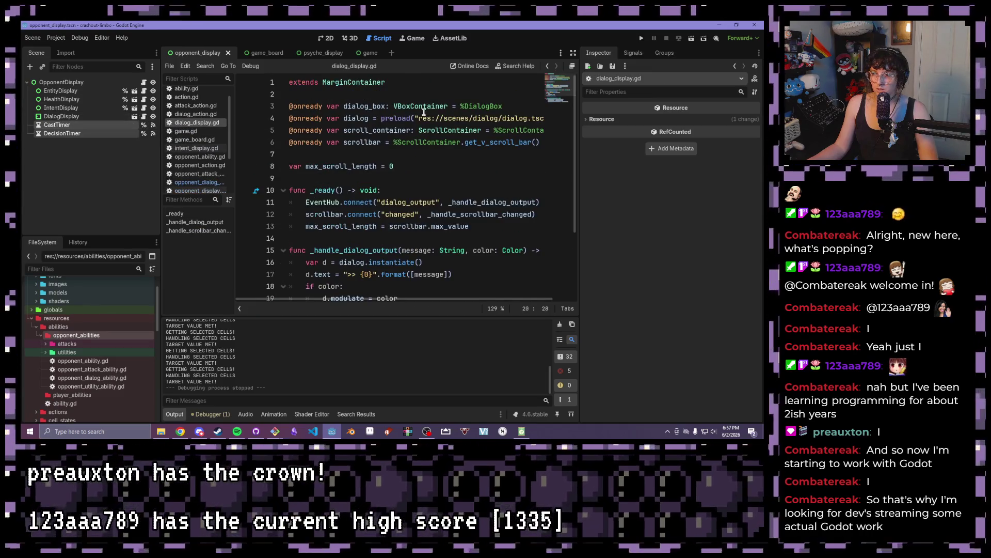
Step: Rename _handle_dialog_output to handle_dialog_output in its definition and connect call, and save
{"action": "mouse_move", "coordinate": [305, 202]}
{"action": "left_mouse_down"}
{"action": "mouse_move", "coordinate": [444, 214]}
{"action": "mouse_move", "coordinate": [440, 198]}
{"action": "left_mouse_up"}
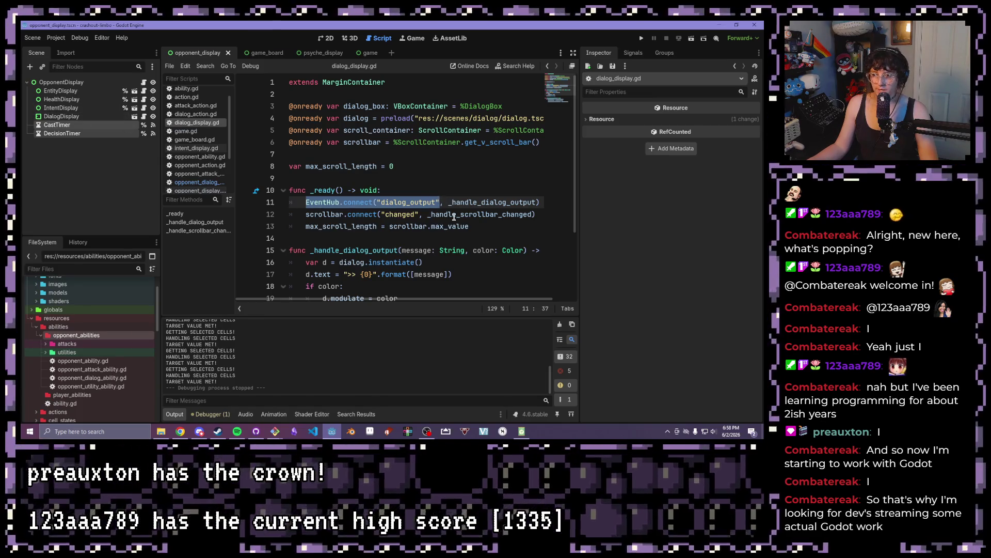
{"action": "scroll", "coordinate": [444, 202], "scroll_direction": "down", "scroll_amount": 1}
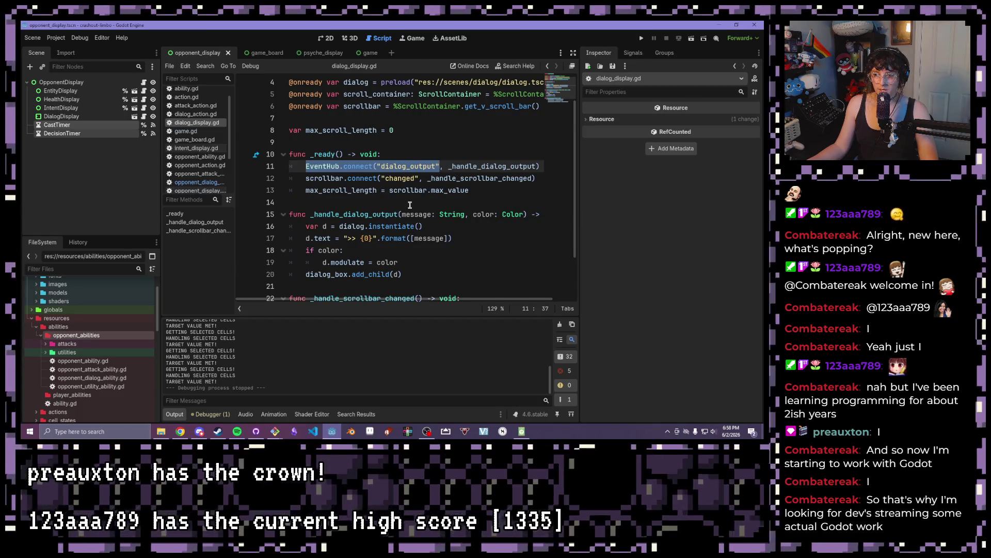
{"action": "scroll", "coordinate": [410, 205], "scroll_direction": "down", "scroll_amount": 1}
{"action": "scroll", "coordinate": [410, 205], "scroll_direction": "up", "scroll_amount": 1}
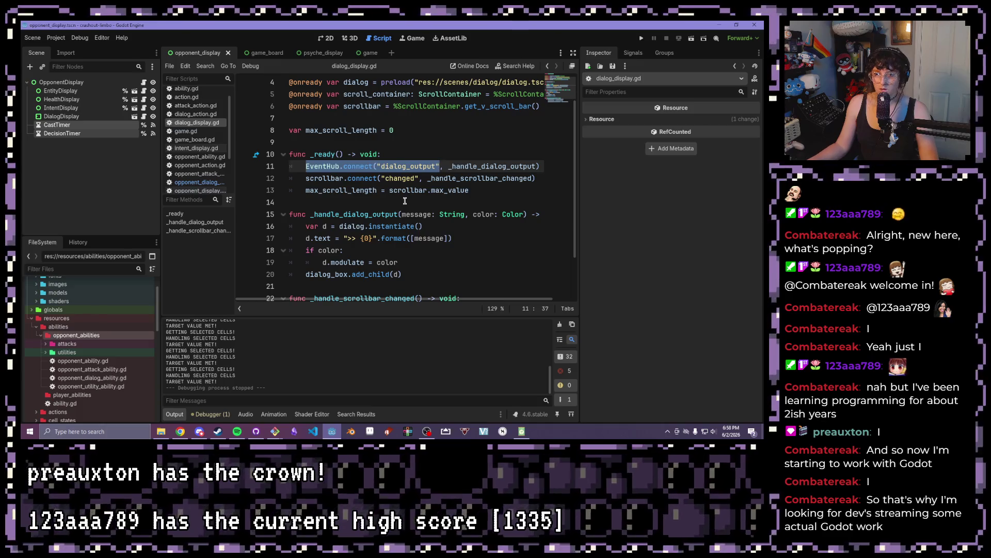
{"action": "left_click", "coordinate": [313, 215]}
{"action": "key", "text": "BackSpace"}
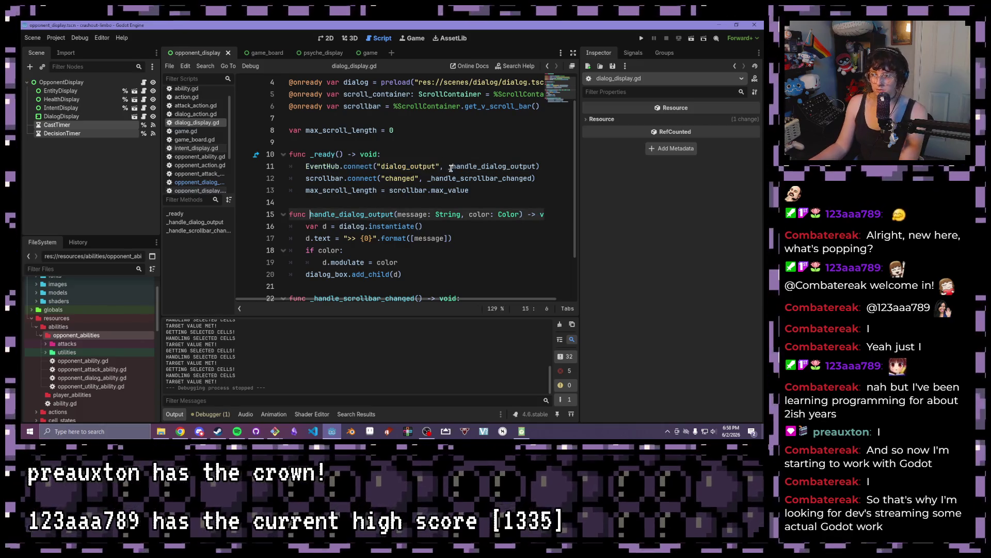
{"action": "left_click", "coordinate": [450, 166]}
{"action": "key", "text": "BackSpace"}
{"action": "key", "text": "ctrl+s"}
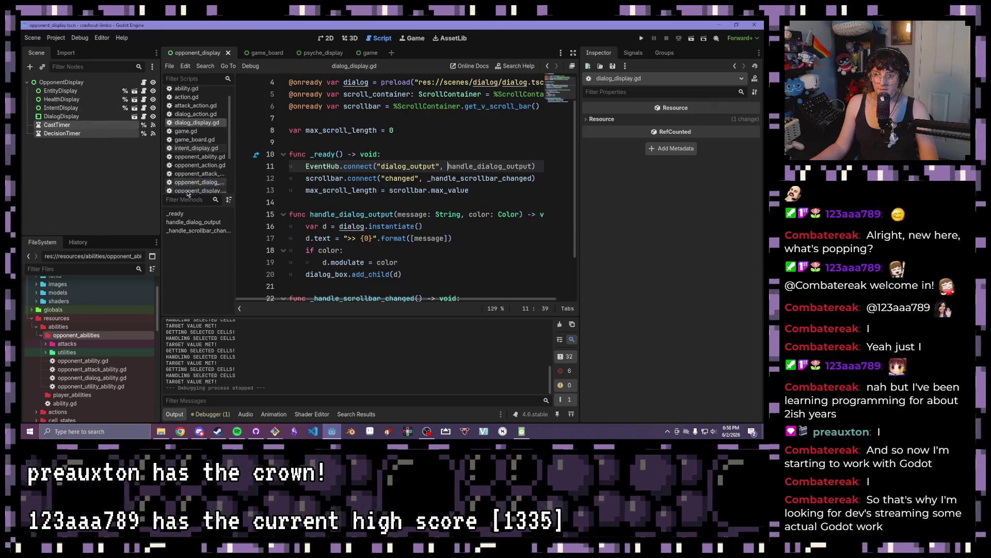
Step: Switch back to the opponent_dialog_ability.gd script
{"action": "scroll", "coordinate": [188, 193], "scroll_direction": "up", "scroll_amount": 1}
{"action": "scroll", "coordinate": [188, 193], "scroll_direction": "down", "scroll_amount": 1}
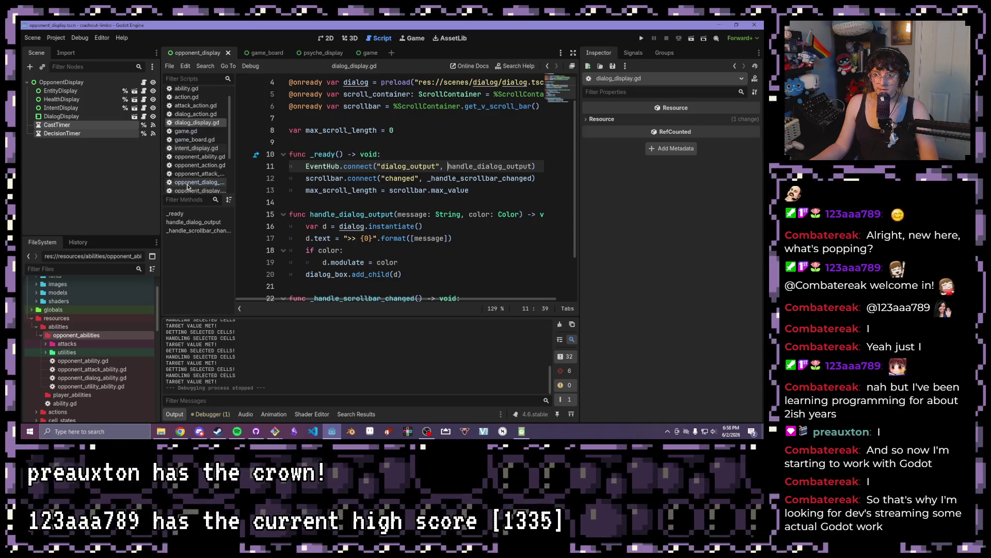
{"action": "left_click", "coordinate": [188, 181]}
{"action": "left_click", "coordinate": [375, 190]}
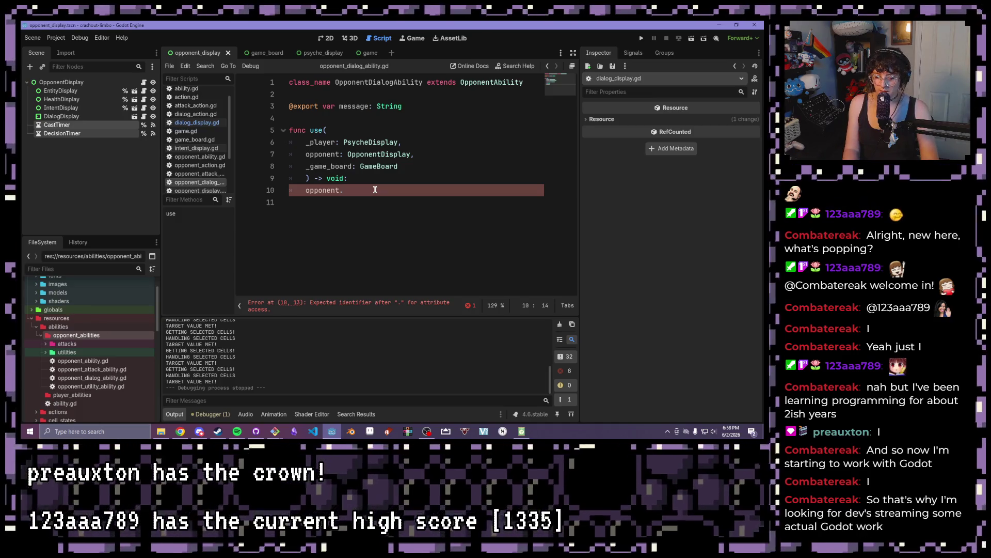
Step: Set DialogDisplay to Access as Unique Name, then open opponent_display.gd
{"action": "type", "text": "di"}
{"action": "key", "text": "Down"}
{"action": "key", "text": "Down"}
{"action": "key", "text": "Down"}
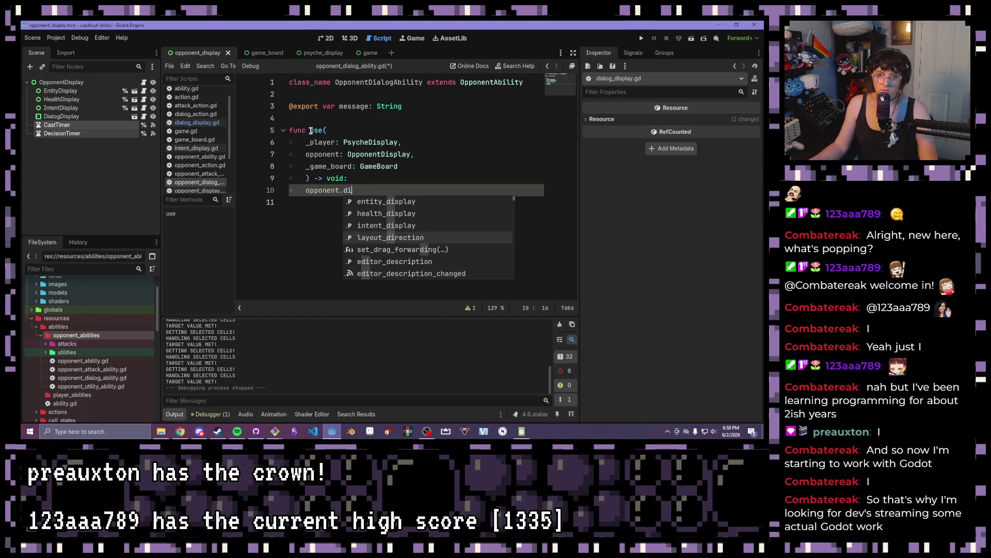
{"action": "right_click", "coordinate": [58, 117]}
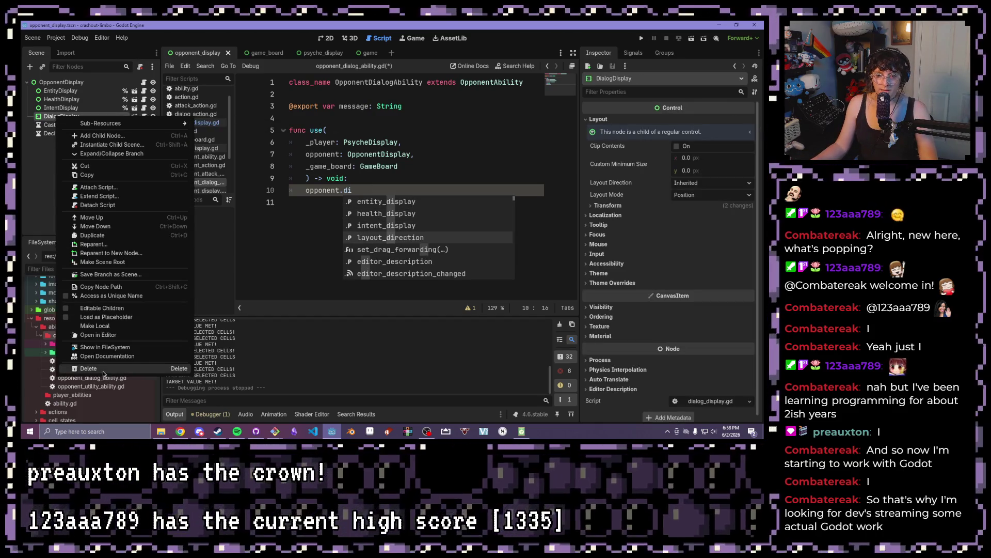
{"action": "left_click", "coordinate": [109, 295]}
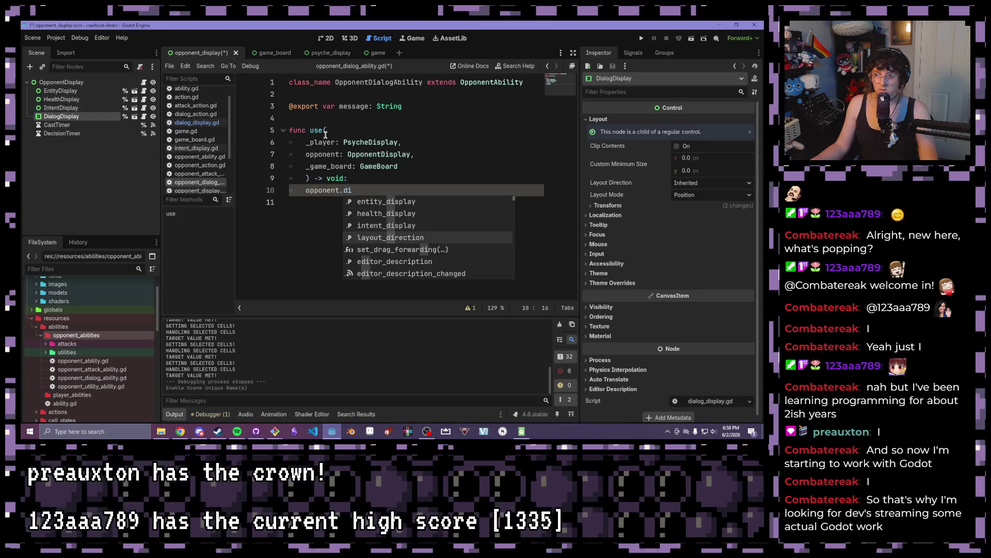
{"action": "key", "text": "Escape"}
{"action": "scroll", "coordinate": [191, 134], "scroll_direction": "down", "scroll_amount": 2}
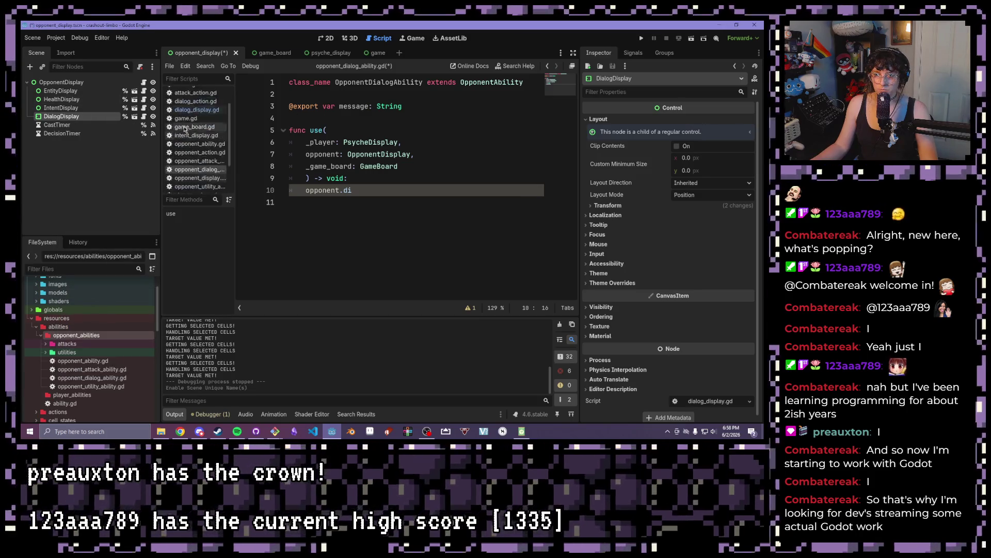
{"action": "scroll", "coordinate": [185, 129], "scroll_direction": "down", "scroll_amount": 3}
{"action": "left_click", "coordinate": [204, 152]}
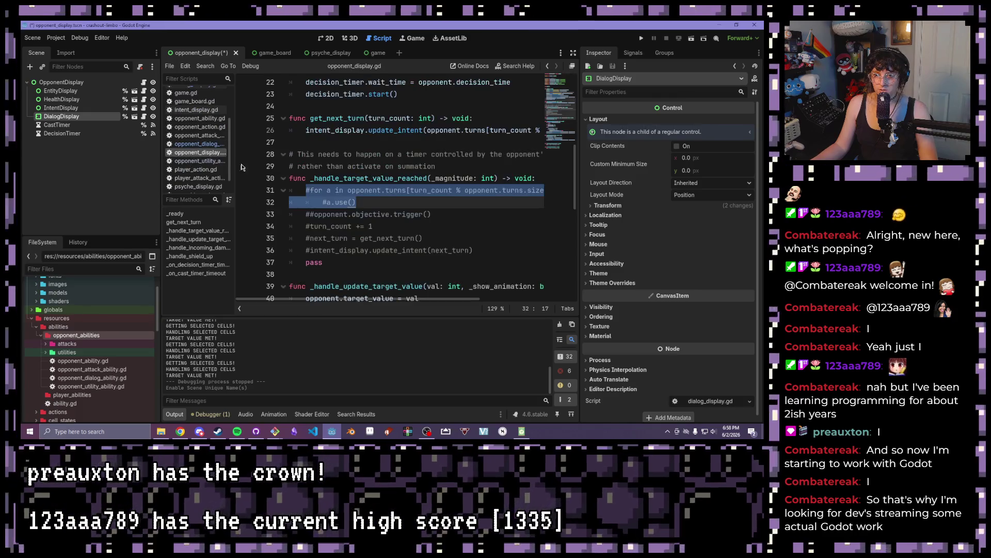
{"action": "scroll", "coordinate": [375, 229], "scroll_direction": "up", "scroll_amount": 7}
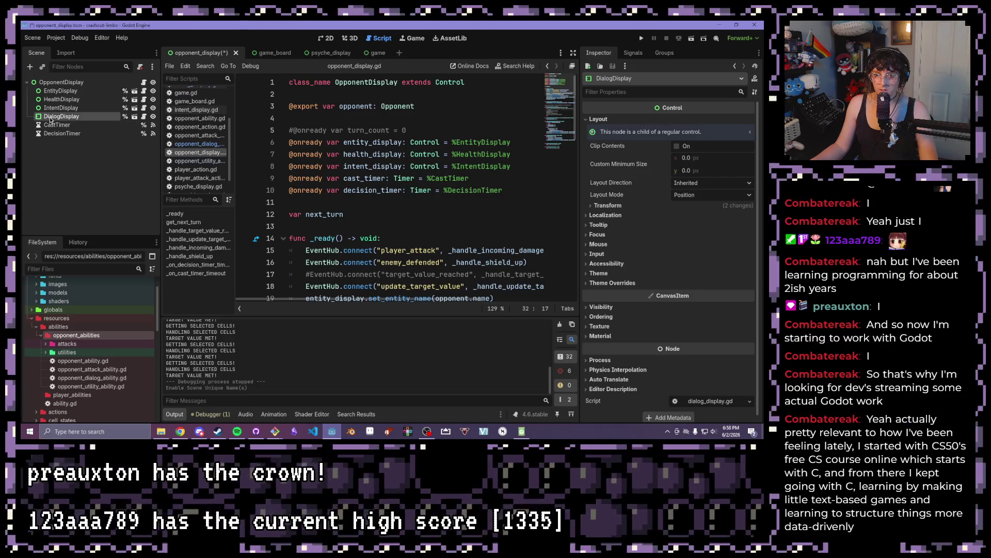
{"action": "mouse_move", "coordinate": [59, 117]}
{"action": "left_mouse_down"}
{"action": "mouse_move", "coordinate": [398, 151]}
{"action": "mouse_move", "coordinate": [392, 165]}
{"action": "mouse_move", "coordinate": [460, 189]}
{"action": "mouse_move", "coordinate": [375, 204]}
{"action": "left_mouse_up"}
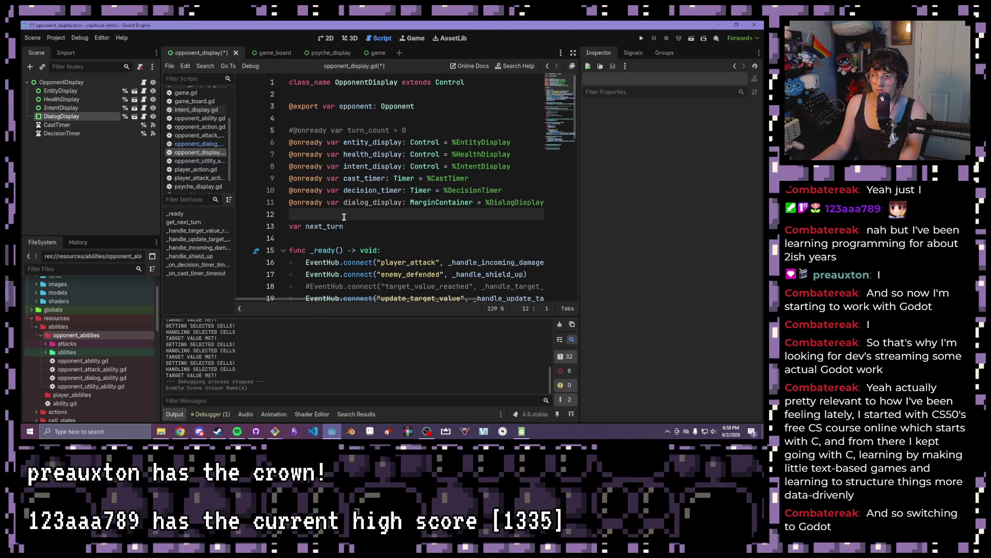
{"action": "key", "text": "ctrl+s"}
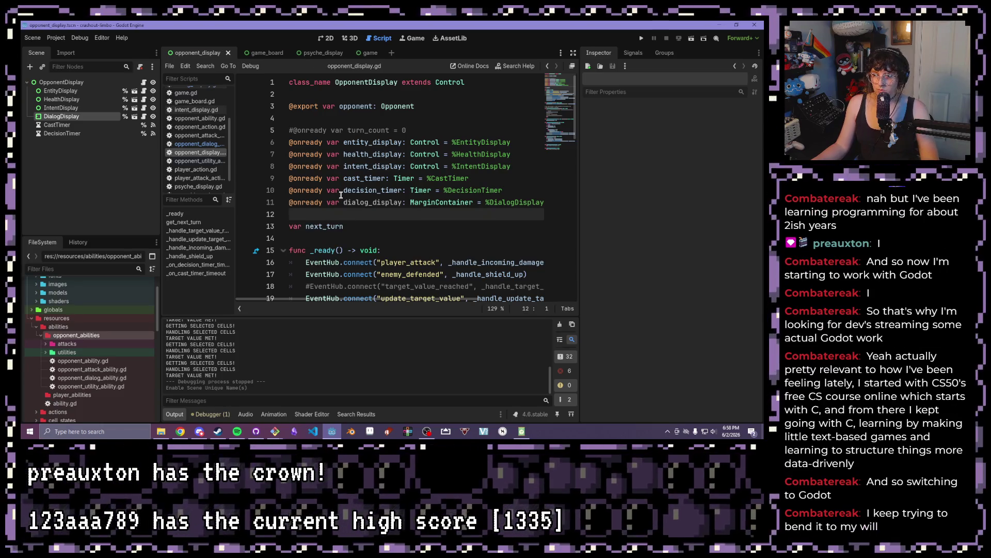
{"action": "left_click", "coordinate": [143, 117]}
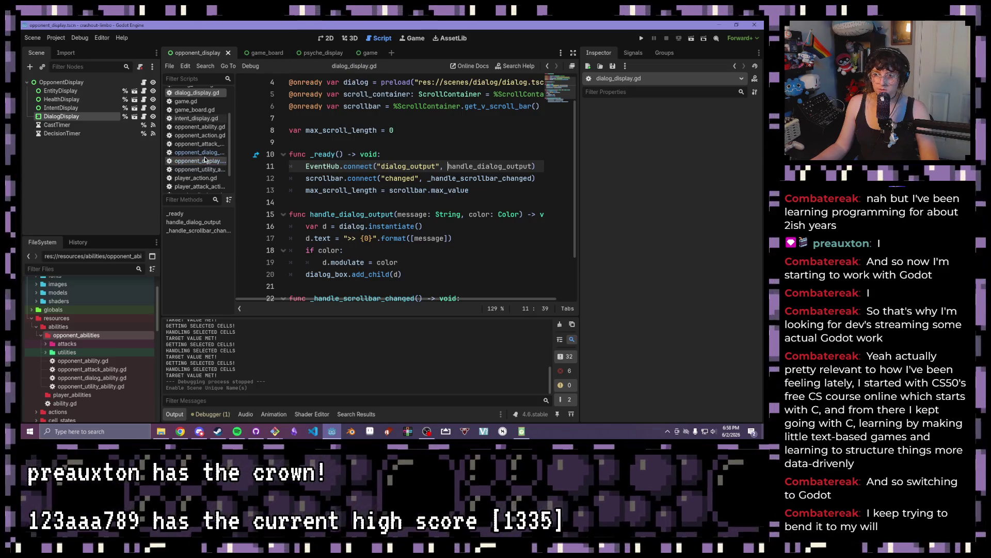
Step: Write opponent.dialog_display.handle_dialog_output(message) in use() on line 10 and save
{"action": "left_click", "coordinate": [205, 155]}
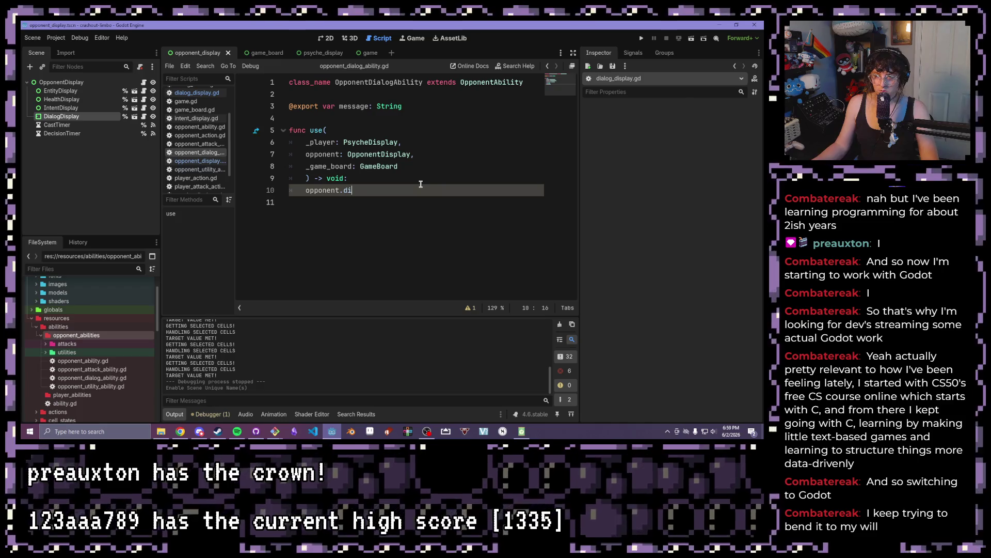
{"action": "key", "text": "BackSpace"}
{"action": "key", "text": "BackSpace"}
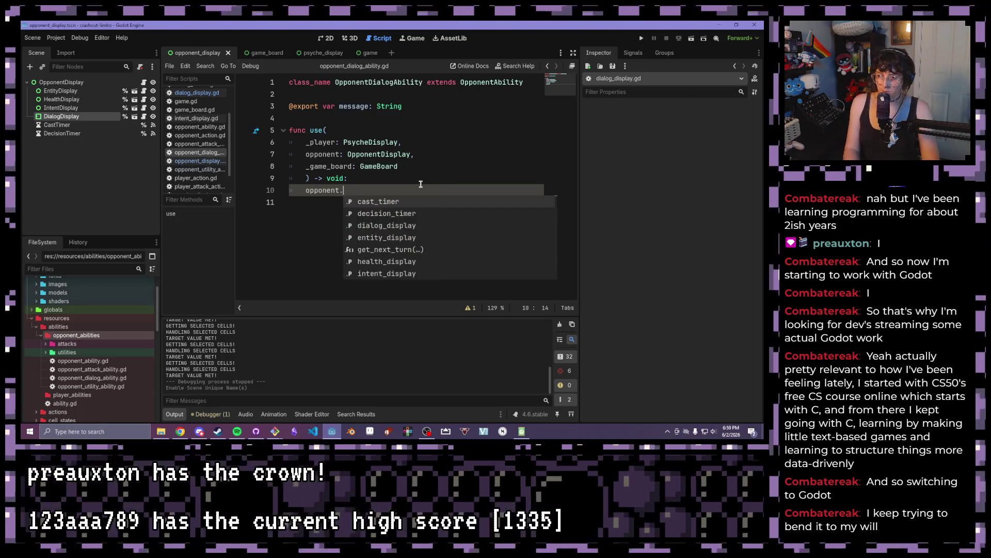
{"action": "type", "text": "di"}
{"action": "key", "text": "Return"}
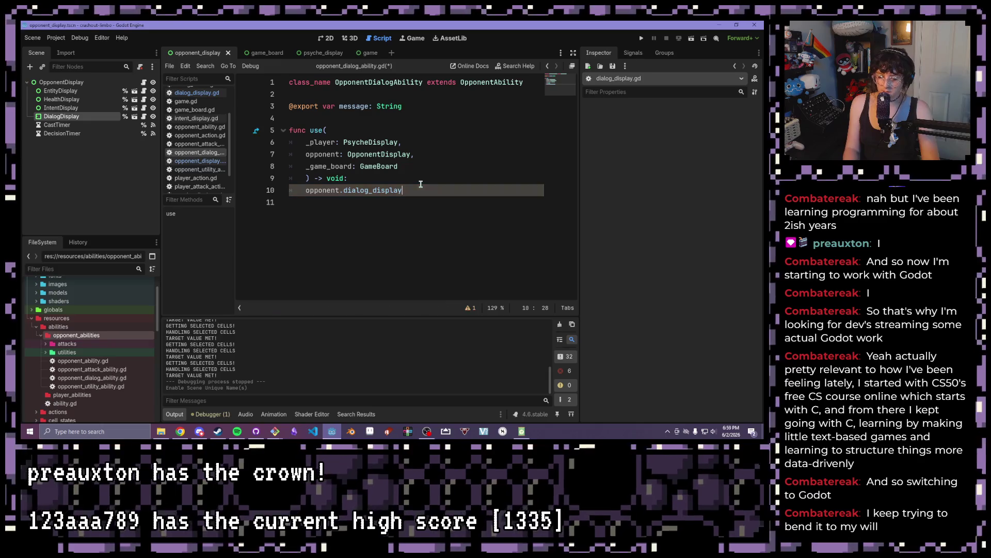
{"action": "type", "text": ".h"}
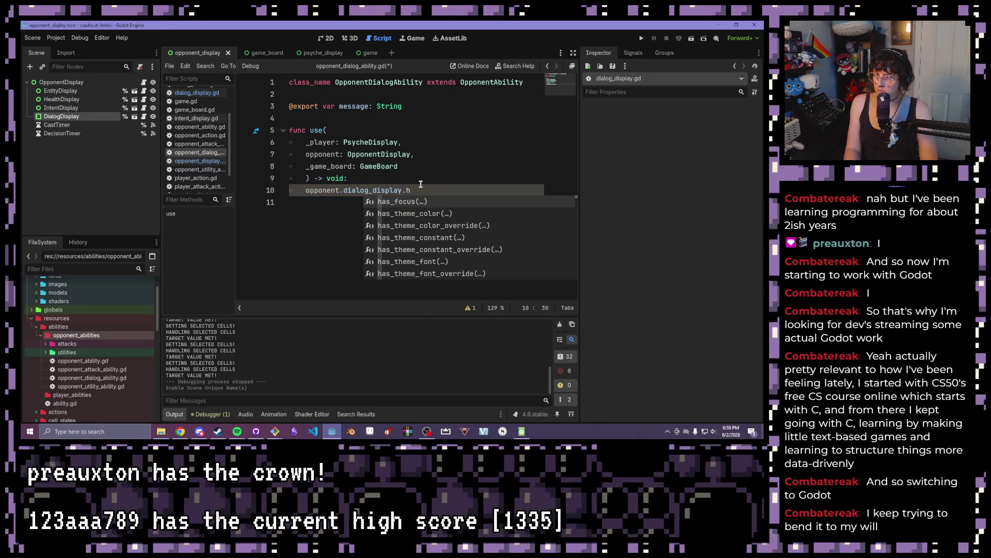
{"action": "type", "text": "andle"}
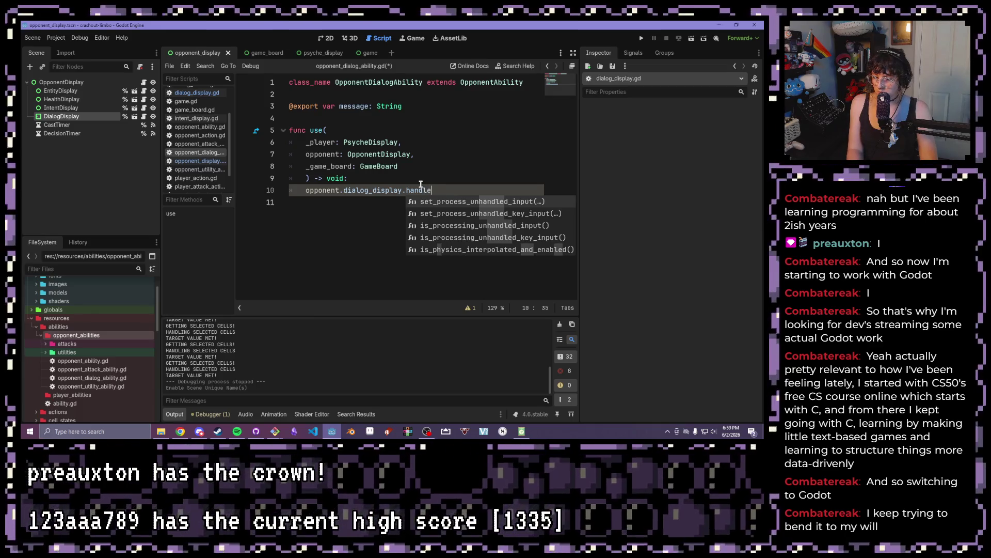
{"action": "type", "text": "_"}
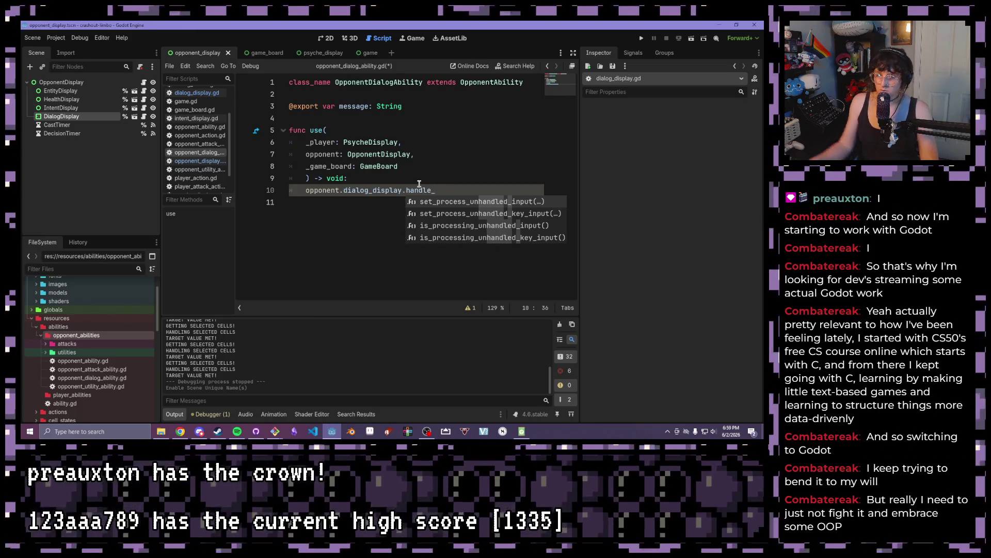
{"action": "type", "text": "dialog_o"}
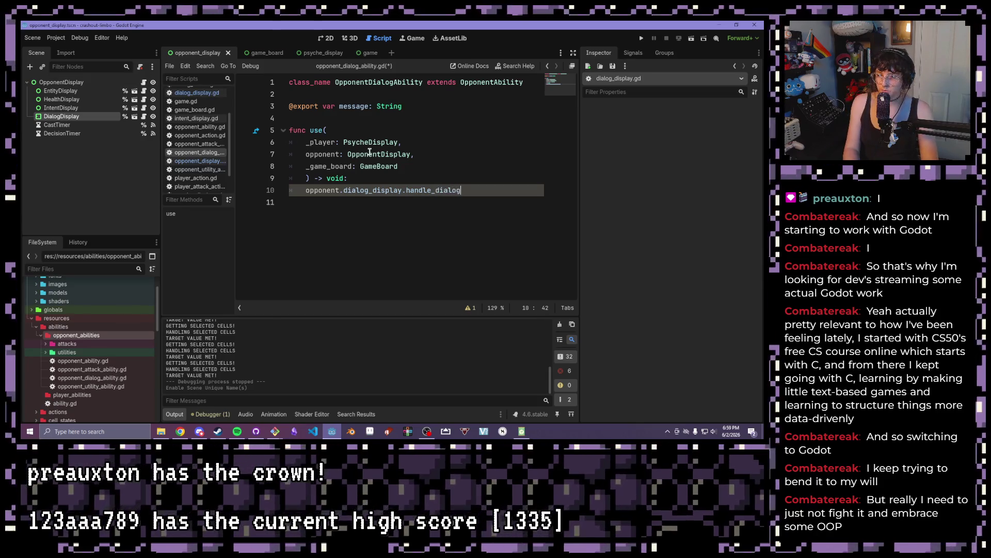
{"action": "type", "text": "utput(m"}
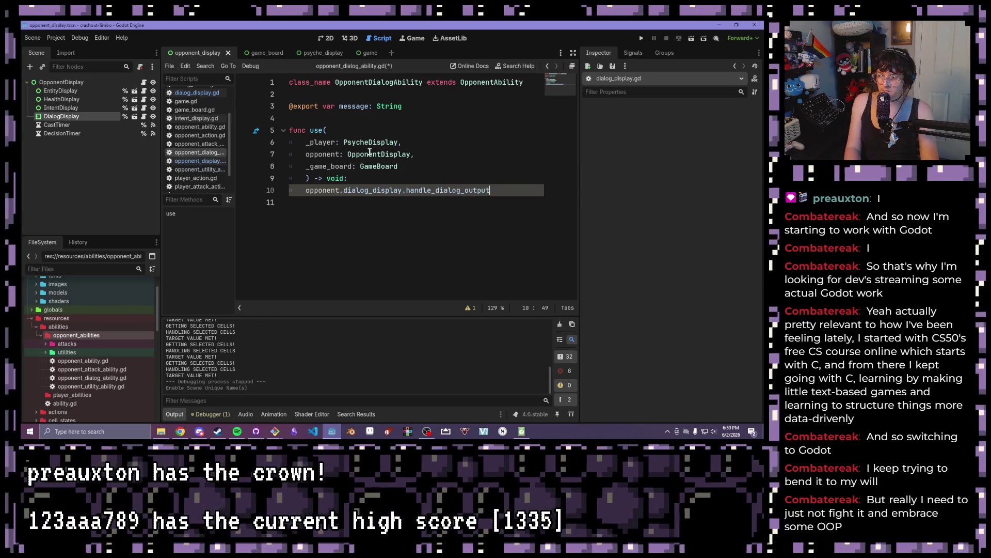
{"action": "type", "text": "essage"}
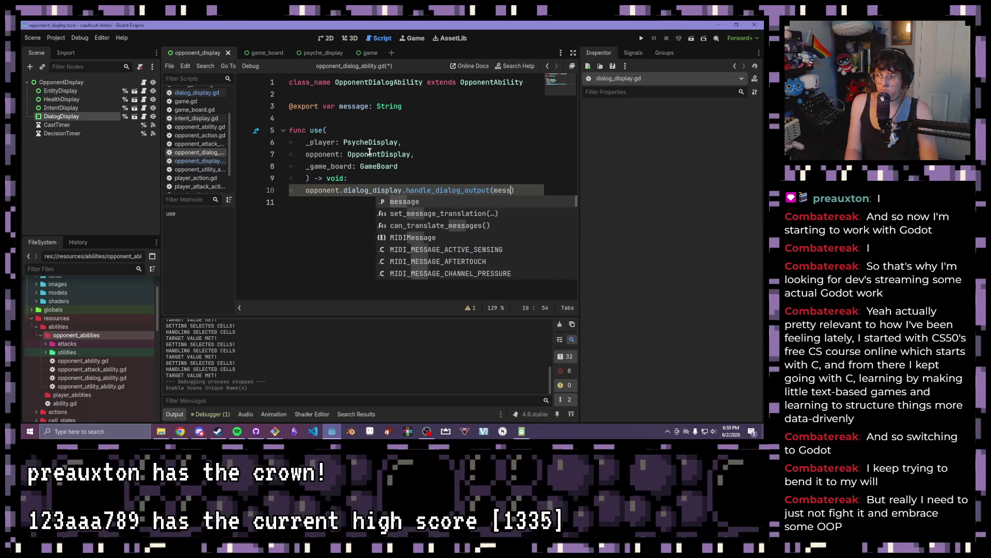
{"action": "key", "text": "ctrl+s"}
{"action": "left_click", "coordinate": [383, 142]}
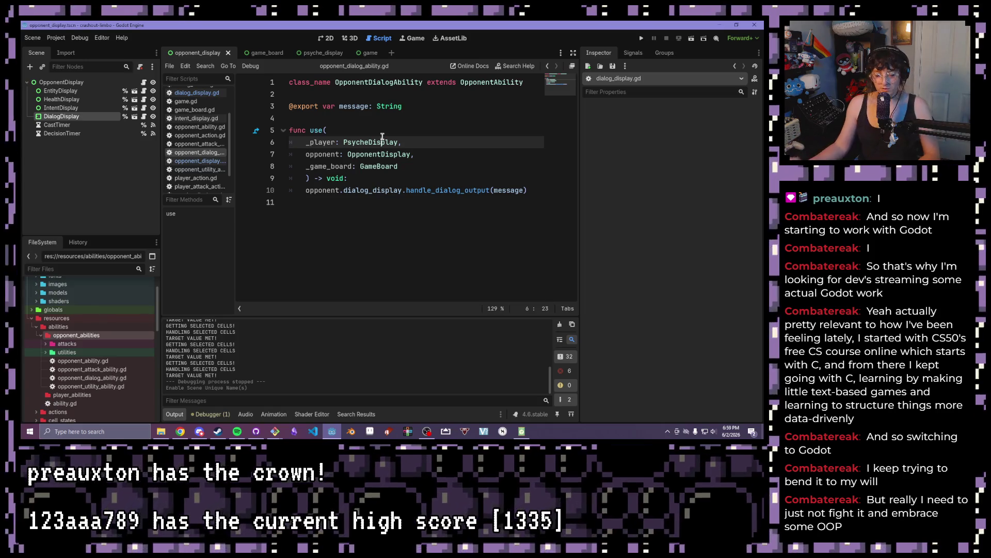
{"action": "left_click", "coordinate": [477, 154]}
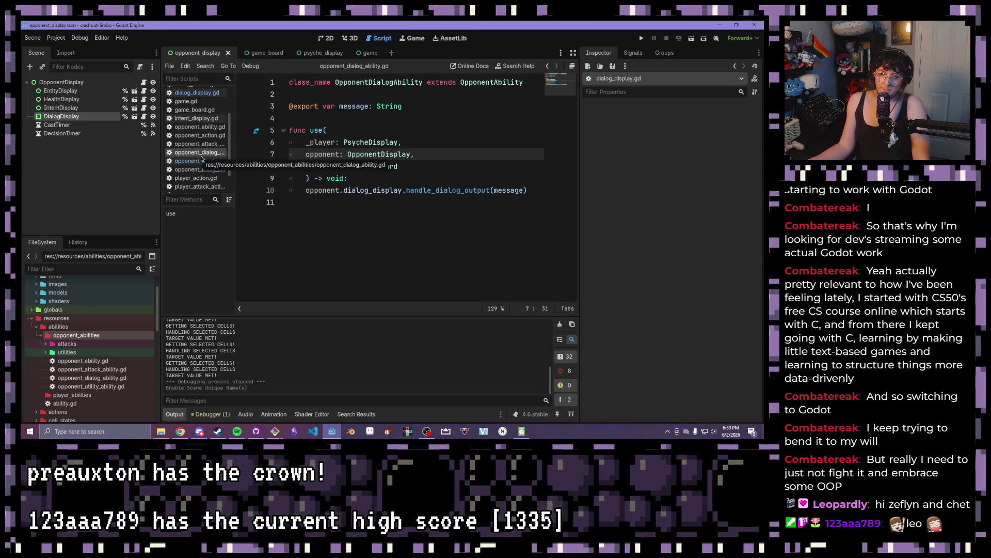
{"action": "left_click_drag", "start_coordinate": [335, 83], "coordinate": [436, 82]}
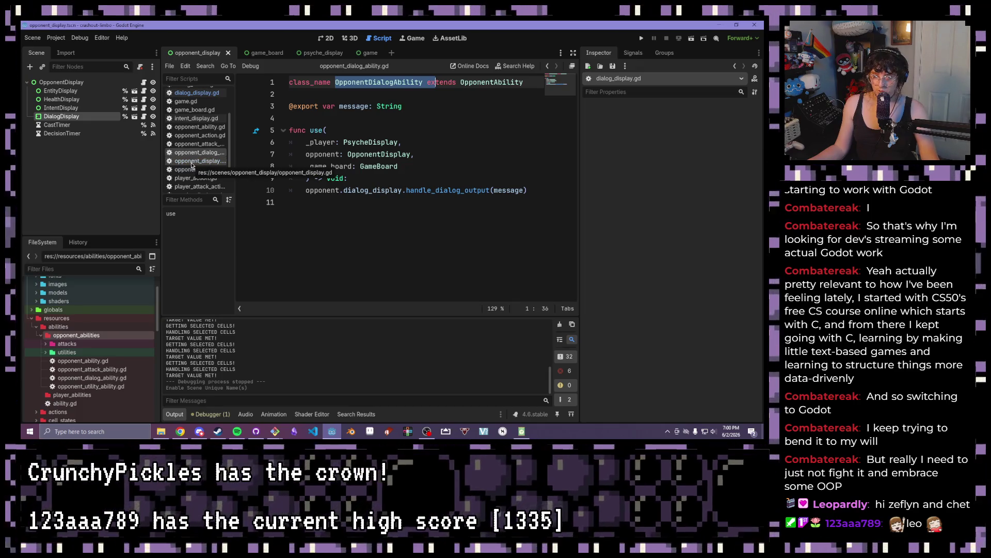
{"action": "left_click", "coordinate": [198, 93]}
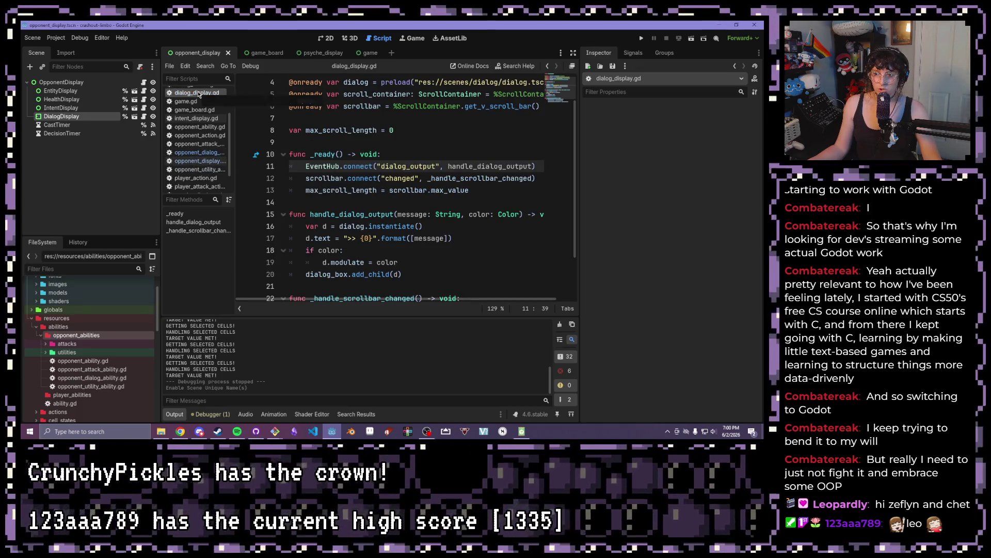
{"action": "left_click", "coordinate": [405, 213]}
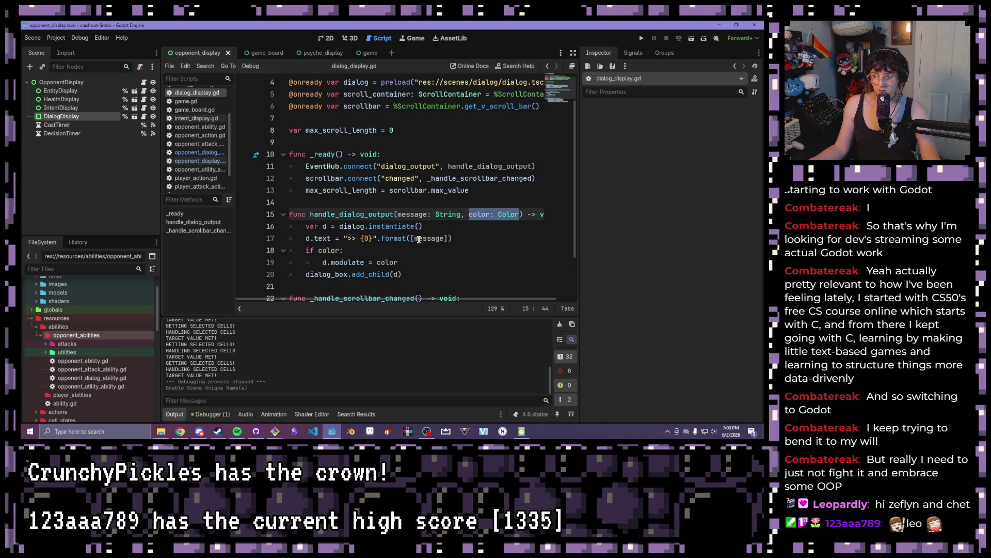
{"action": "left_click", "coordinate": [419, 239]}
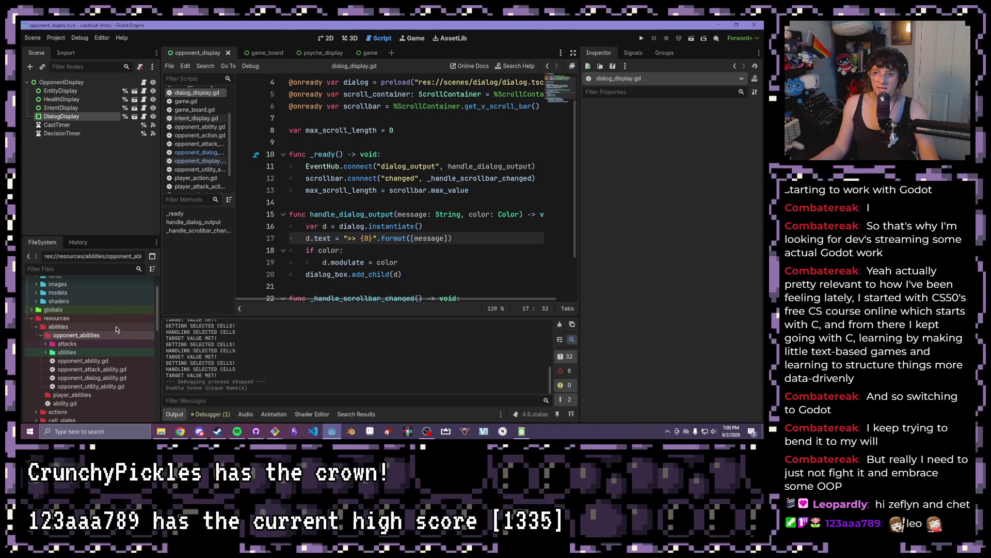
{"action": "left_click", "coordinate": [77, 381]}
{"action": "double_click", "coordinate": [76, 381]}
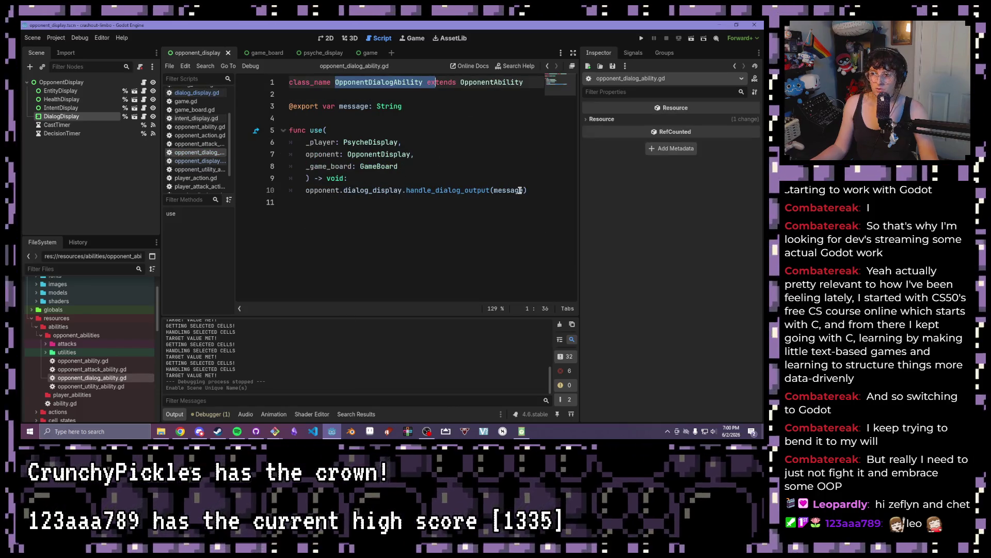
Step: Add an exported `color: Color` variable on a new line below the message property
{"action": "left_click", "coordinate": [421, 110]}
{"action": "key", "text": "Return"}
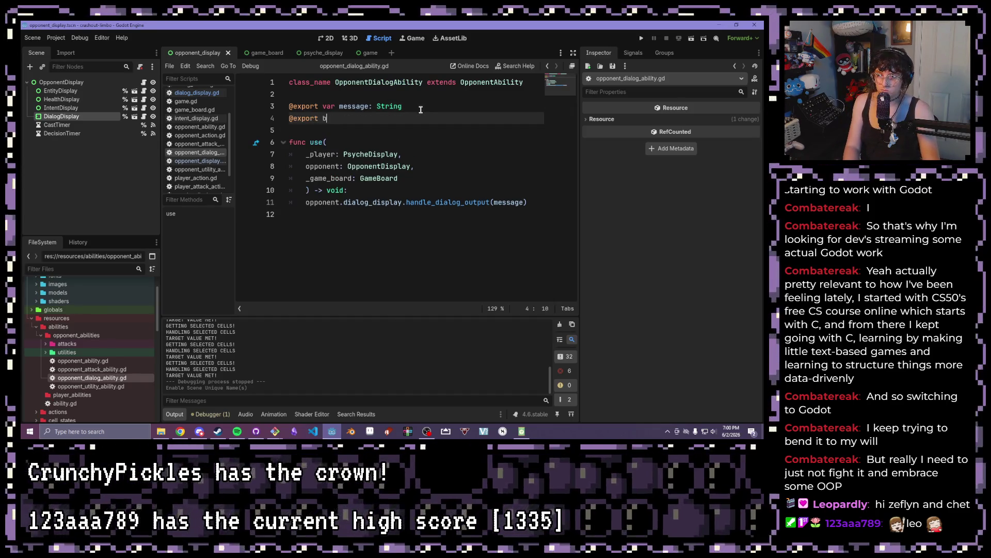
{"action": "type", "text": "var colo"}
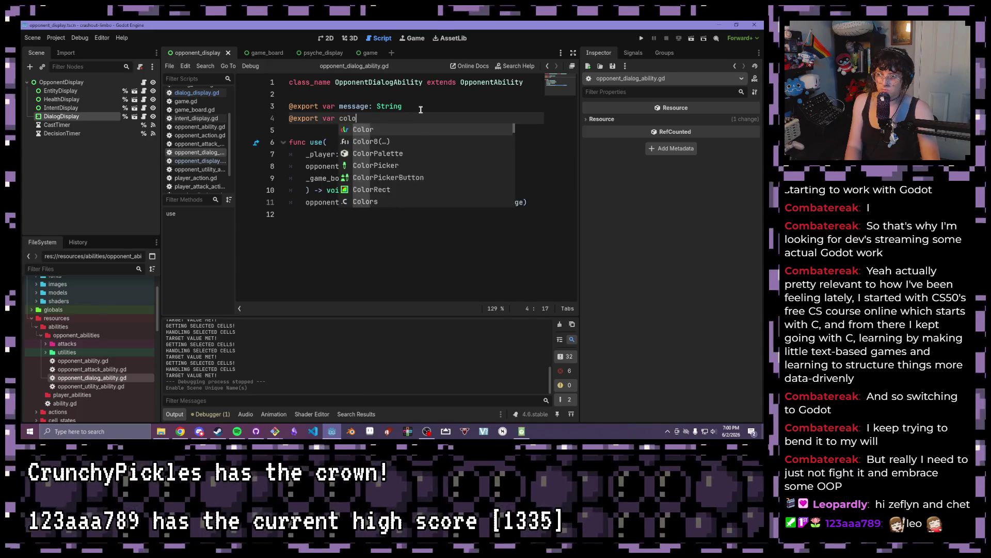
{"action": "type", "text": "r: Color"}
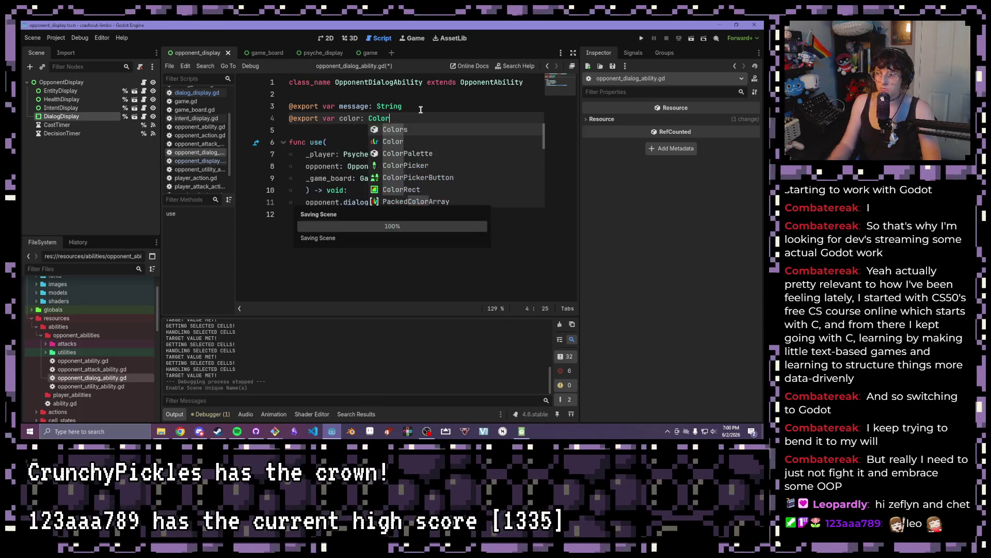
{"action": "left_click", "coordinate": [421, 107]}
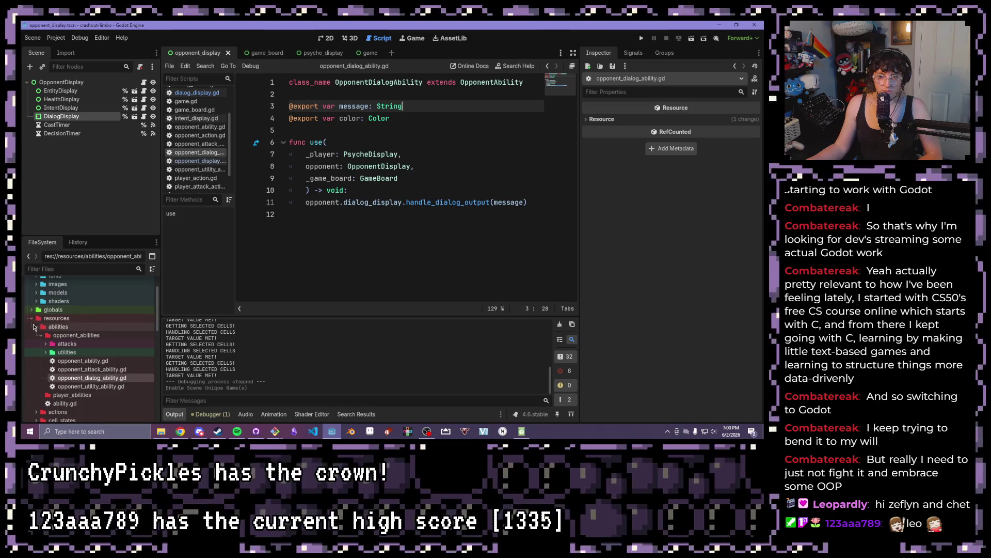
Step: Select dice.tres in the opponents folder and widen the Inspector panel
{"action": "scroll", "coordinate": [31, 315], "scroll_direction": "down", "scroll_amount": 3}
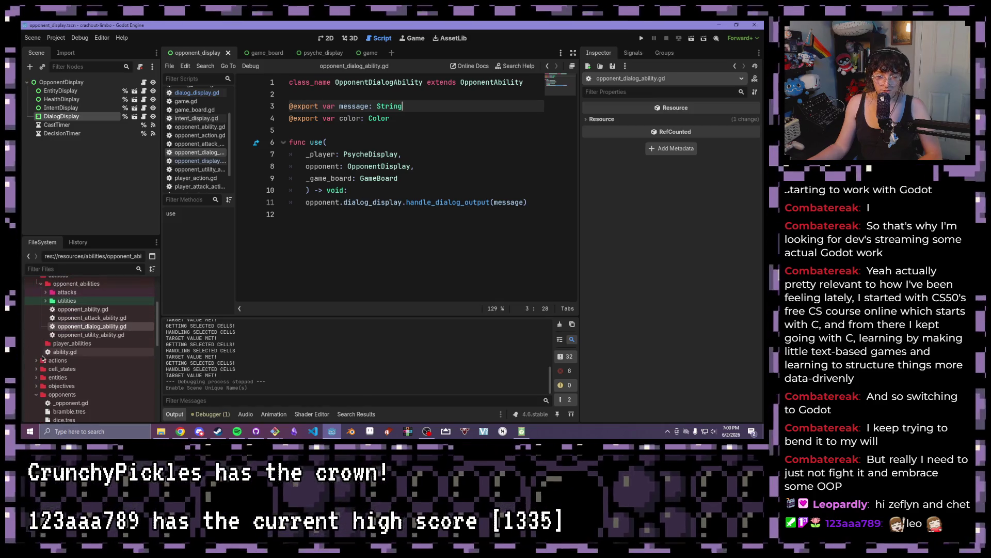
{"action": "scroll", "coordinate": [28, 382], "scroll_direction": "down", "scroll_amount": 1}
{"action": "scroll", "coordinate": [28, 382], "scroll_direction": "down", "scroll_amount": 1}
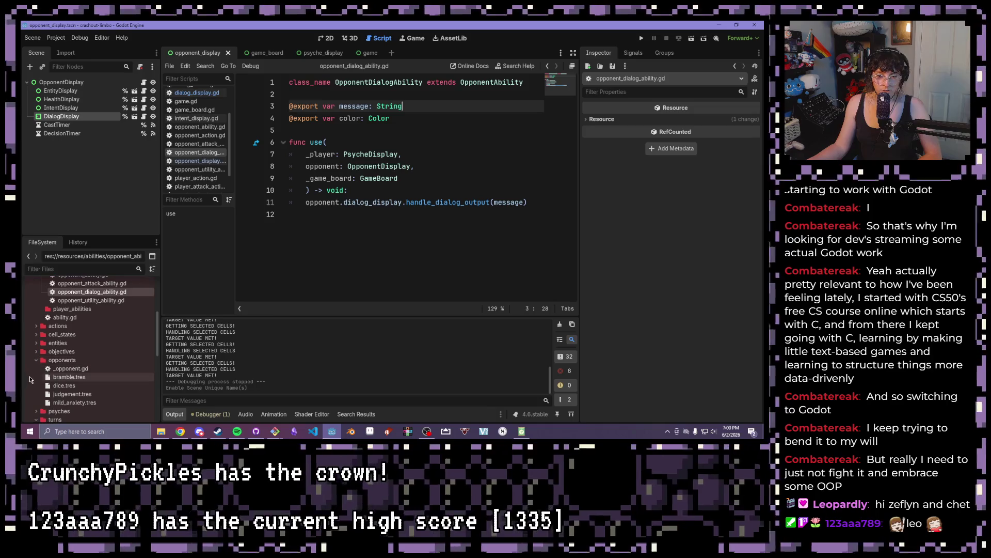
{"action": "left_click", "coordinate": [64, 386]}
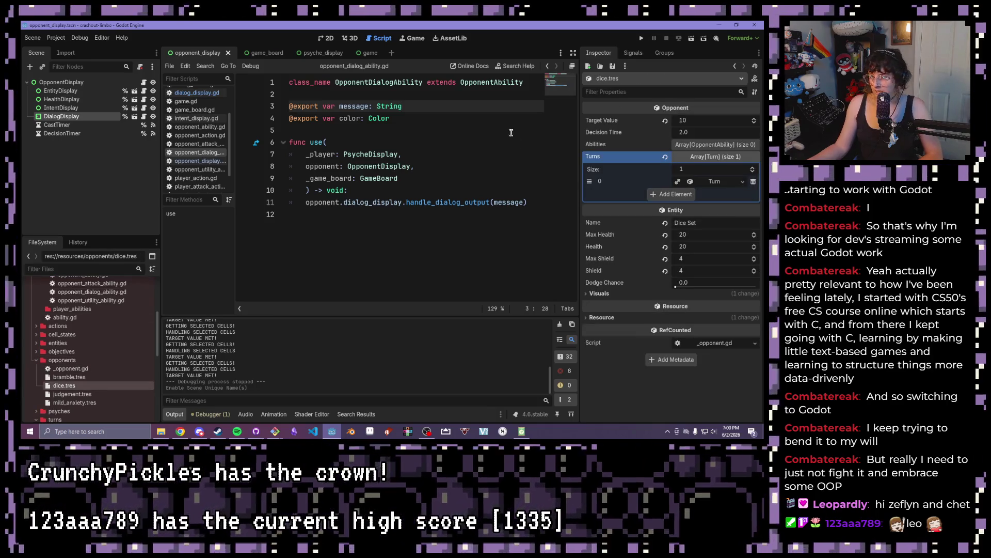
{"action": "left_click_drag", "start_coordinate": [580, 160], "coordinate": [548, 160]}
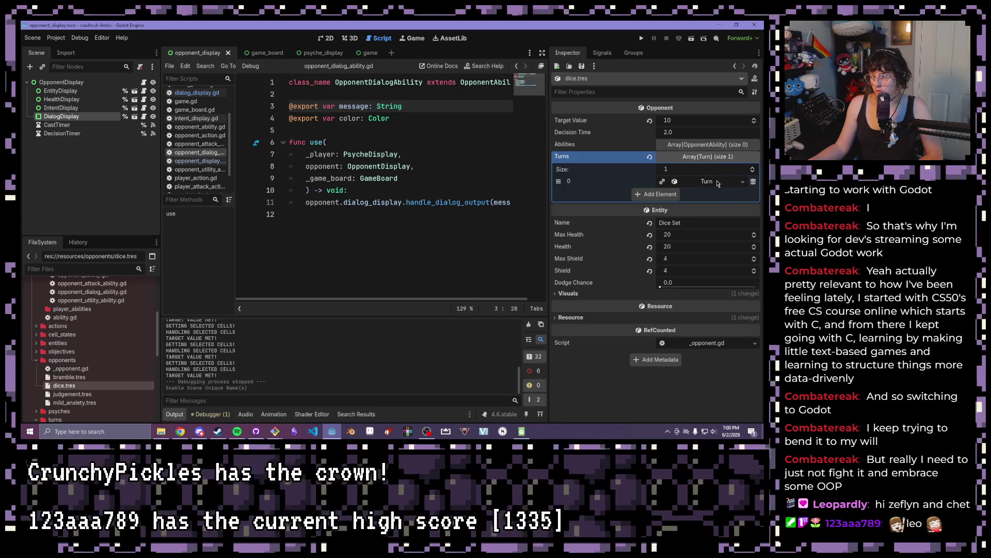
Step: Expand Turns element 0 and add a second, empty slot to its Actions array
{"action": "left_click", "coordinate": [718, 181]}
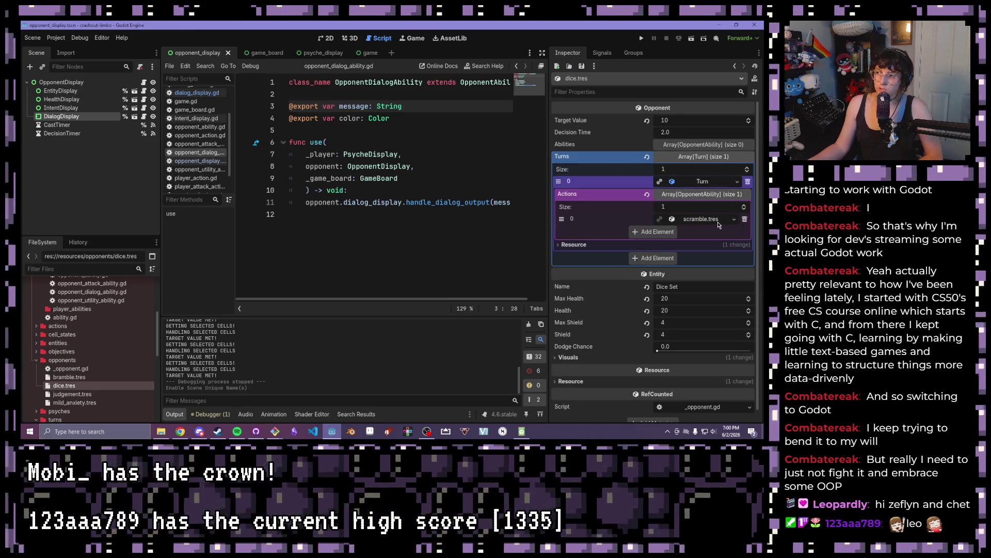
{"action": "left_click", "coordinate": [653, 231]}
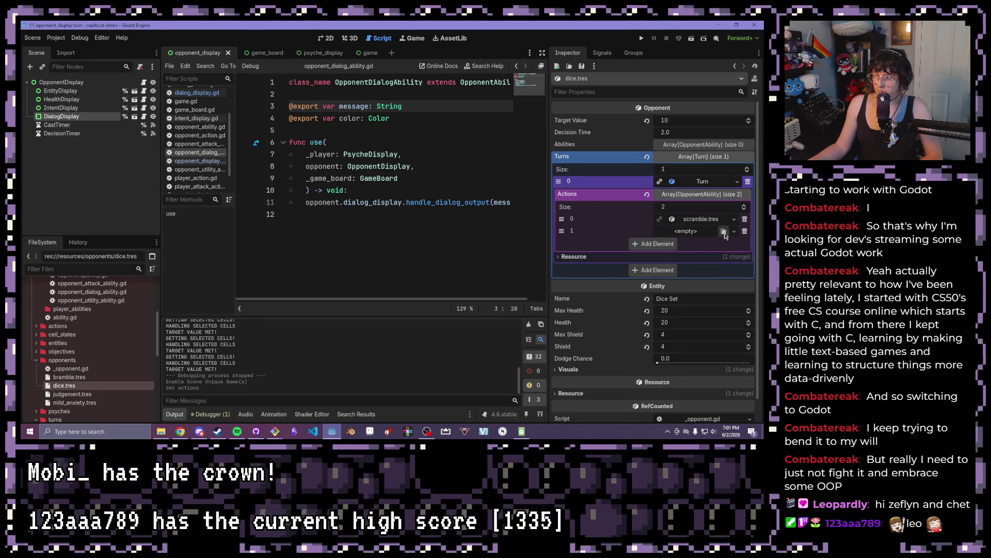
{"action": "left_click", "coordinate": [724, 231]}
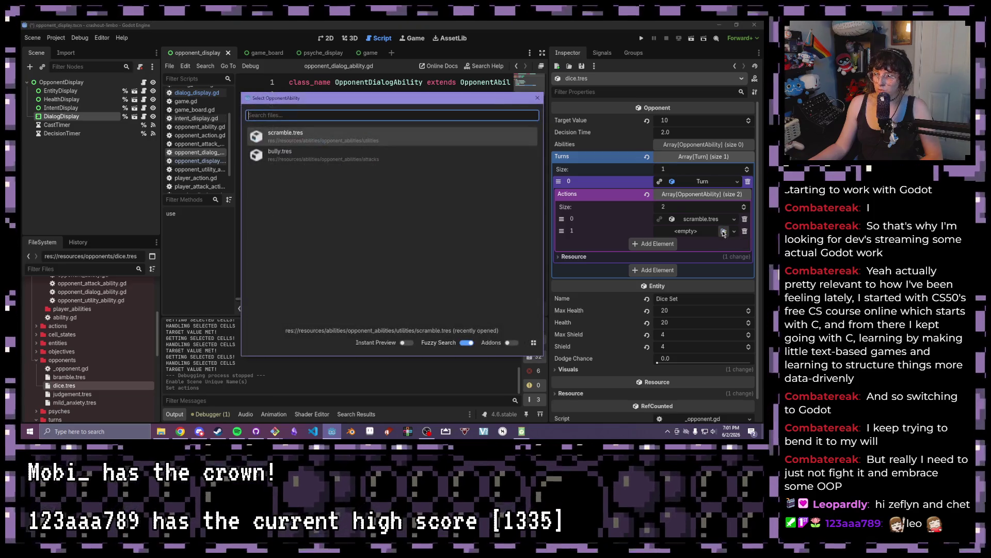
{"action": "left_click", "coordinate": [540, 95]}
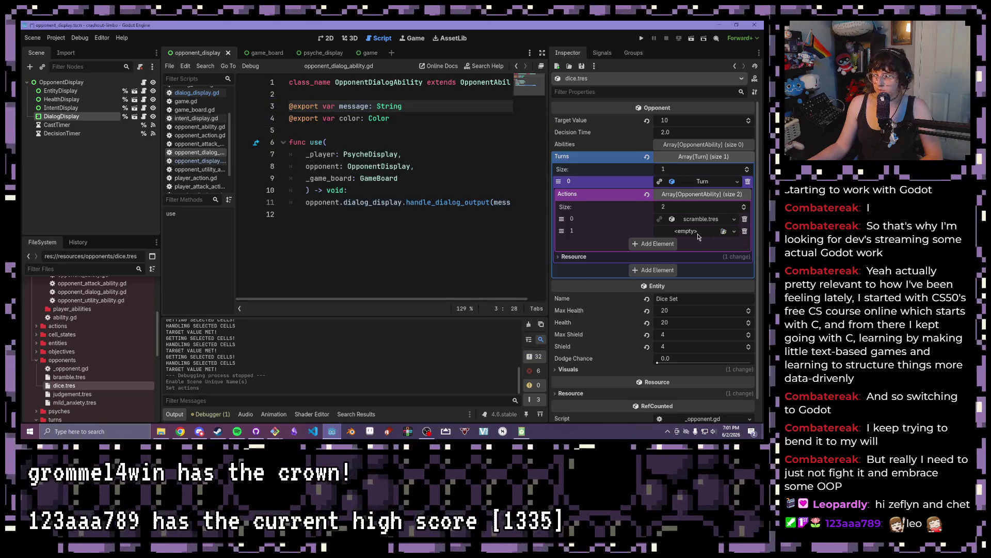
Step: Fill the empty action slot with a new OpponentDialogAbility and expand its fields
{"action": "left_click", "coordinate": [734, 231]}
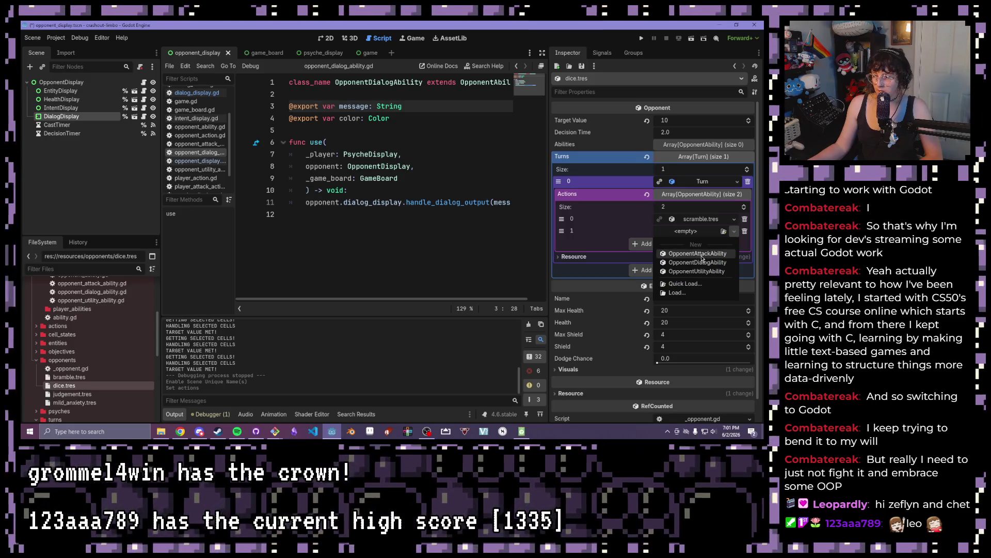
{"action": "left_click", "coordinate": [697, 263]}
{"action": "left_click", "coordinate": [699, 231]}
{"action": "left_click", "coordinate": [665, 243]}
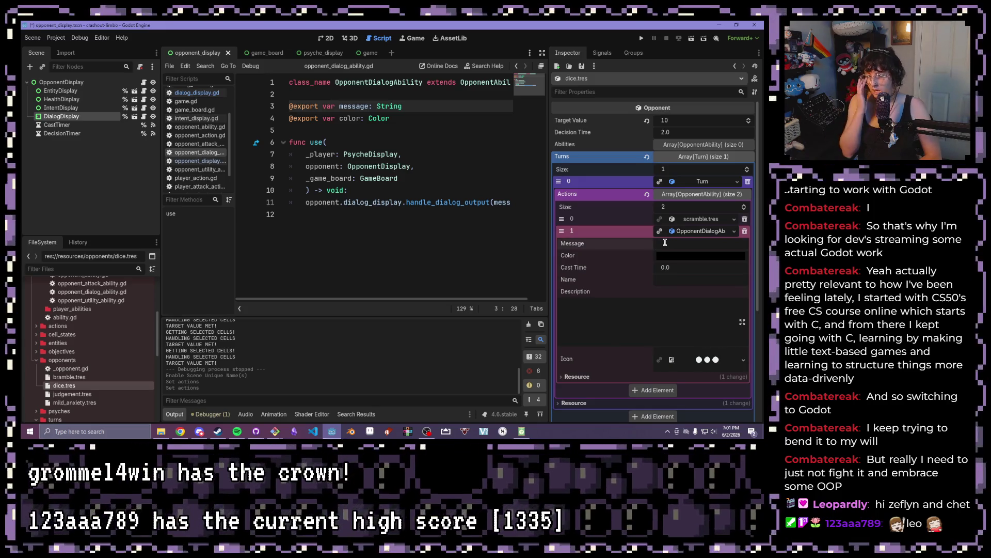
Step: Enter the message "[shake]WHOA IT WORKED?![/shake]" in the Message field
{"action": "type", "text": "[shake]"}
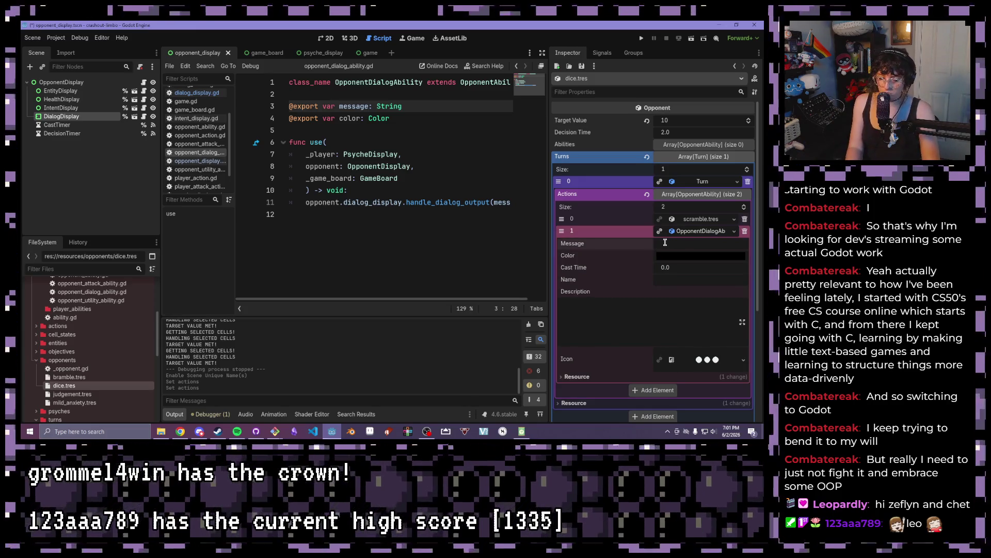
{"action": "type", "text": "WHOA"}
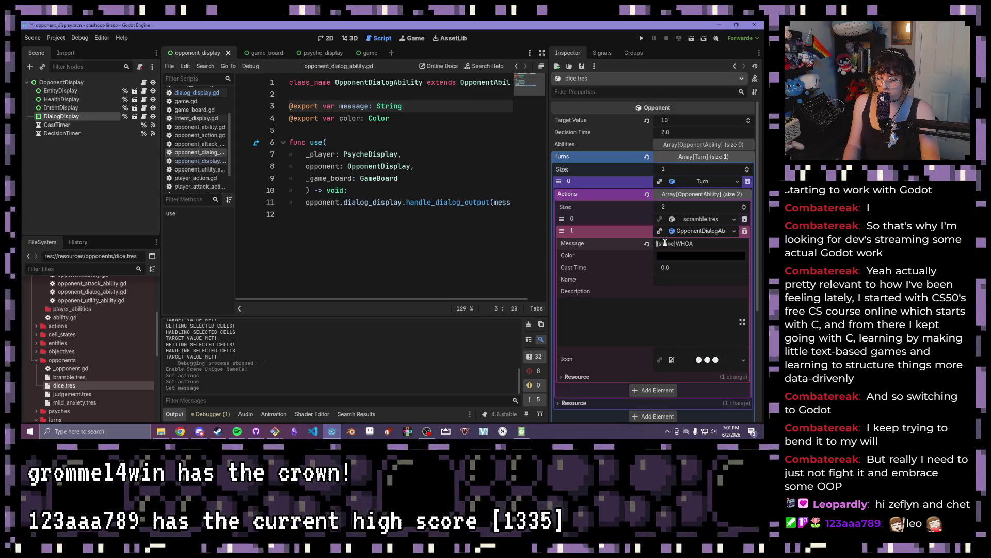
{"action": "key", "text": "Home"}
{"action": "type", "text": ">>"}
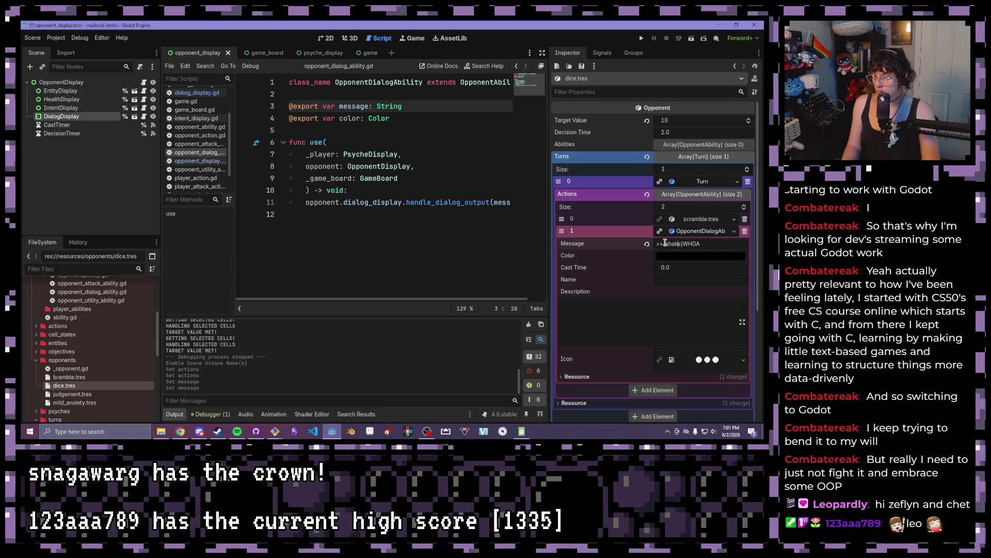
{"action": "key", "text": "End"}
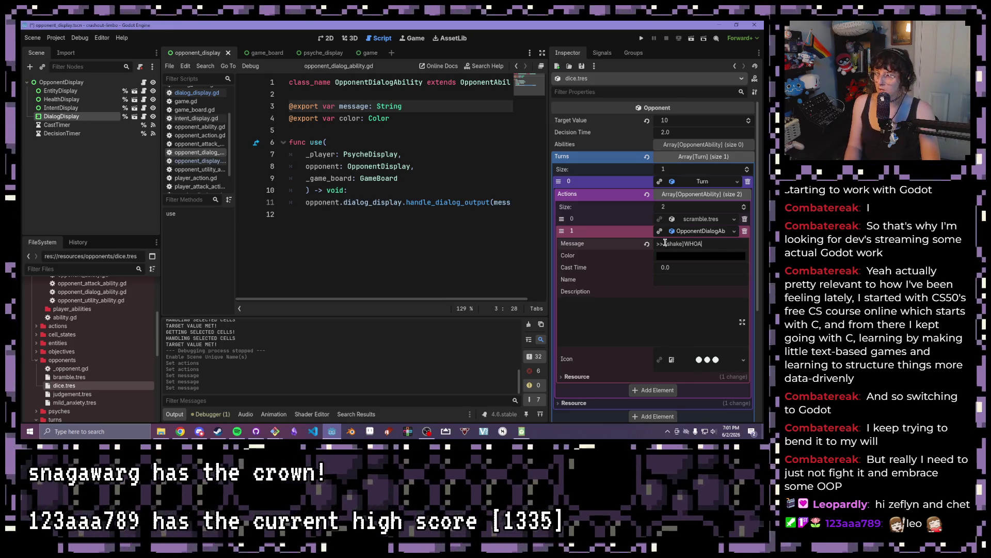
{"action": "type", "text": "IT WORKED>"}
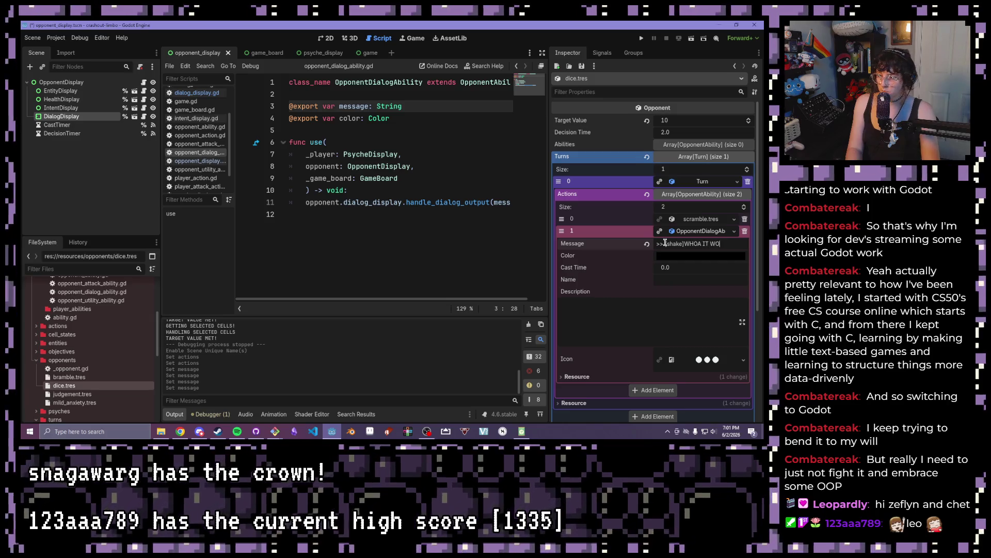
{"action": "key", "text": "BackSpace"}
{"action": "type", "text": "?!"}
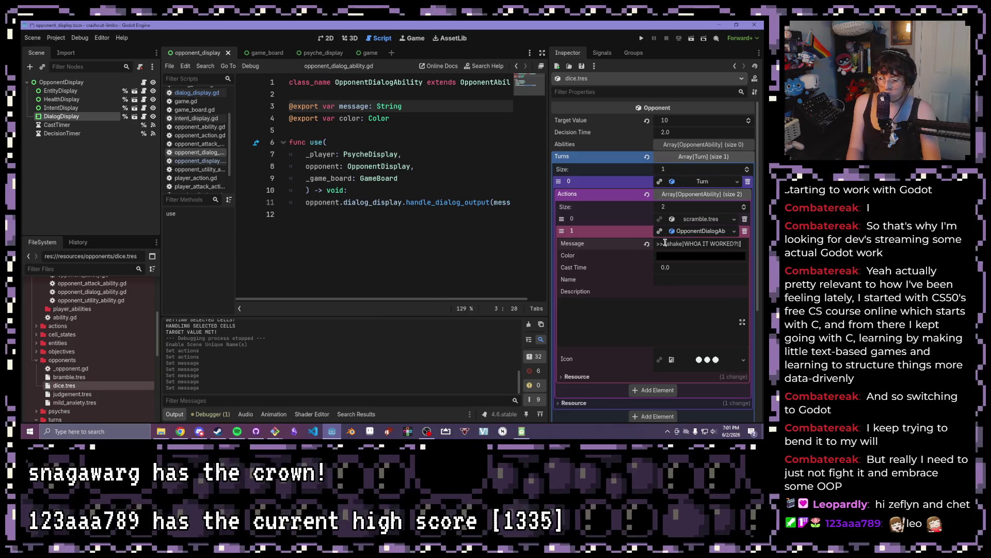
{"action": "type", "text": "[/shake]"}
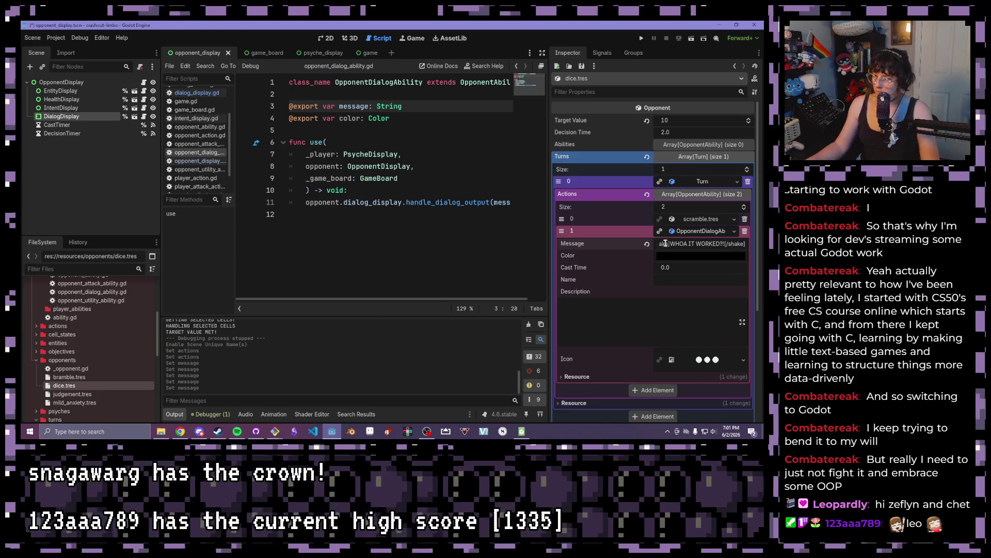
Step: Set the dialog action's Color to pink f67fac using the colour picker
{"action": "left_click", "coordinate": [672, 255]}
{"action": "left_click_drag", "start_coordinate": [752, 123], "coordinate": [751, 68]}
{"action": "mouse_move", "coordinate": [657, 172]}
{"action": "left_mouse_down"}
{"action": "mouse_move", "coordinate": [718, 172]}
{"action": "mouse_move", "coordinate": [705, 184]}
{"action": "left_mouse_up"}
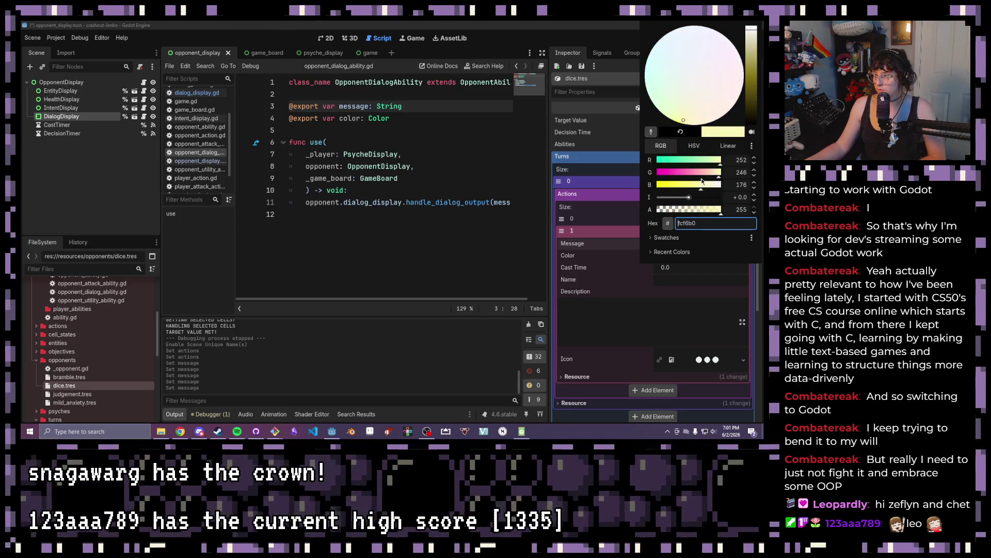
{"action": "left_click_drag", "start_coordinate": [710, 185], "coordinate": [701, 184]}
{"action": "left_click", "coordinate": [700, 173]}
{"action": "left_click", "coordinate": [722, 72]}
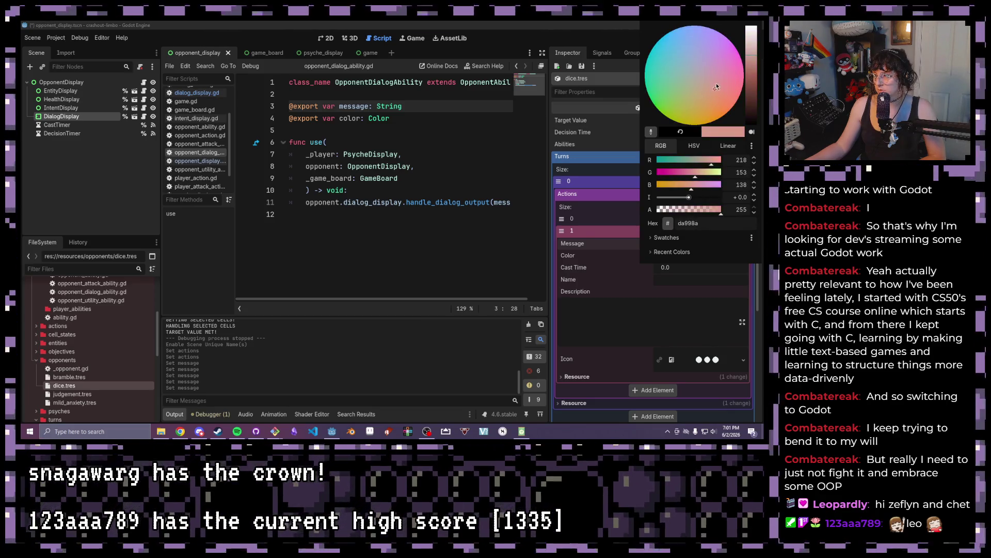
{"action": "left_click", "coordinate": [730, 70]}
{"action": "left_click", "coordinate": [735, 74]}
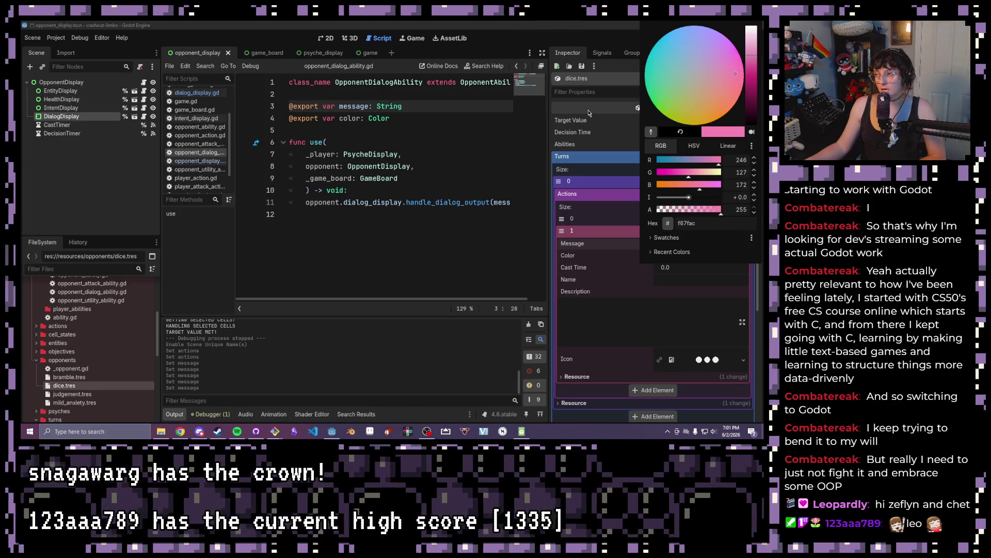
{"action": "left_click", "coordinate": [639, 44]}
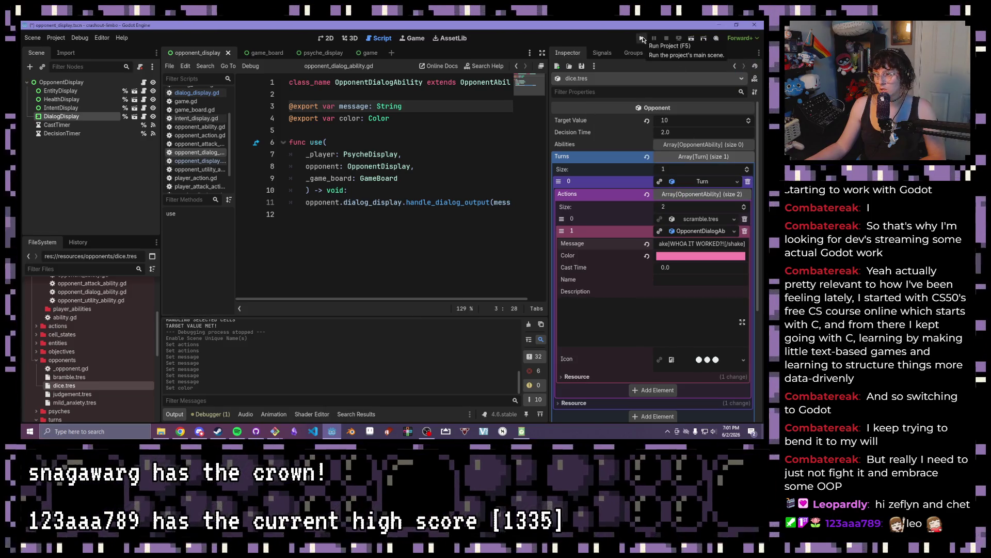
{"action": "left_click", "coordinate": [680, 268]}
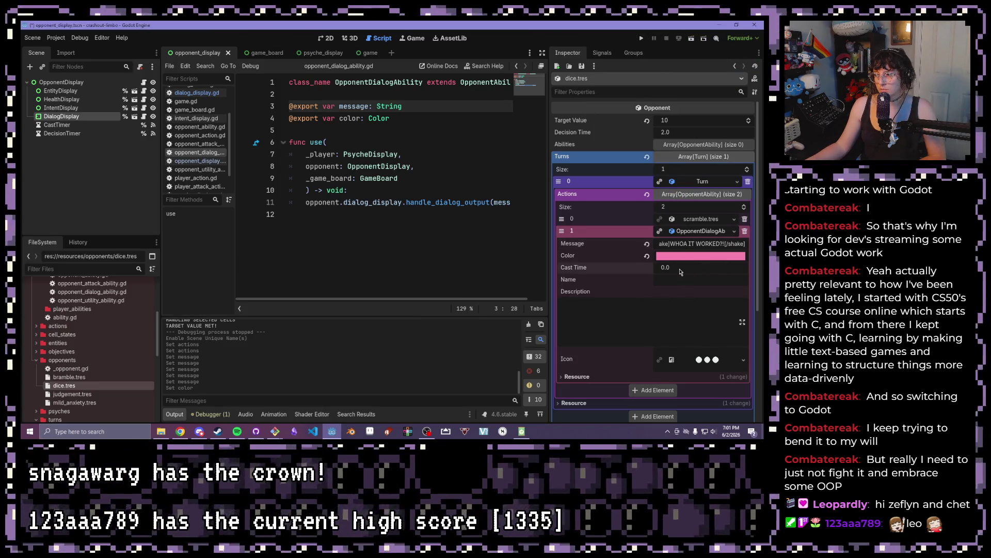
{"action": "left_click", "coordinate": [668, 279]}
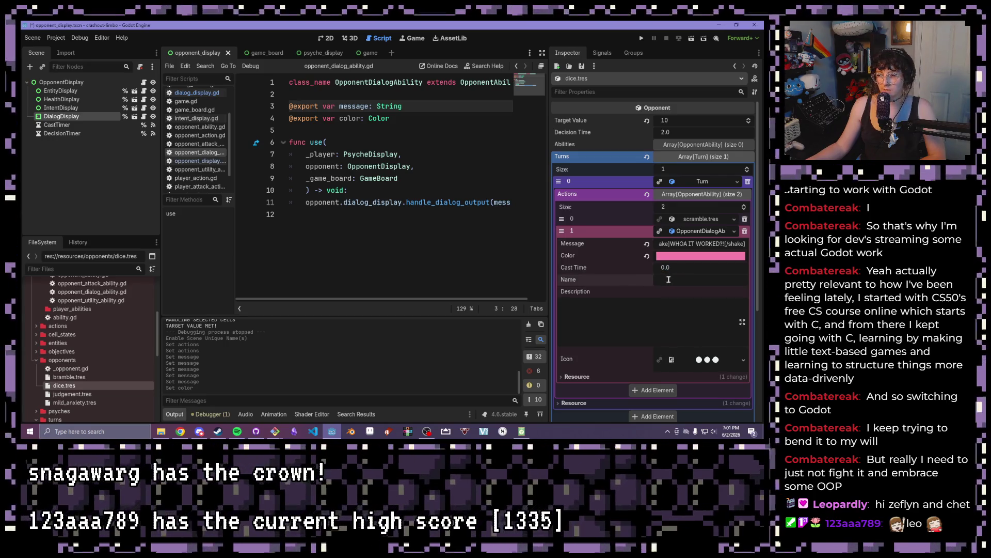
{"action": "left_click", "coordinate": [707, 360]}
{"action": "scroll", "coordinate": [626, 389], "scroll_direction": "down", "scroll_amount": 3}
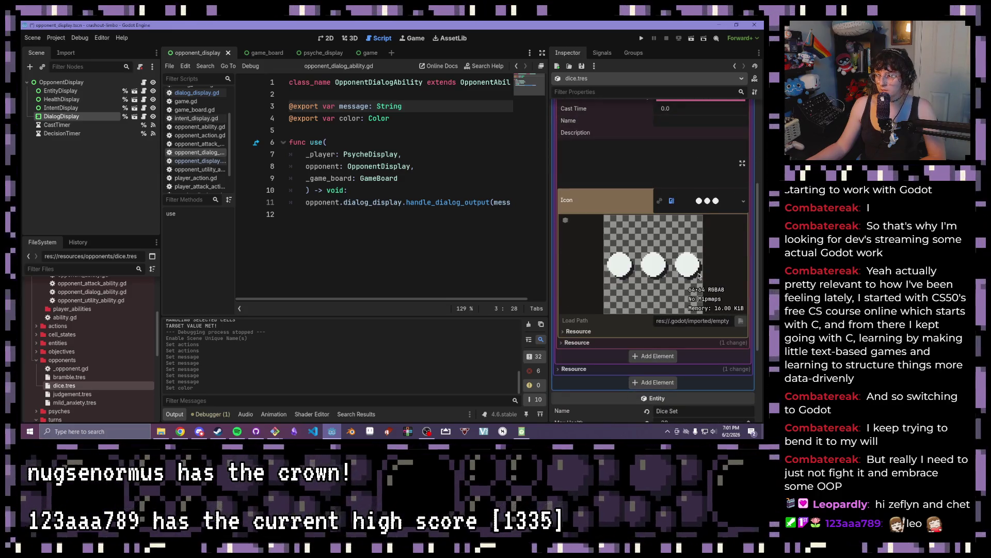
{"action": "left_click", "coordinate": [738, 200]}
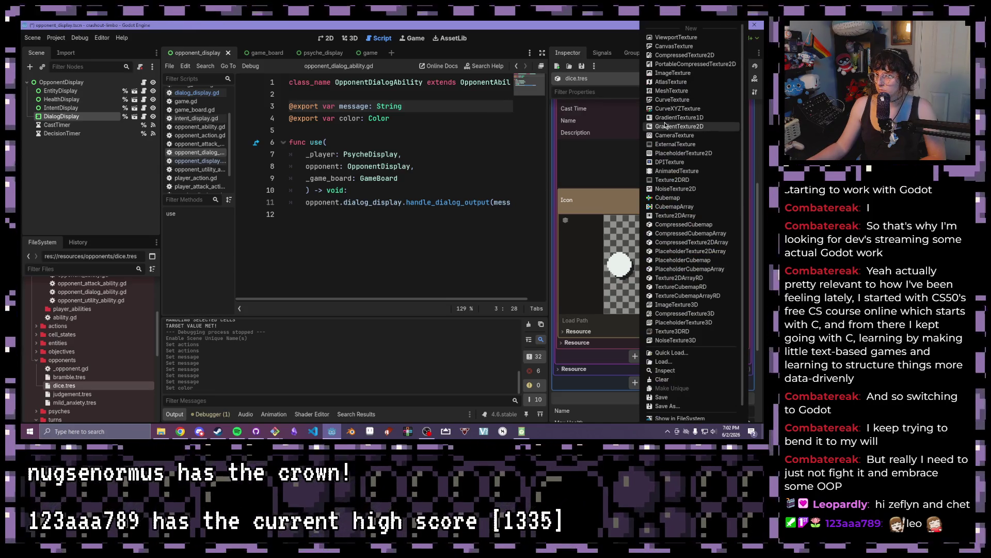
{"action": "left_click", "coordinate": [418, 117]}
{"action": "left_click", "coordinate": [419, 118]}
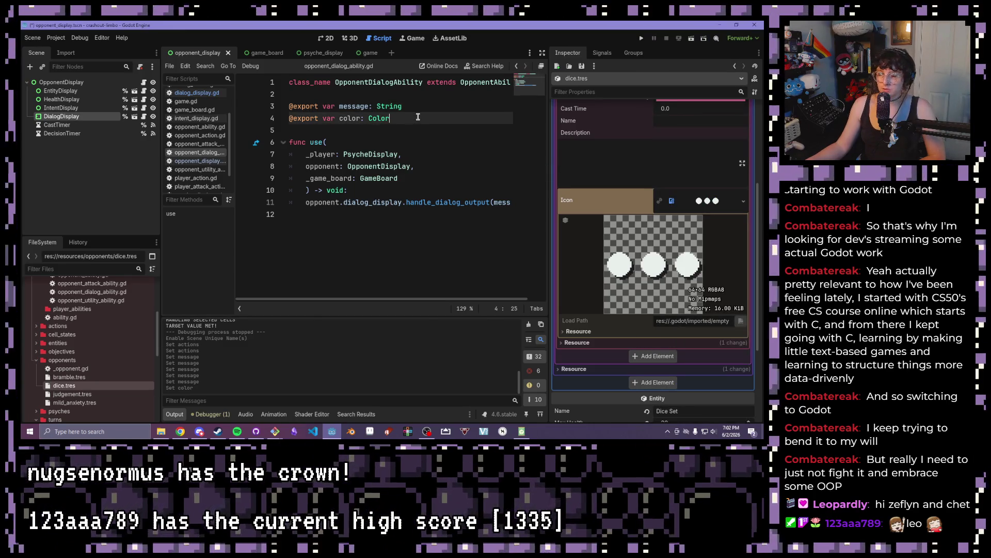
{"action": "key", "text": "Return"}
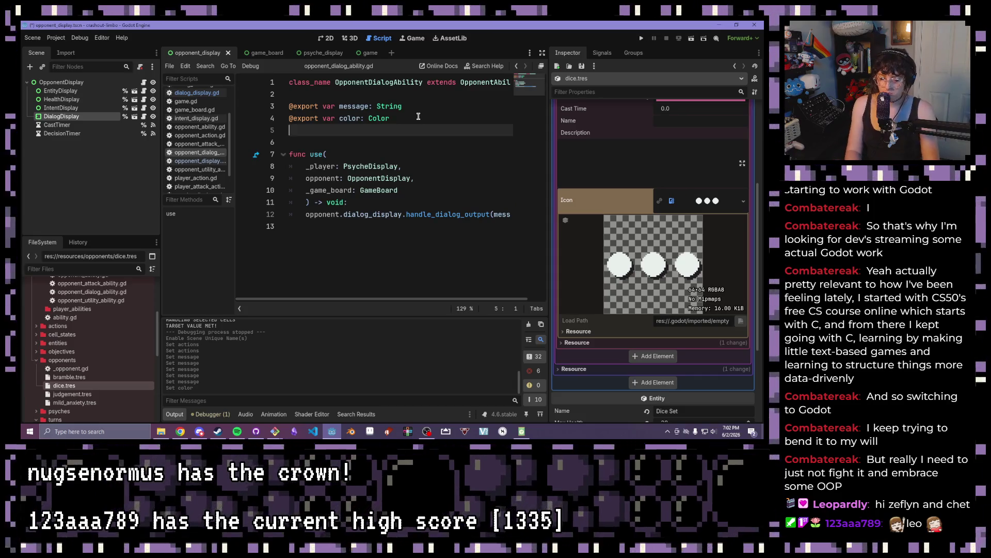
{"action": "type", "text": "on"}
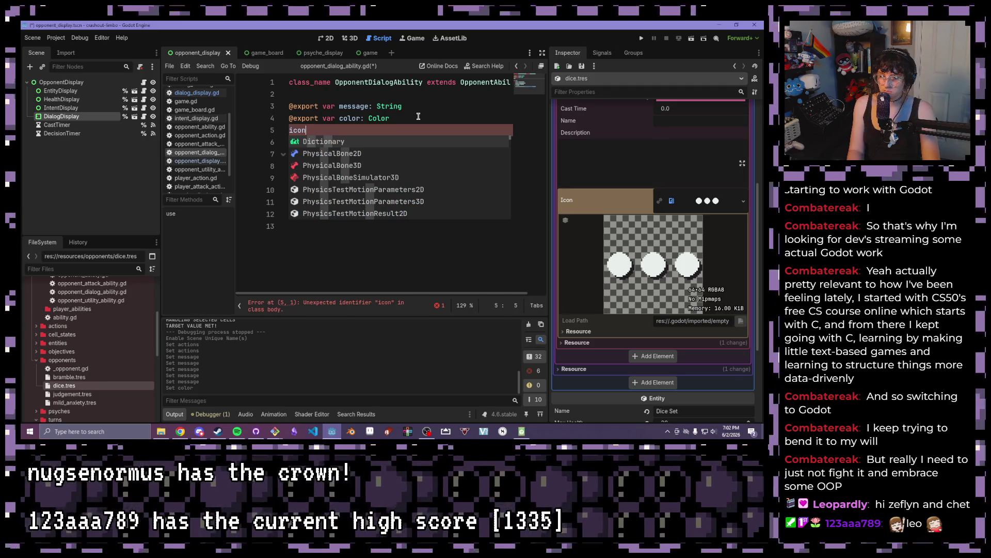
{"action": "key", "text": "BackSpace"}
{"action": "key", "text": "BackSpace"}
{"action": "key", "text": "BackSpace"}
{"action": "type", "text": "var"}
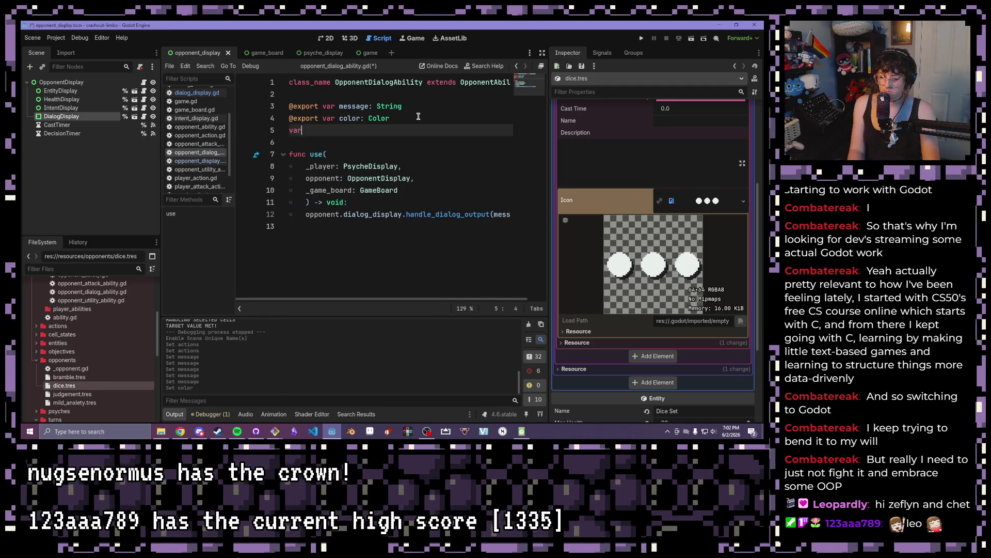
{"action": "type", "text": " icon = "}
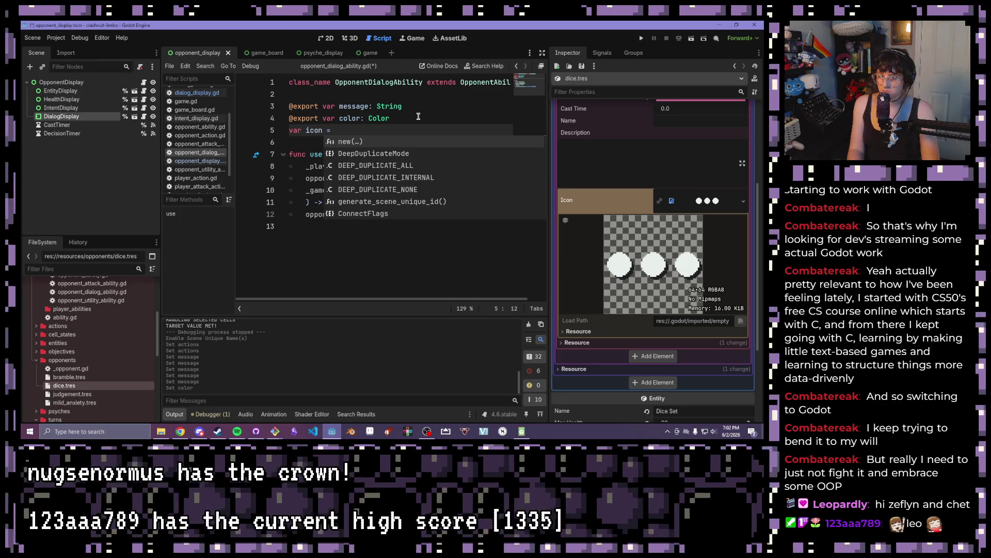
{"action": "type", "text": "preload("}
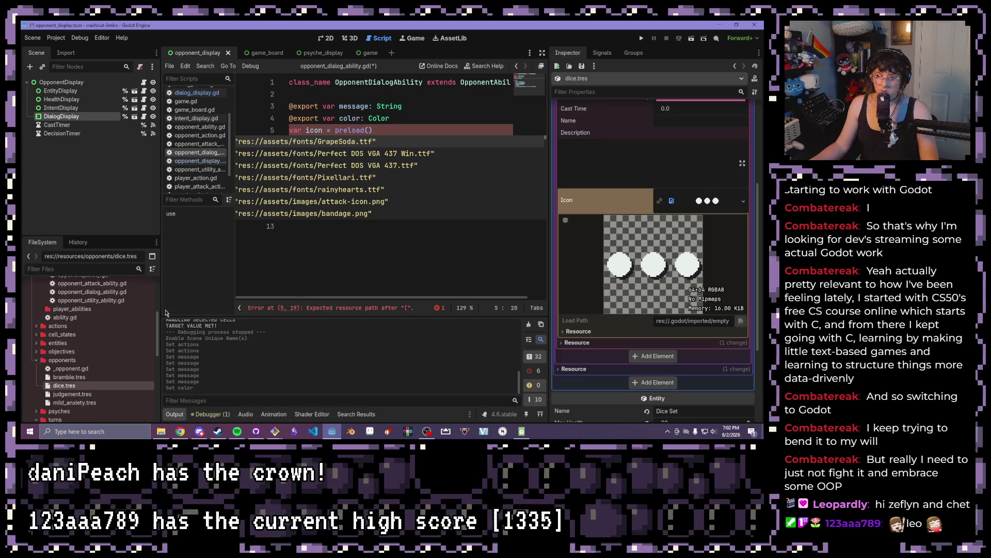
{"action": "scroll", "coordinate": [72, 351], "scroll_direction": "up", "scroll_amount": 5}
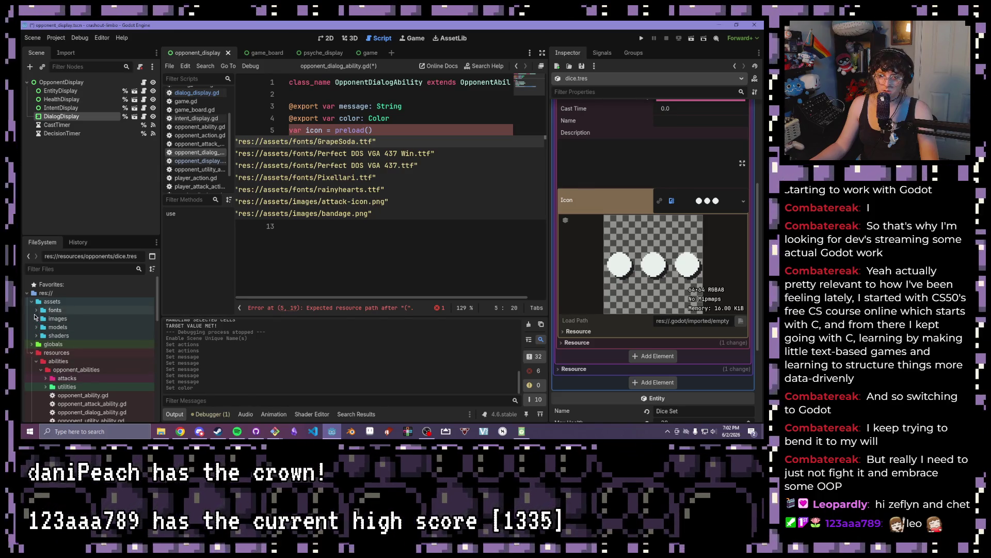
{"action": "left_click", "coordinate": [36, 319]}
{"action": "left_click_drag", "start_coordinate": [69, 364], "coordinate": [368, 130]}
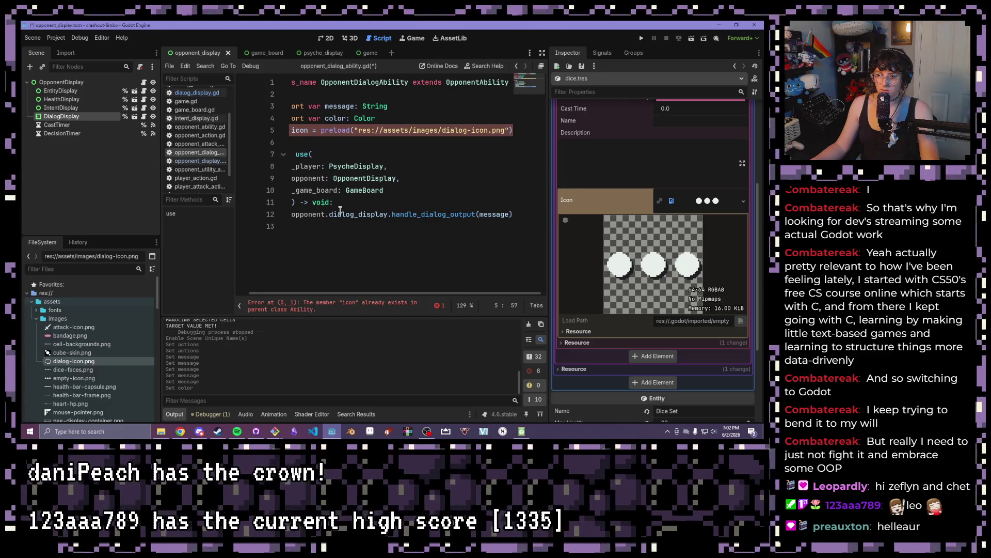
{"action": "left_click_drag", "start_coordinate": [404, 295], "coordinate": [368, 295]}
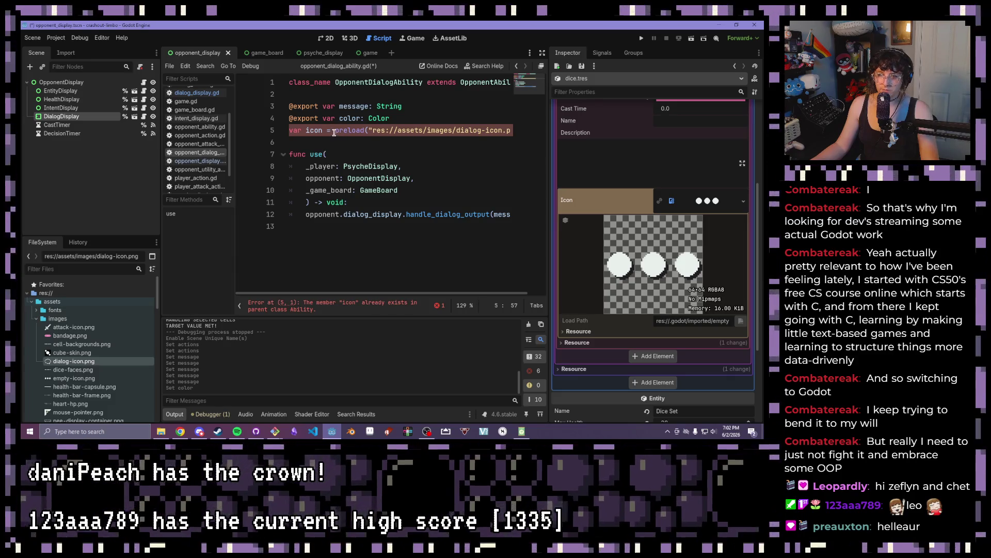
{"action": "mouse_move", "coordinate": [340, 129]}
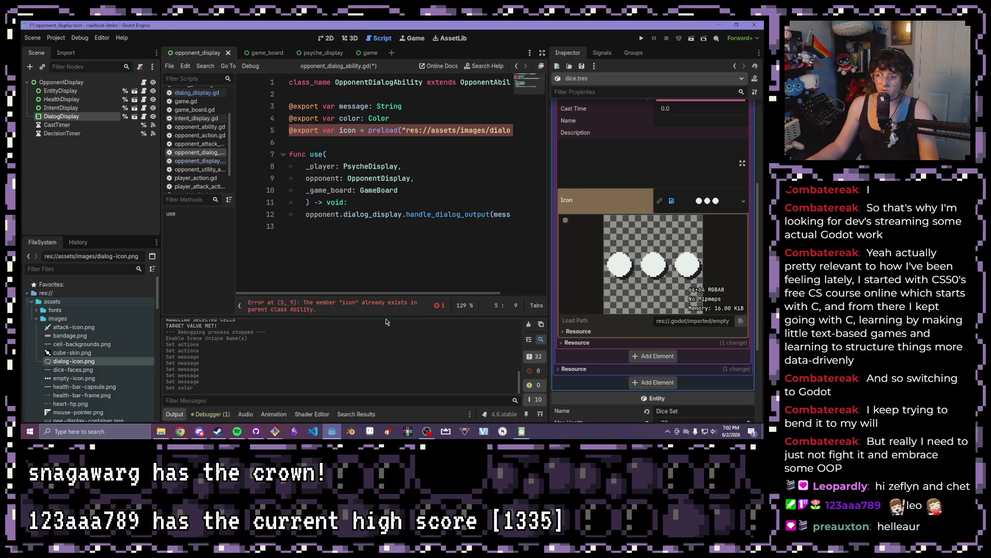
{"action": "left_click_drag", "start_coordinate": [388, 294], "coordinate": [544, 284]}
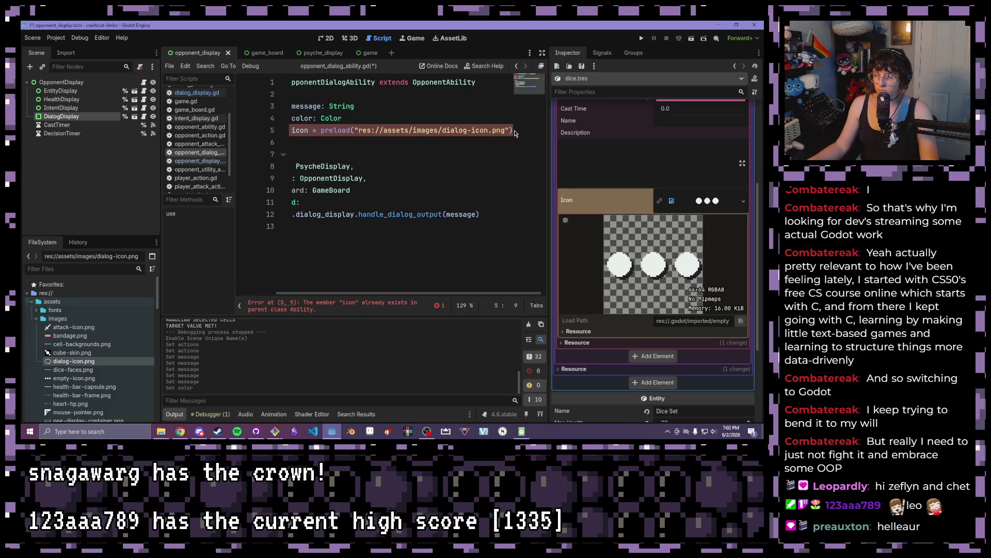
{"action": "left_click_drag", "start_coordinate": [512, 130], "coordinate": [225, 130]}
{"action": "key", "text": "BackSpace"}
{"action": "key", "text": "BackSpace"}
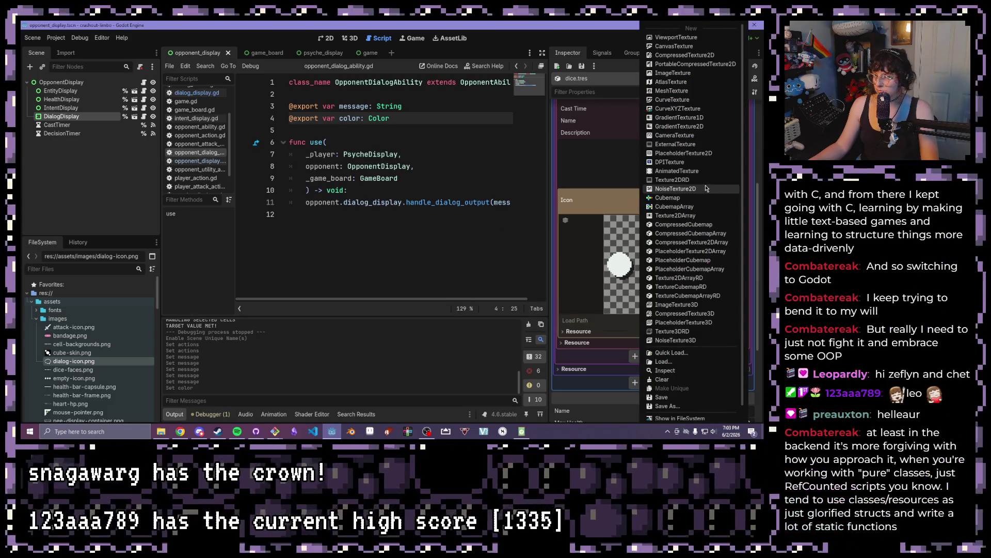
Step: Clear the dialog action's existing Icon texture
{"action": "left_click", "coordinate": [709, 203]}
{"action": "left_click", "coordinate": [743, 200]}
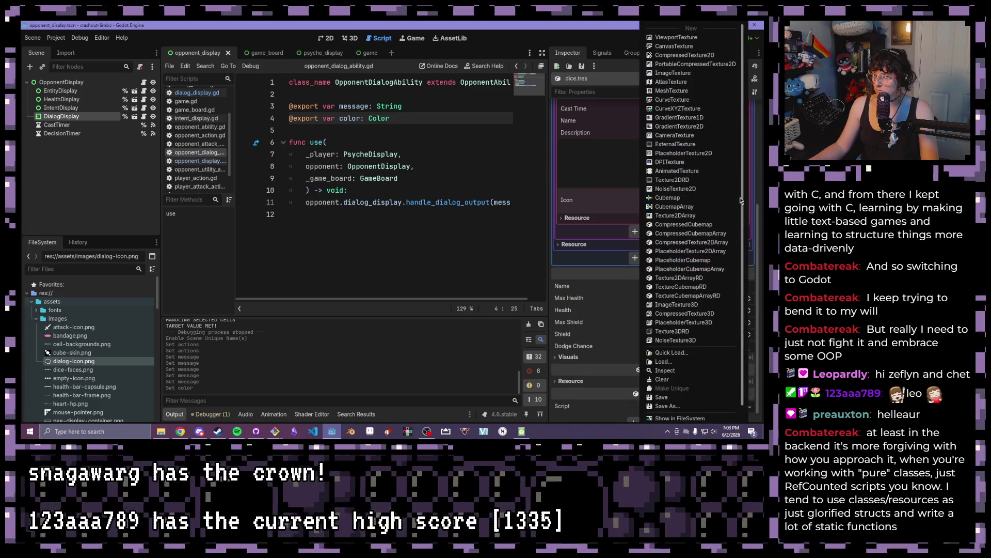
{"action": "left_click", "coordinate": [663, 380]}
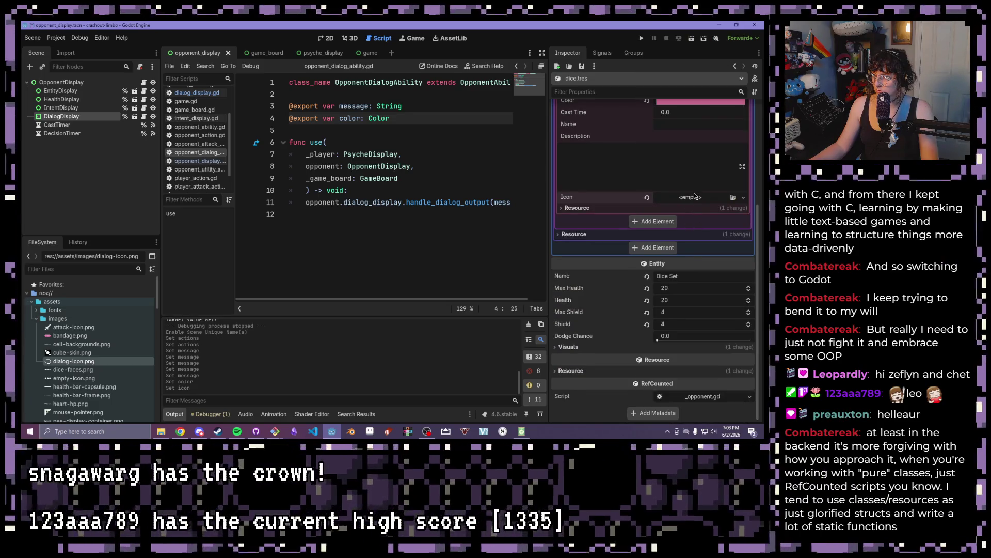
{"action": "left_click", "coordinate": [694, 197]}
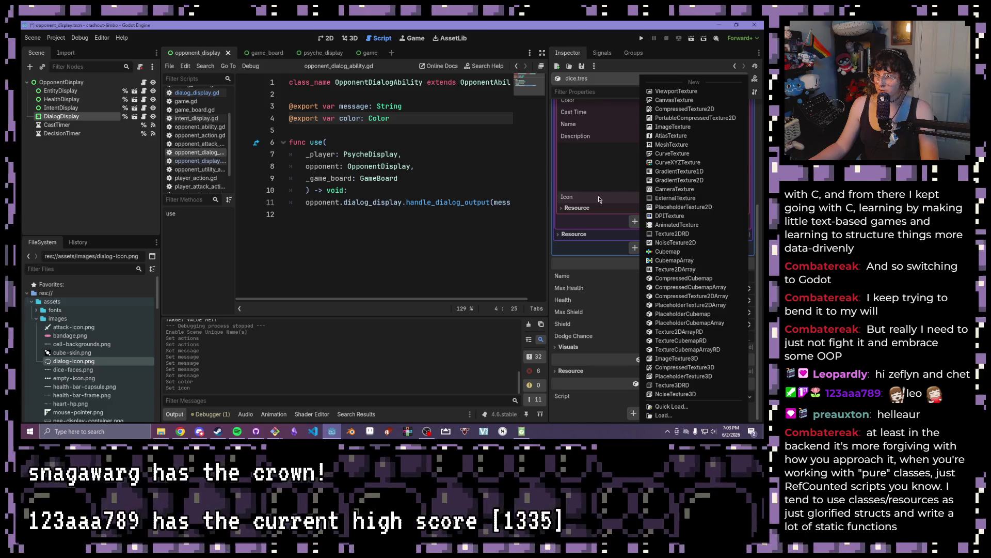
{"action": "left_click", "coordinate": [599, 199]}
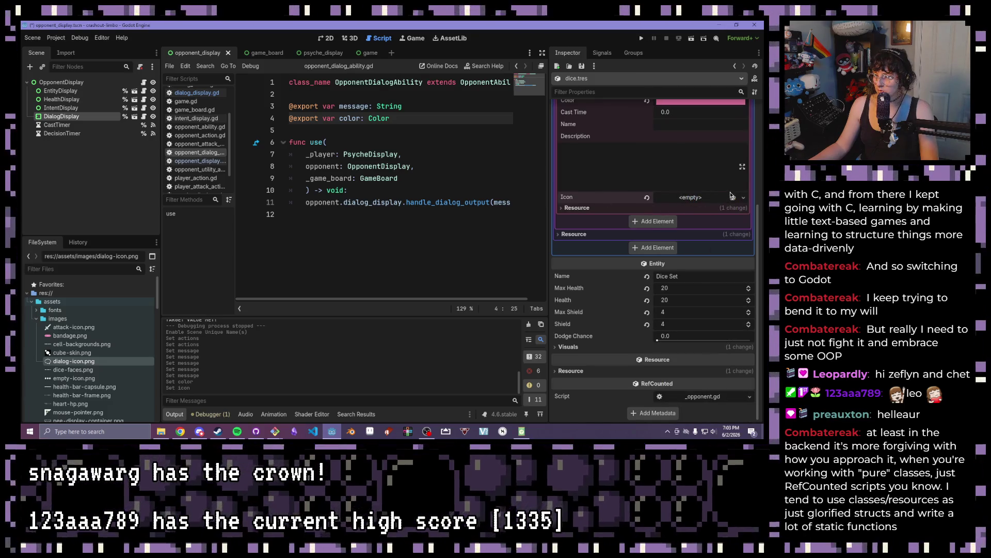
Step: Quick-load dialog-icon.png as the icon and launch the game to test it
{"action": "left_click", "coordinate": [732, 197]}
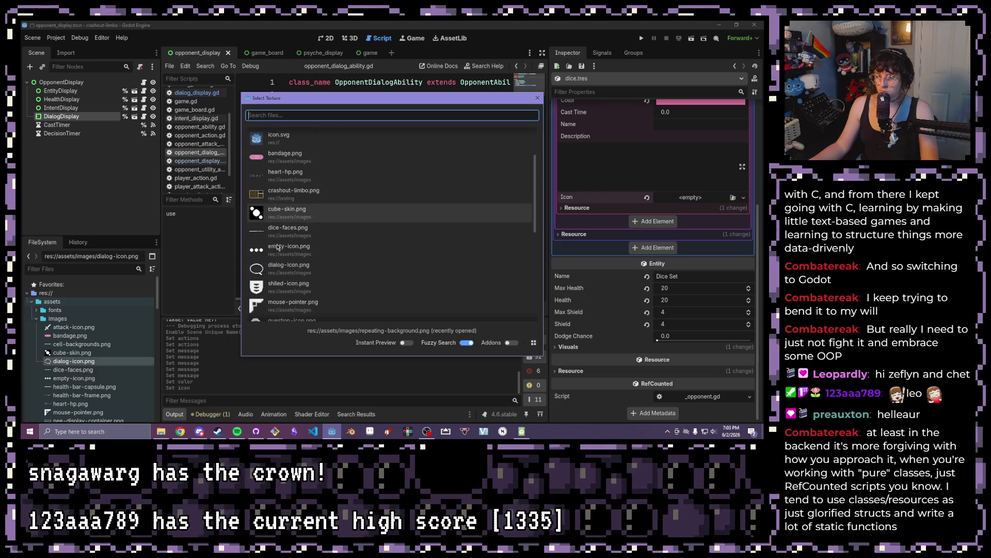
{"action": "left_click", "coordinate": [263, 264]}
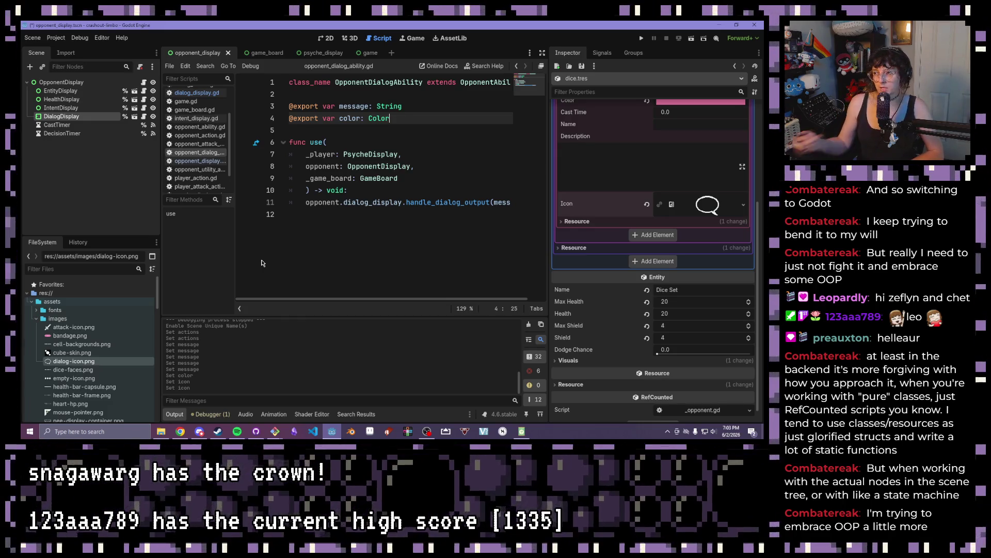
{"action": "left_click", "coordinate": [370, 208]}
{"action": "left_click", "coordinate": [641, 39]}
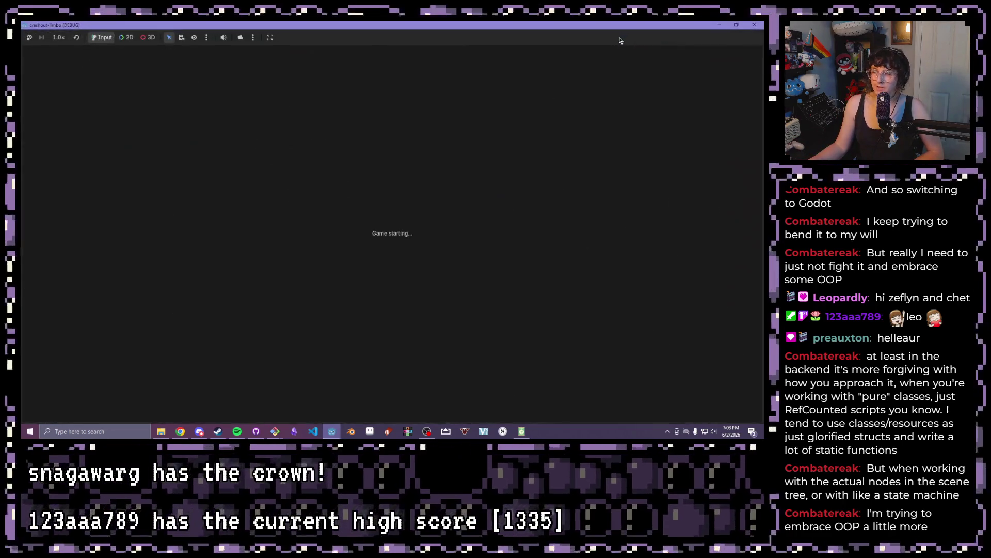
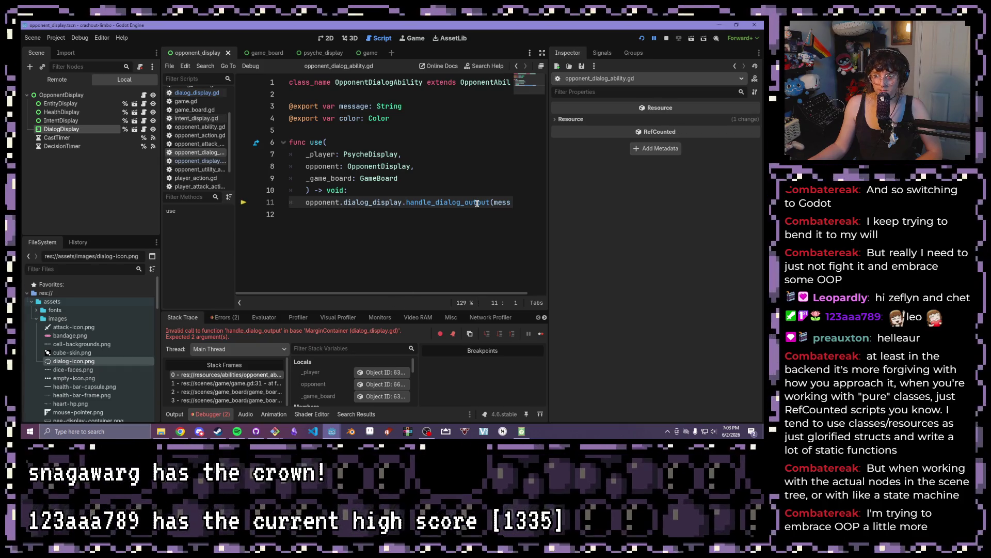
Step: View the scripts attached to the DialogDisplay and OpponentDisplay nodes
{"action": "left_click", "coordinate": [145, 130]}
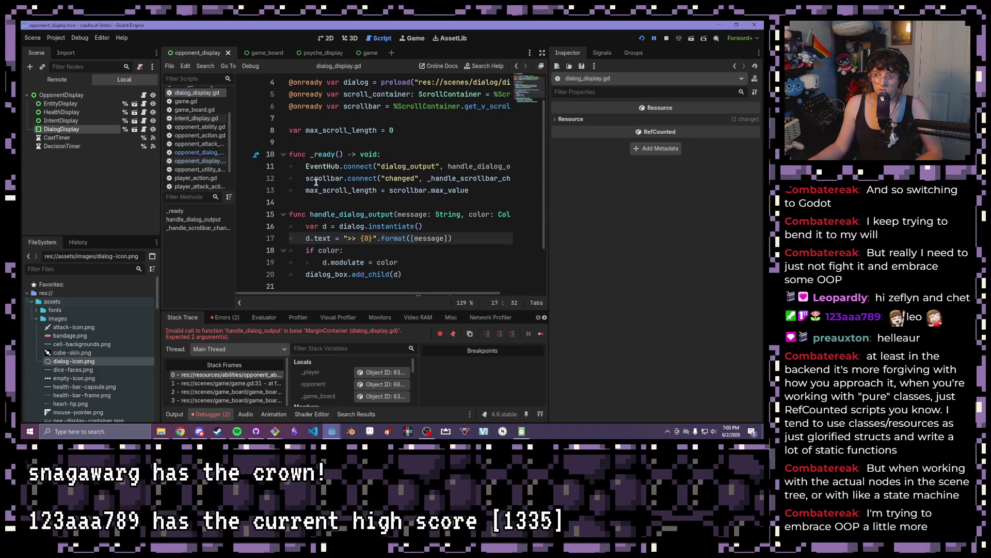
{"action": "mouse_move", "coordinate": [316, 181]}
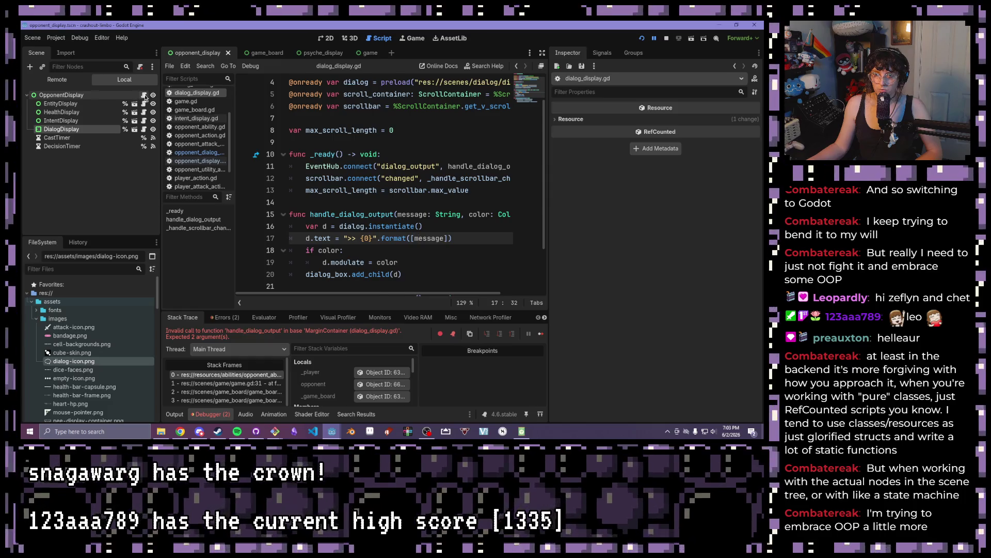
{"action": "left_click", "coordinate": [145, 96]}
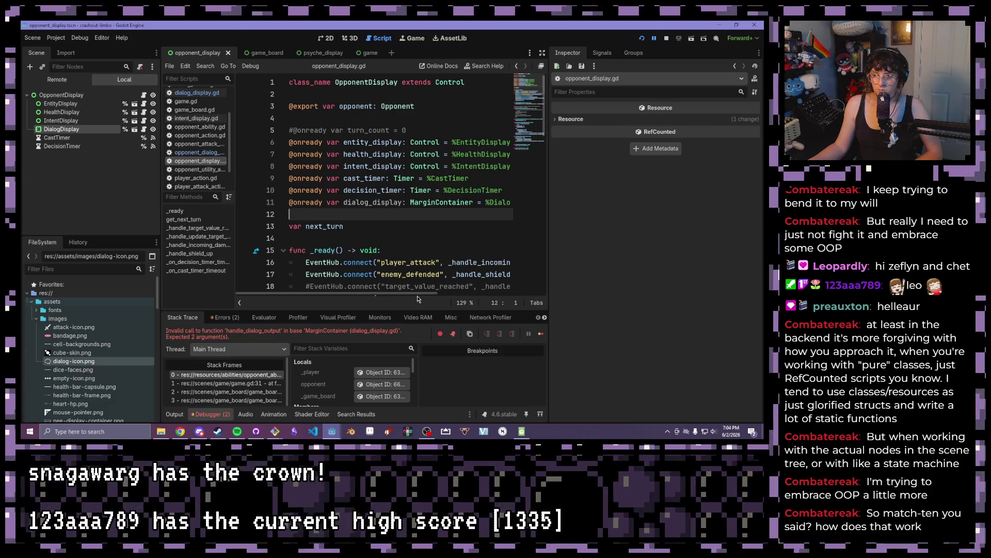
Step: Check handle_dialog_output's parameters in the DialogDisplay script, then relaunch the game with F5
{"action": "left_click", "coordinate": [143, 130]}
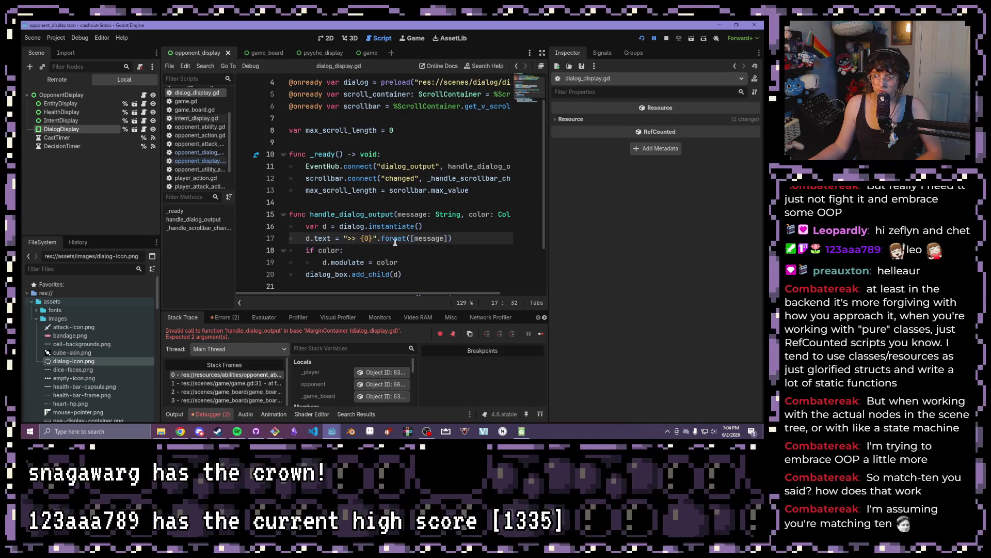
{"action": "mouse_move", "coordinate": [395, 242]}
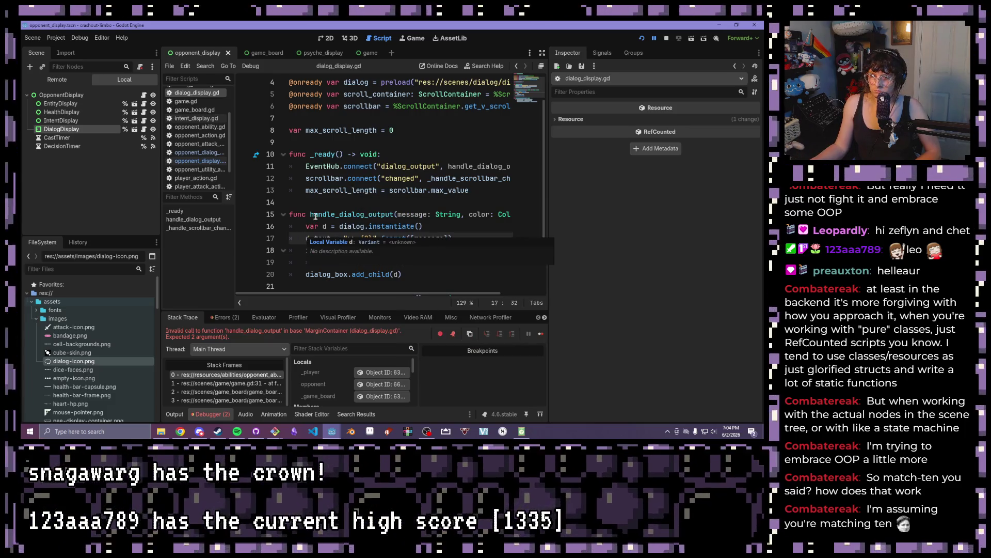
{"action": "left_click_drag", "start_coordinate": [310, 214], "coordinate": [344, 214]}
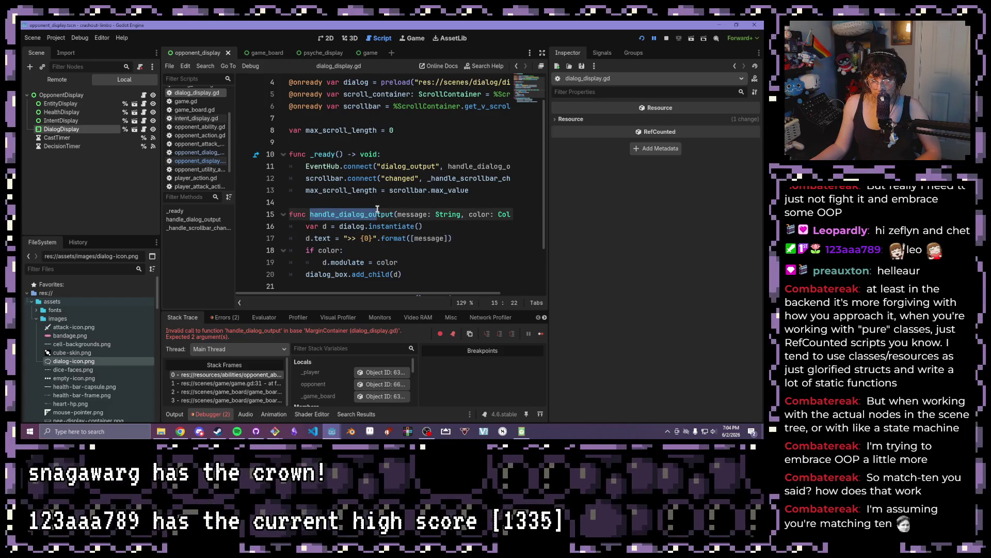
{"action": "mouse_move", "coordinate": [398, 216]}
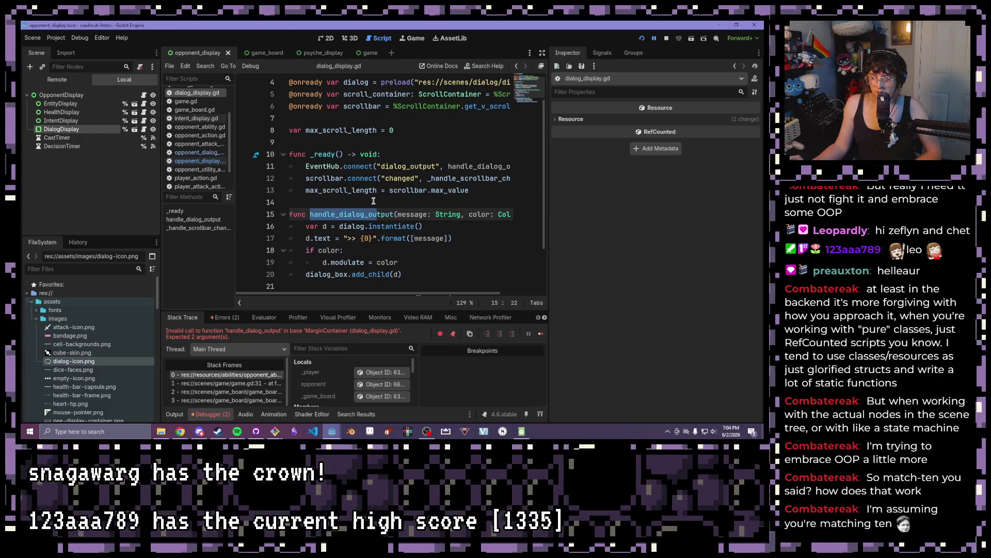
{"action": "scroll", "coordinate": [372, 199], "scroll_direction": "up", "scroll_amount": 1}
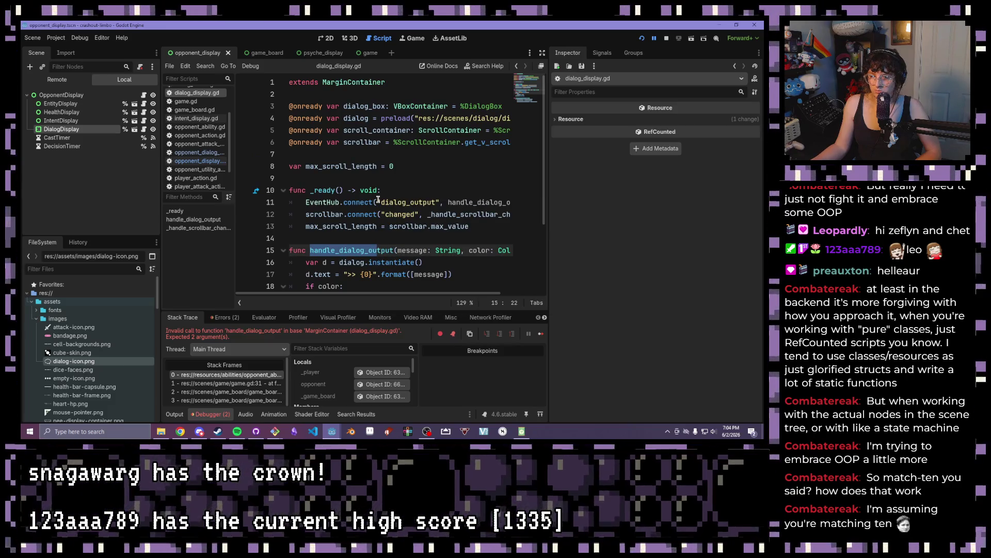
{"action": "scroll", "coordinate": [378, 199], "scroll_direction": "down", "scroll_amount": 1}
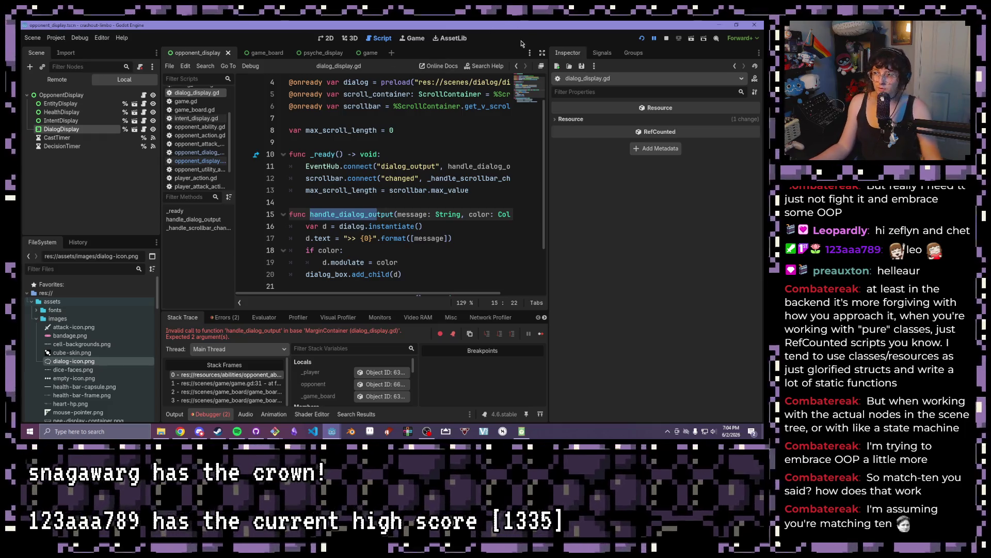
{"action": "scroll", "coordinate": [385, 163], "scroll_direction": "down", "scroll_amount": 1}
{"action": "scroll", "coordinate": [386, 163], "scroll_direction": "down", "scroll_amount": 1}
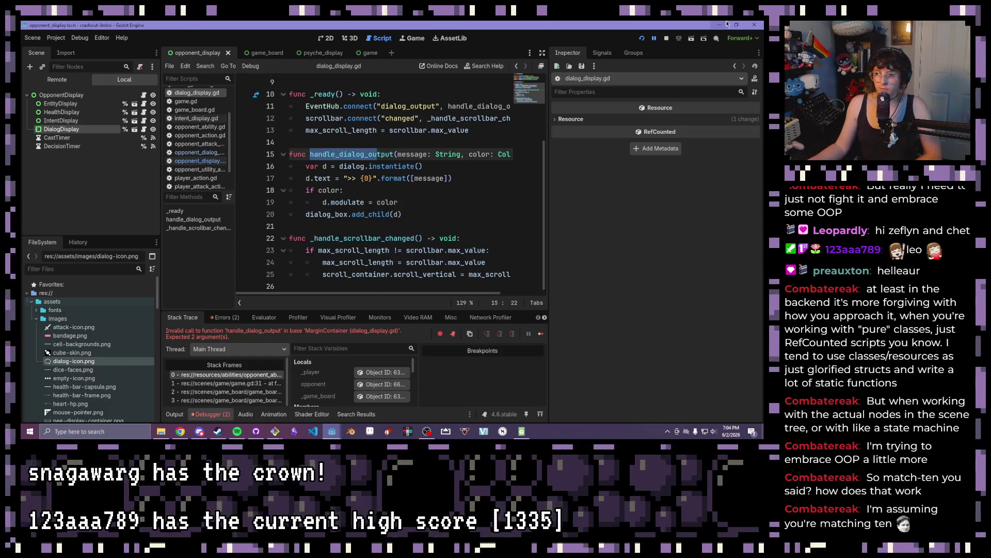
{"action": "key", "text": "F5"}
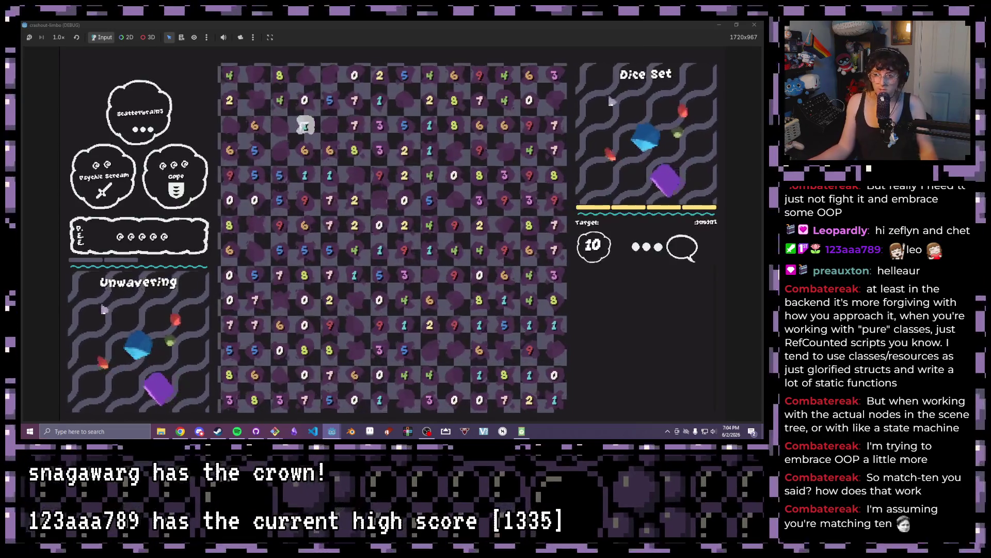
Step: Drag across several runs of board cells to test number selection in the running game
{"action": "left_click_drag", "start_coordinate": [230, 75], "coordinate": [255, 75]}
{"action": "mouse_move", "coordinate": [327, 80]}
{"action": "left_mouse_down"}
{"action": "mouse_move", "coordinate": [361, 206]}
{"action": "mouse_move", "coordinate": [423, 289]}
{"action": "mouse_move", "coordinate": [612, 316]}
{"action": "mouse_move", "coordinate": [455, 292]}
{"action": "left_mouse_up"}
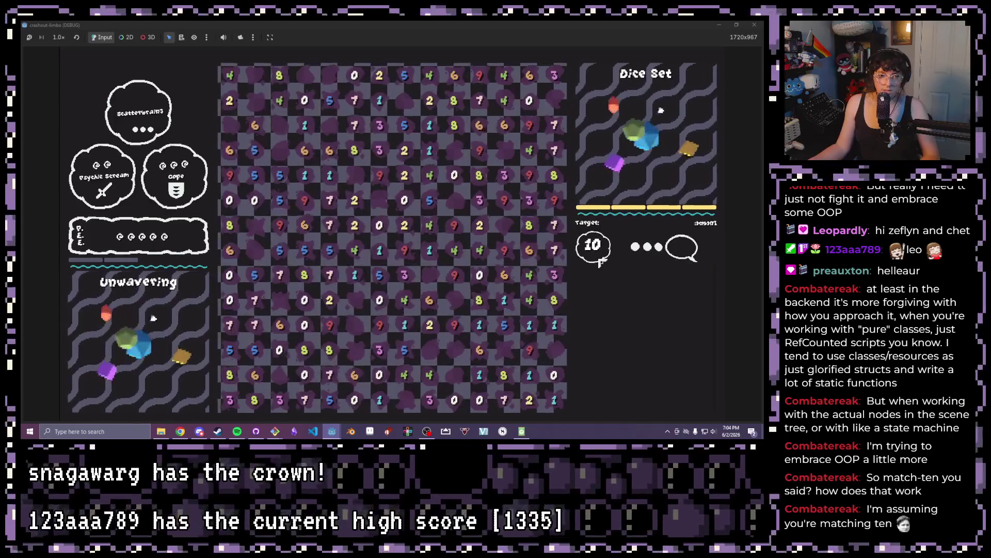
{"action": "left_click_drag", "start_coordinate": [382, 179], "coordinate": [330, 185]}
Step: Add ', color' to the handle_dialog_output(message) call on line 11
{"action": "left_click", "coordinate": [369, 202]}
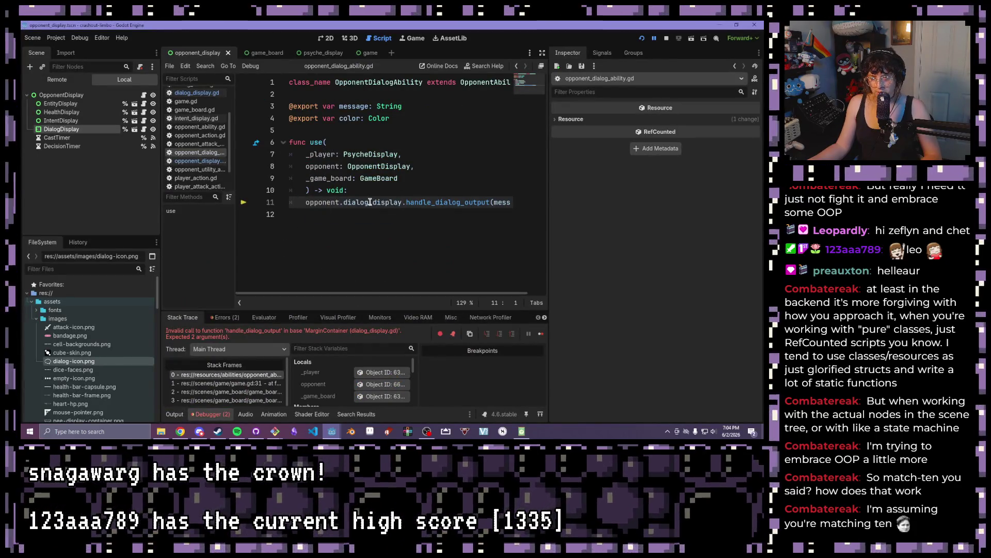
{"action": "key", "text": "ctrl+Left"}
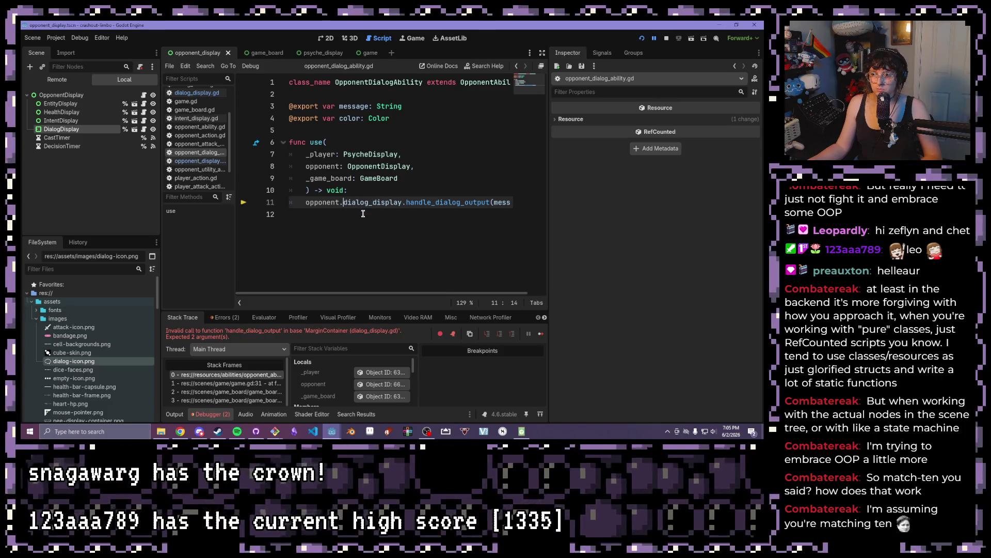
{"action": "mouse_move", "coordinate": [363, 207]}
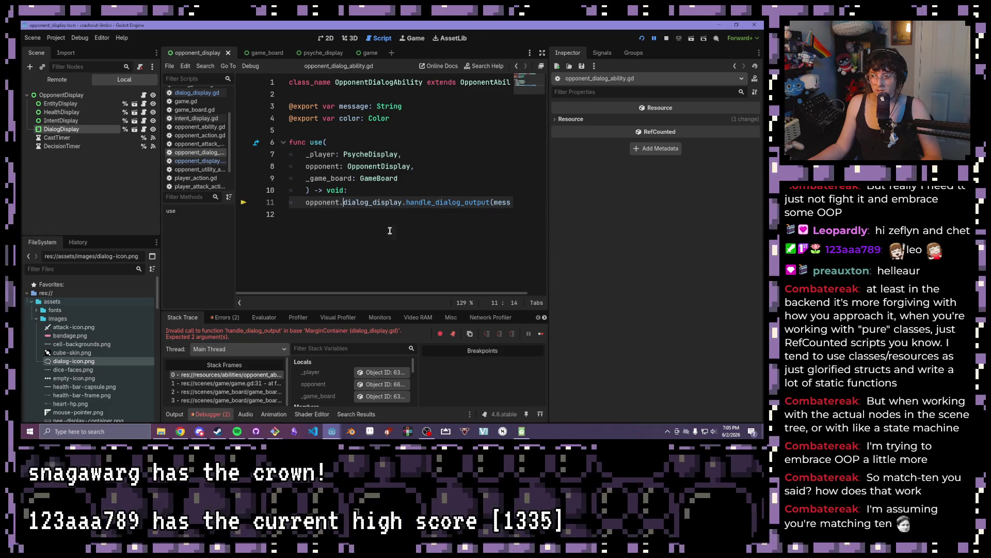
{"action": "left_click_drag", "start_coordinate": [508, 202], "coordinate": [473, 201]}
{"action": "mouse_move", "coordinate": [413, 201]}
{"action": "left_mouse_down"}
{"action": "mouse_move", "coordinate": [309, 202]}
{"action": "mouse_move", "coordinate": [328, 202]}
{"action": "left_mouse_up"}
{"action": "left_click", "coordinate": [509, 202]}
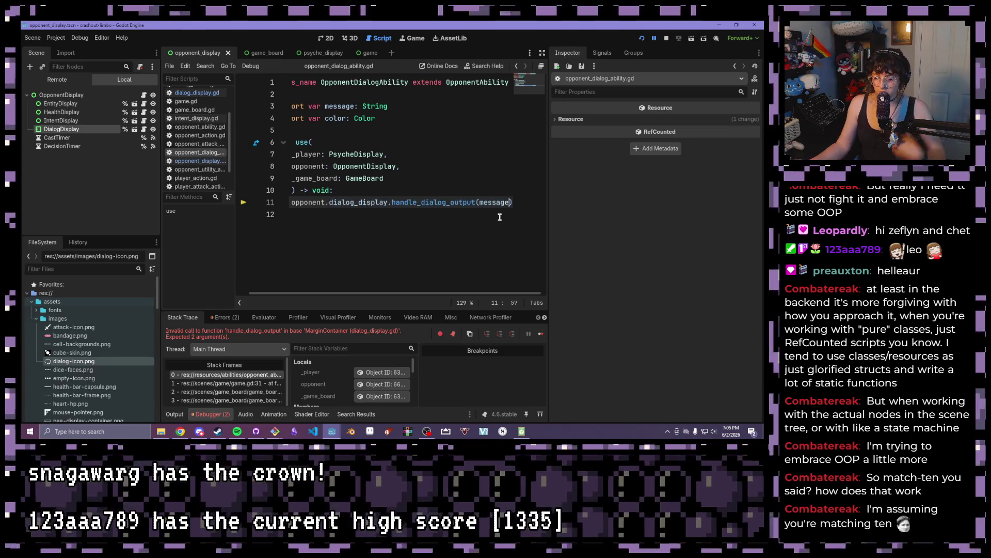
{"action": "type", "text": ", color"}
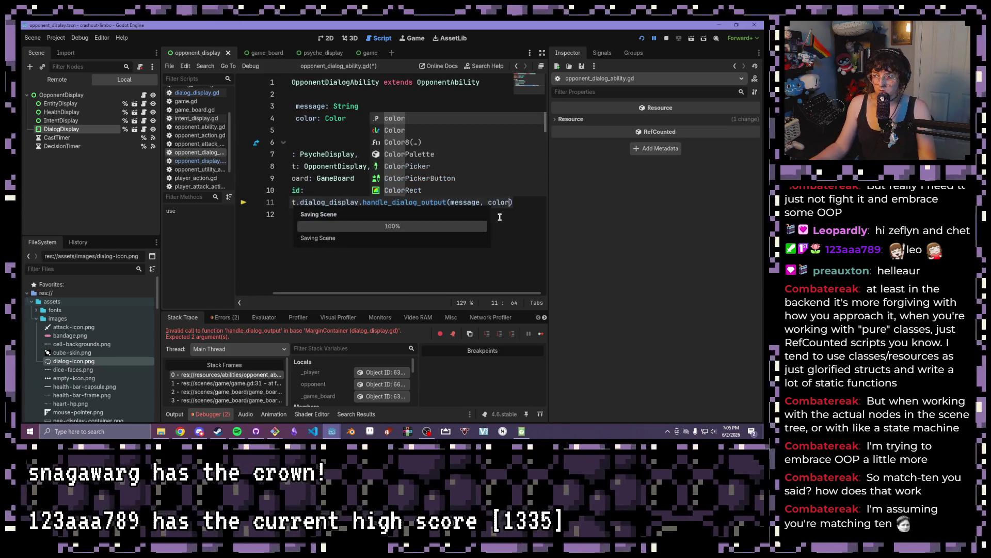
Step: Delete the '.dialog_display.handle_dialog_output(...)' call, leaving only 'opponent' on line 11
{"action": "left_click_drag", "start_coordinate": [400, 293], "coordinate": [308, 289]}
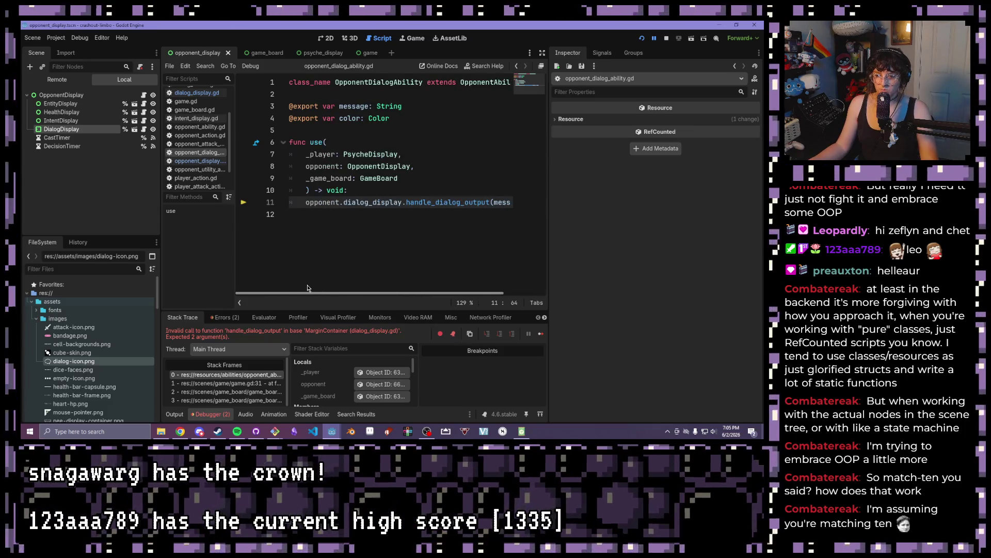
{"action": "left_click", "coordinate": [346, 202]}
{"action": "left_click_drag", "start_coordinate": [402, 202], "coordinate": [529, 217]}
{"action": "key", "text": "BackSpace"}
{"action": "key", "text": "BackSpace"}
{"action": "key", "text": "BackSpace"}
{"action": "key", "text": "BackSpace"}
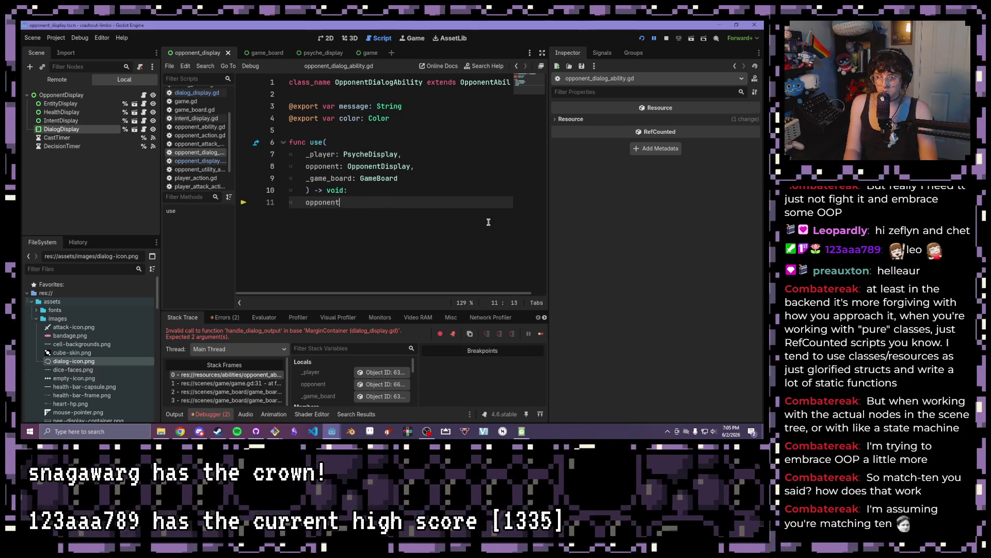
Step: Extend line 11 to 'opponent.dialog_display.' and browse its member suggestions
{"action": "type", "text": "."}
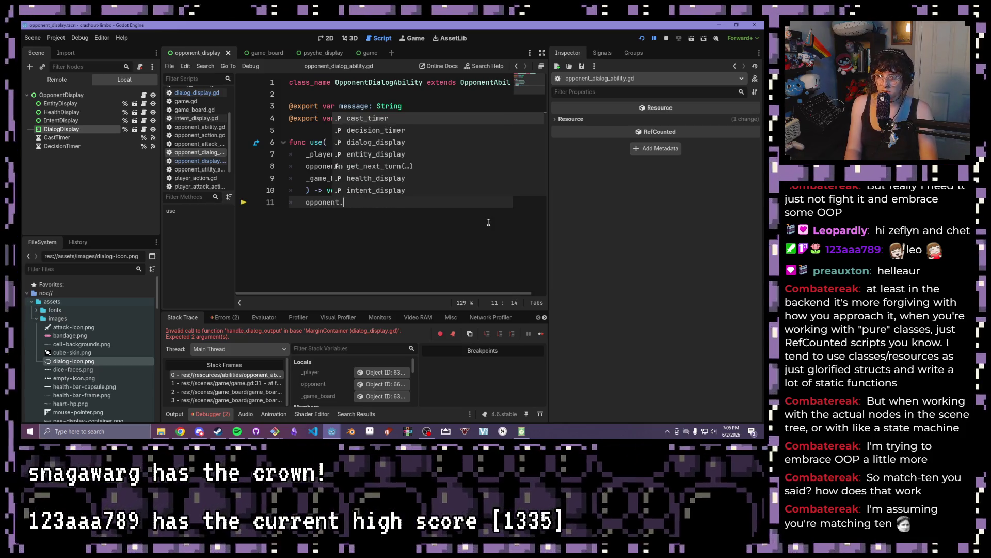
{"action": "double_click", "coordinate": [364, 142]}
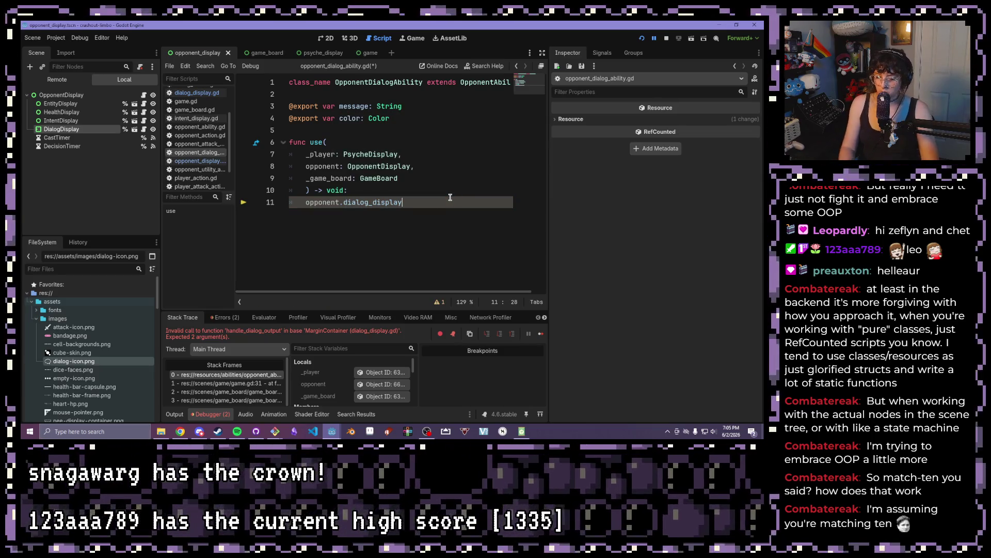
{"action": "type", "text": "."}
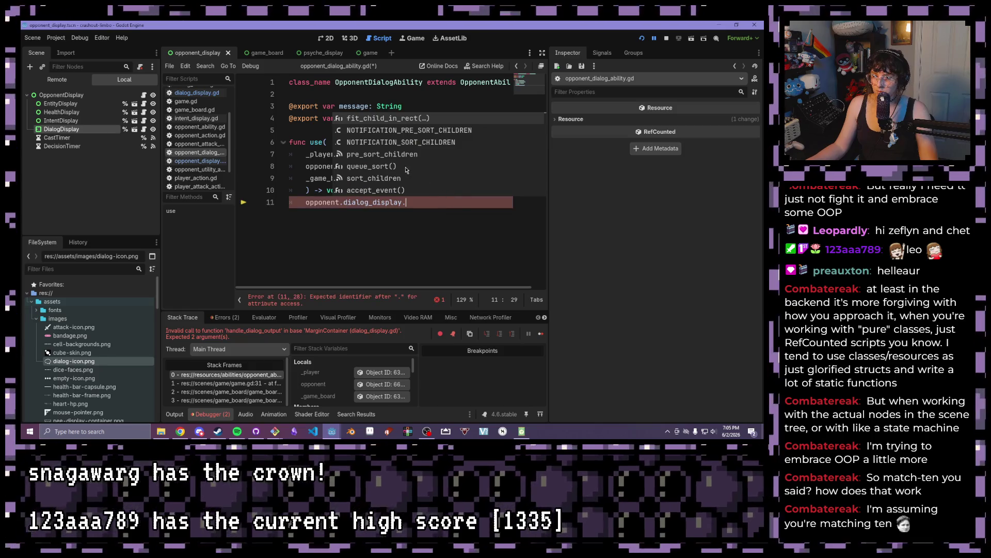
{"action": "scroll", "coordinate": [406, 170], "scroll_direction": "down", "scroll_amount": 3}
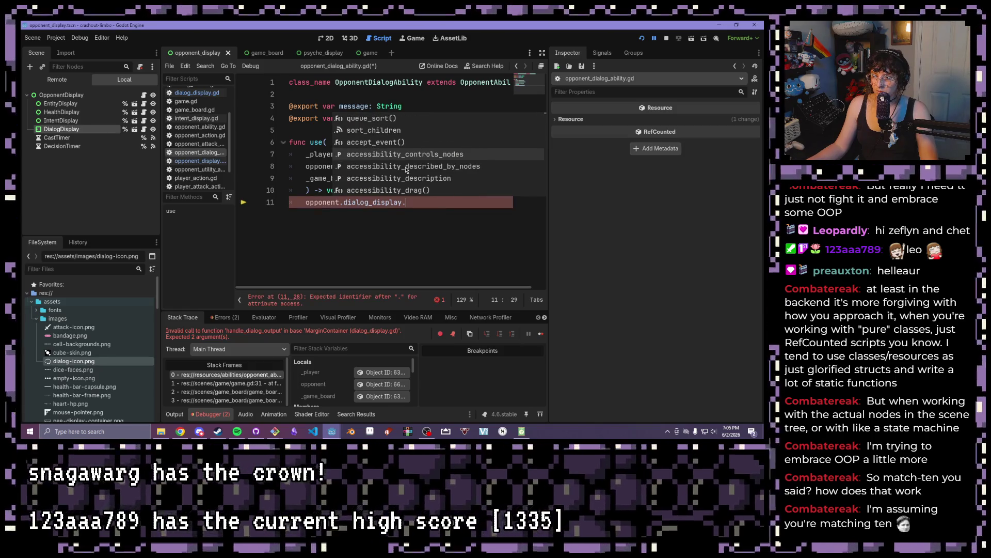
{"action": "scroll", "coordinate": [406, 170], "scroll_direction": "down", "scroll_amount": 3}
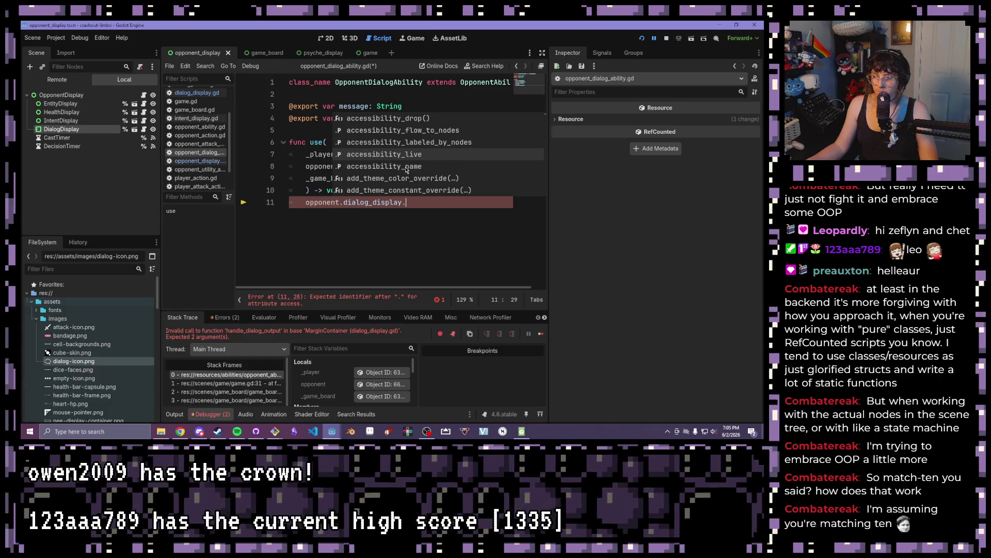
{"action": "scroll", "coordinate": [406, 170], "scroll_direction": "down", "scroll_amount": 5}
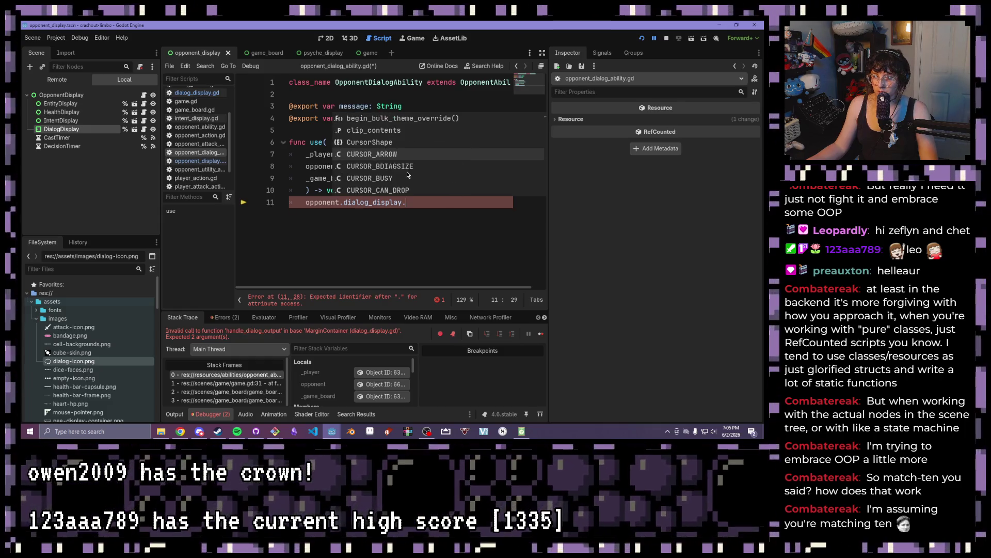
{"action": "scroll", "coordinate": [407, 175], "scroll_direction": "down", "scroll_amount": 4}
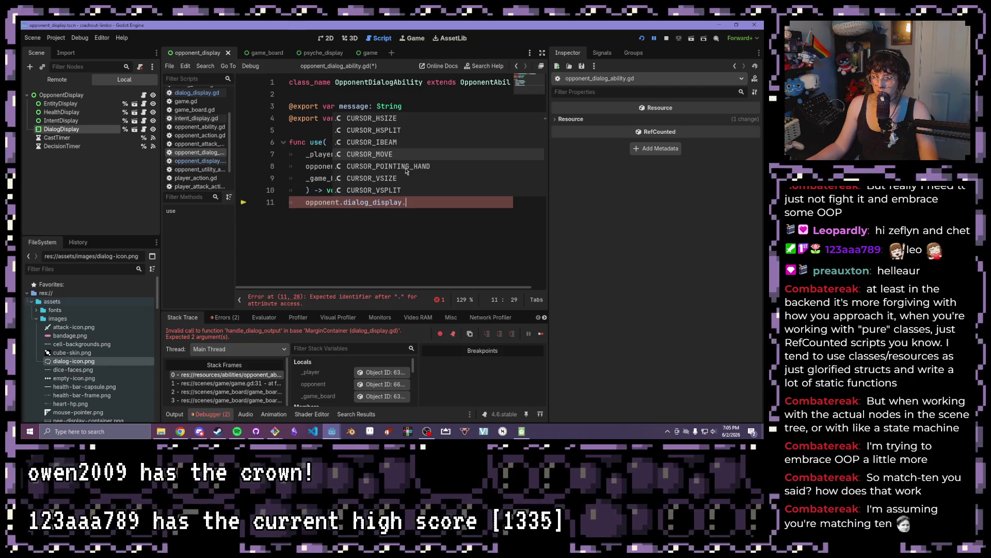
{"action": "scroll", "coordinate": [447, 166], "scroll_direction": "down", "scroll_amount": 2}
{"action": "scroll", "coordinate": [446, 167], "scroll_direction": "down", "scroll_amount": 1}
{"action": "scroll", "coordinate": [438, 166], "scroll_direction": "down", "scroll_amount": 10}
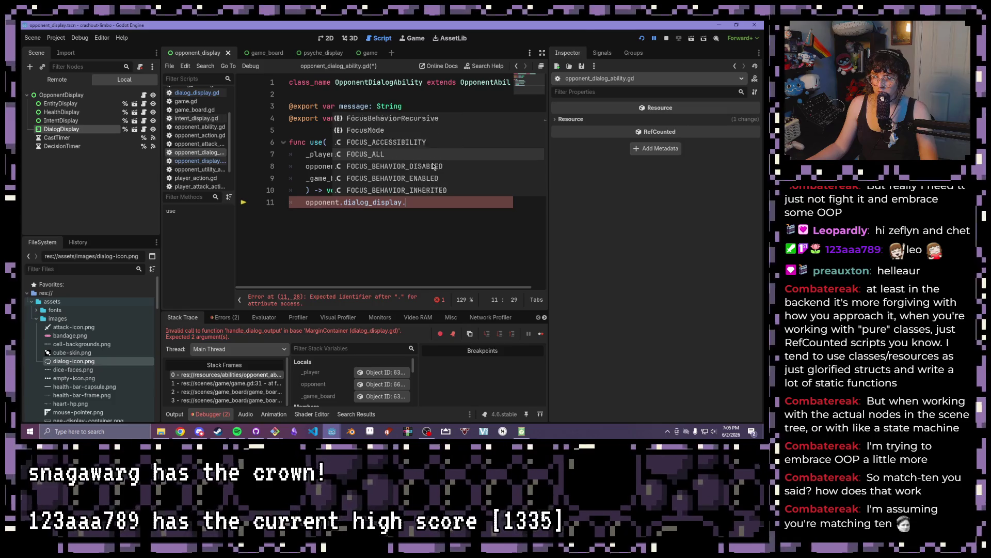
{"action": "scroll", "coordinate": [433, 166], "scroll_direction": "down", "scroll_amount": 10}
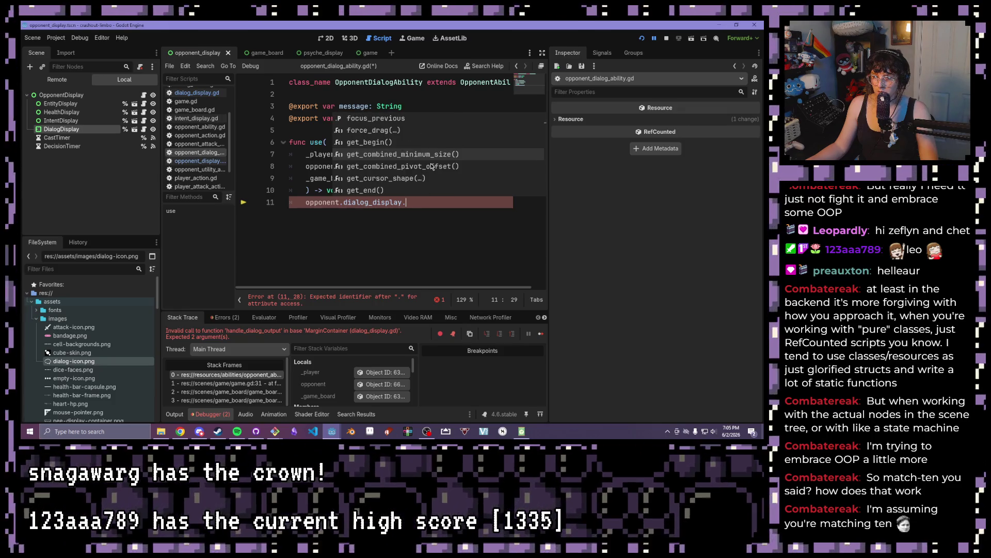
{"action": "scroll", "coordinate": [421, 167], "scroll_direction": "down", "scroll_amount": 5}
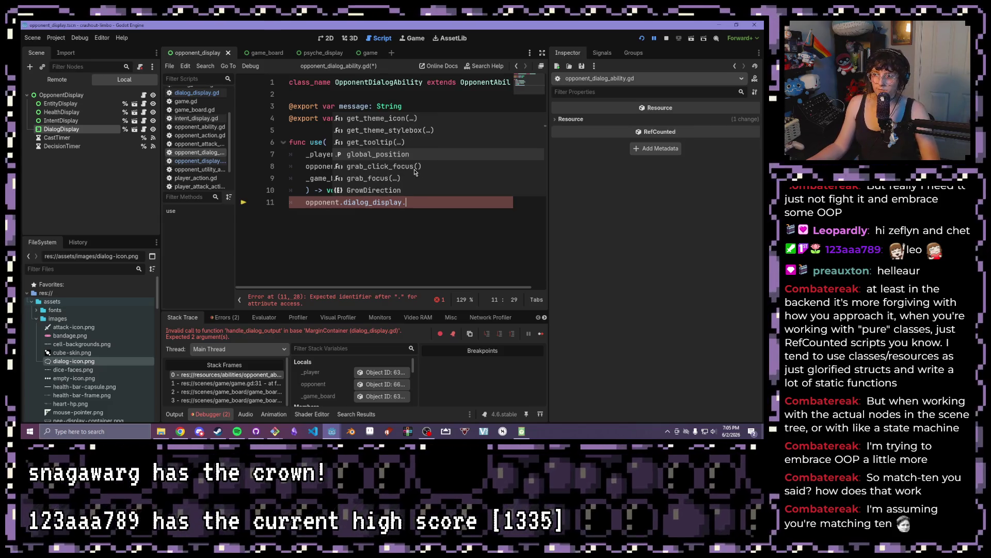
{"action": "scroll", "coordinate": [414, 172], "scroll_direction": "up", "scroll_amount": 2}
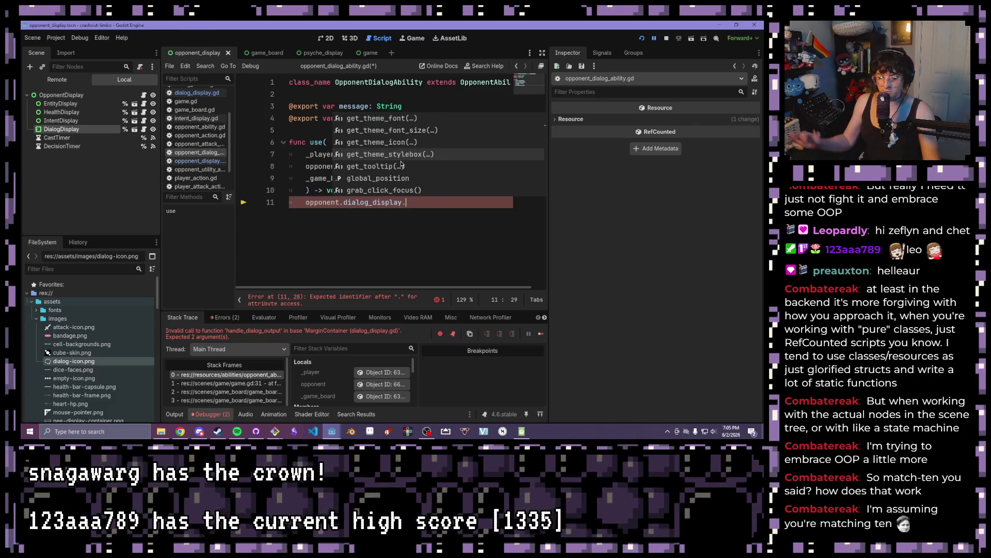
Step: Begin typing 'han' for the call, close the suggestions, and select use()'s three parameters
{"action": "type", "text": "han"}
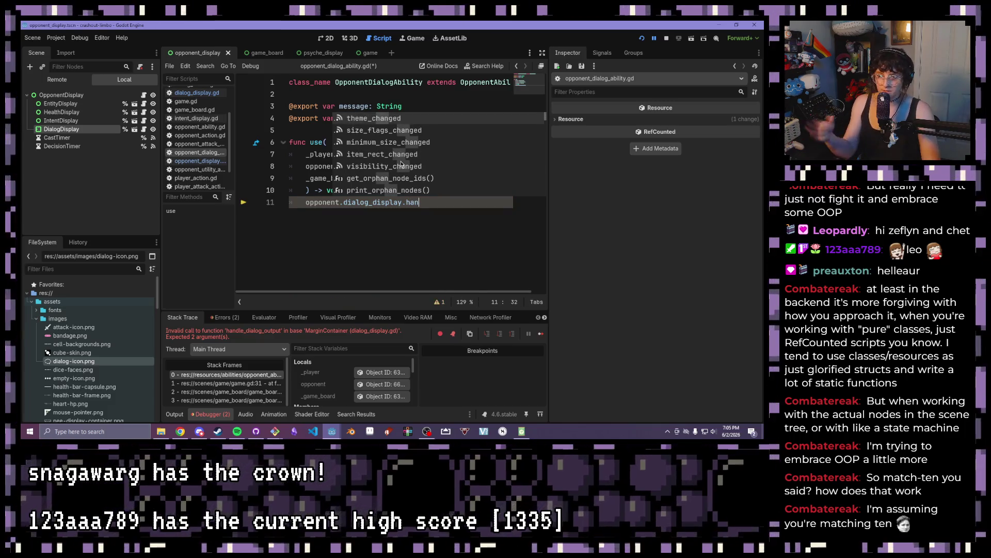
{"action": "scroll", "coordinate": [401, 164], "scroll_direction": "down", "scroll_amount": 6}
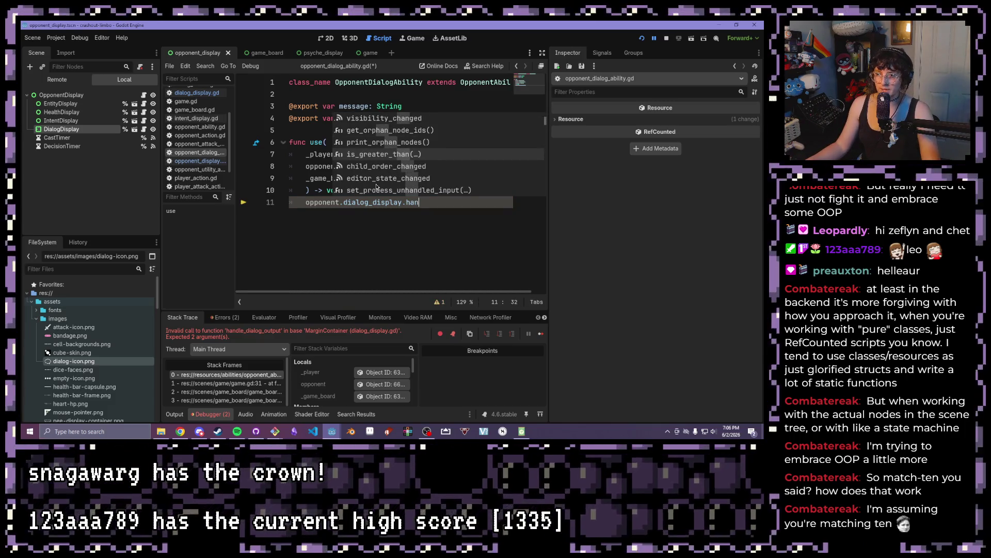
{"action": "left_click", "coordinate": [428, 216]}
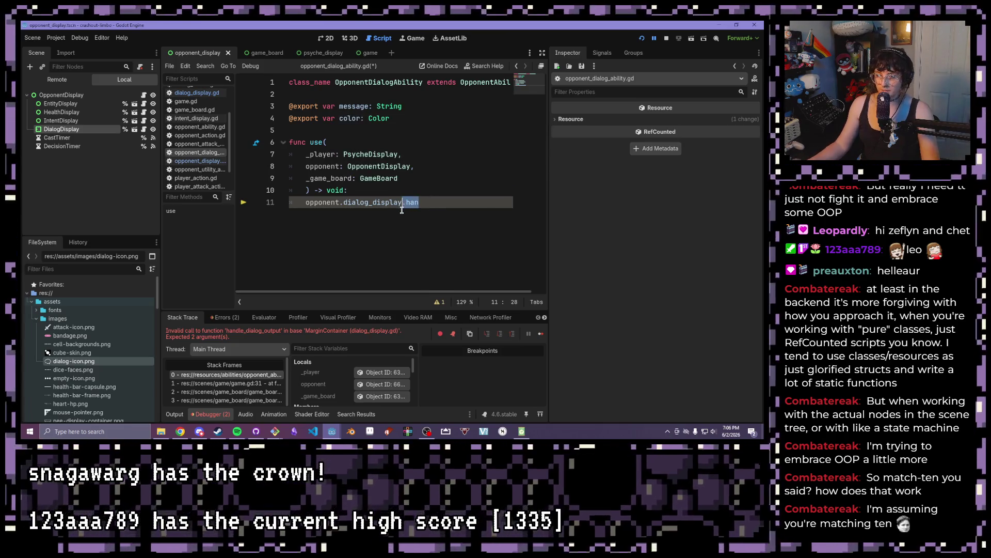
{"action": "left_click_drag", "start_coordinate": [413, 179], "coordinate": [294, 156]}
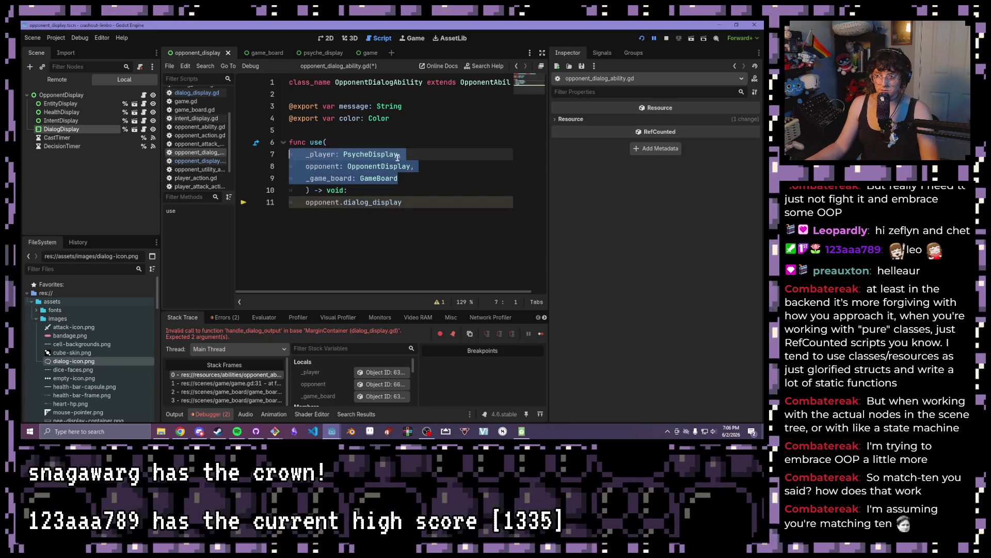
Step: Comment out the EventHub dialog_output connection in dialog_display.gd's _ready and run the project
{"action": "left_click", "coordinate": [189, 95]}
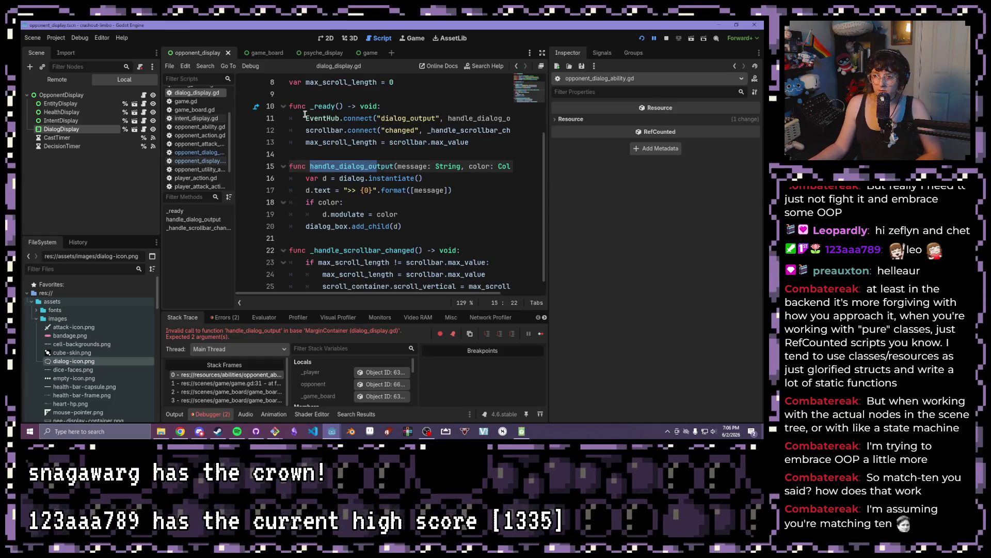
{"action": "scroll", "coordinate": [413, 199], "scroll_direction": "up", "scroll_amount": 3}
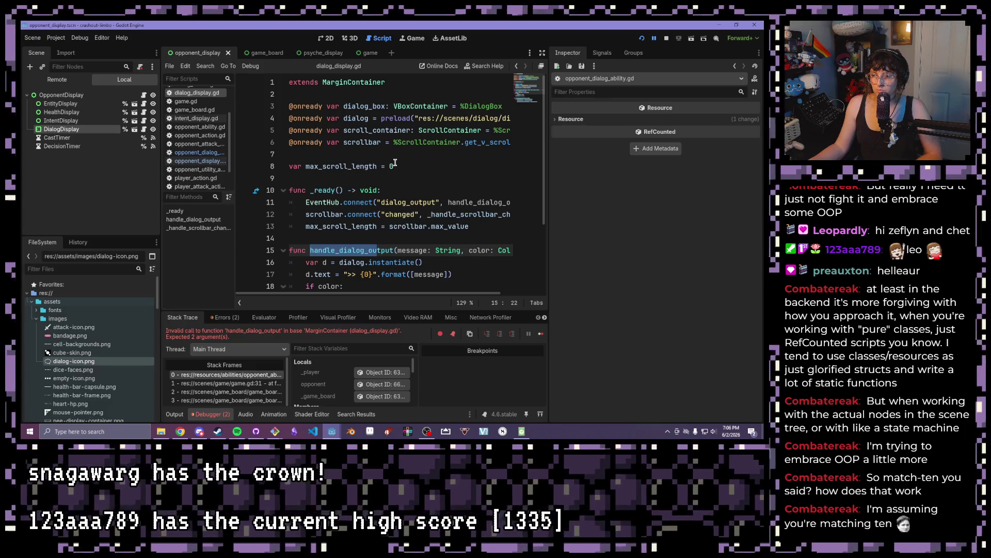
{"action": "scroll", "coordinate": [395, 163], "scroll_direction": "down", "scroll_amount": 1}
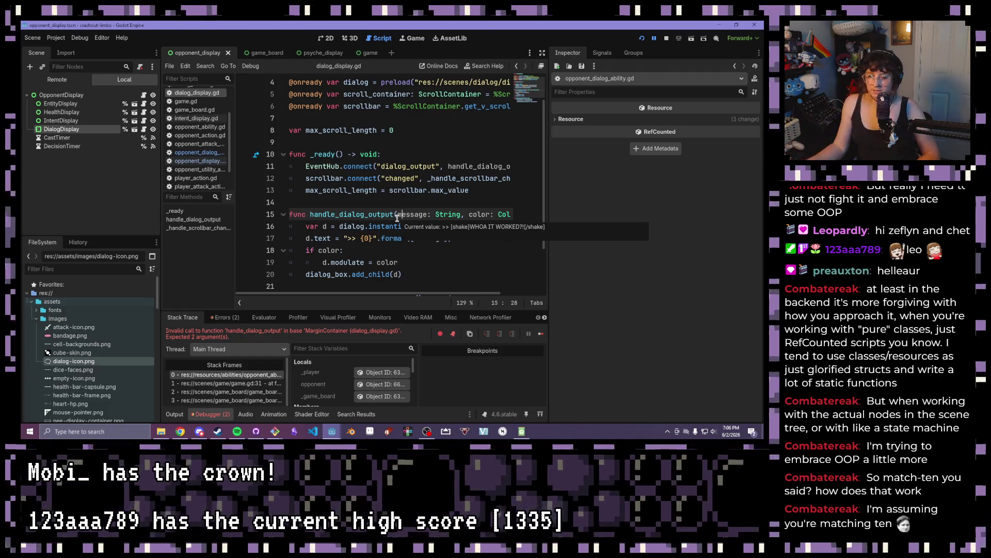
{"action": "scroll", "coordinate": [388, 222], "scroll_direction": "down", "scroll_amount": 2}
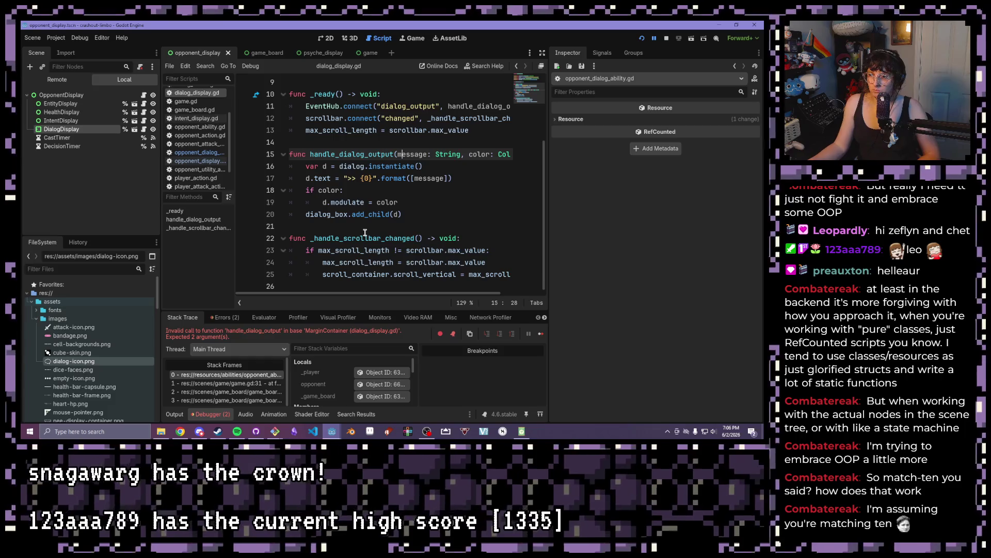
{"action": "scroll", "coordinate": [365, 232], "scroll_direction": "up", "scroll_amount": 1}
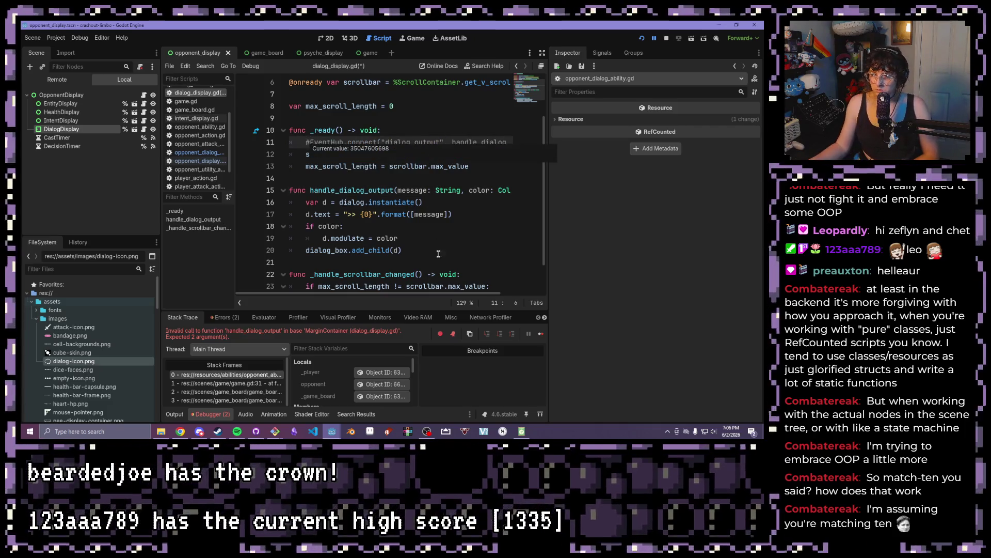
{"action": "mouse_move", "coordinate": [421, 298]}
{"action": "left_mouse_down"}
{"action": "mouse_move", "coordinate": [455, 294]}
{"action": "mouse_move", "coordinate": [364, 275]}
{"action": "left_mouse_up"}
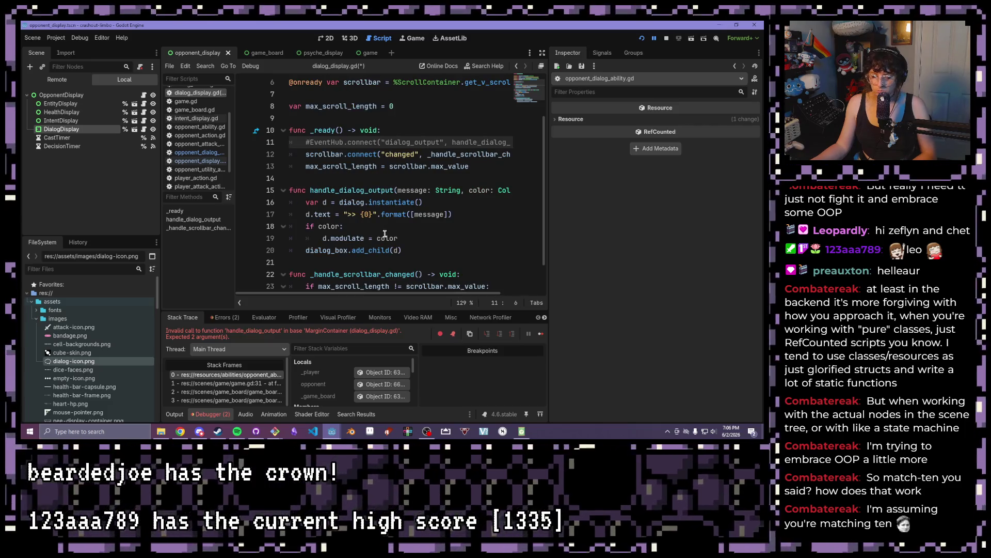
{"action": "left_click", "coordinate": [642, 39]}
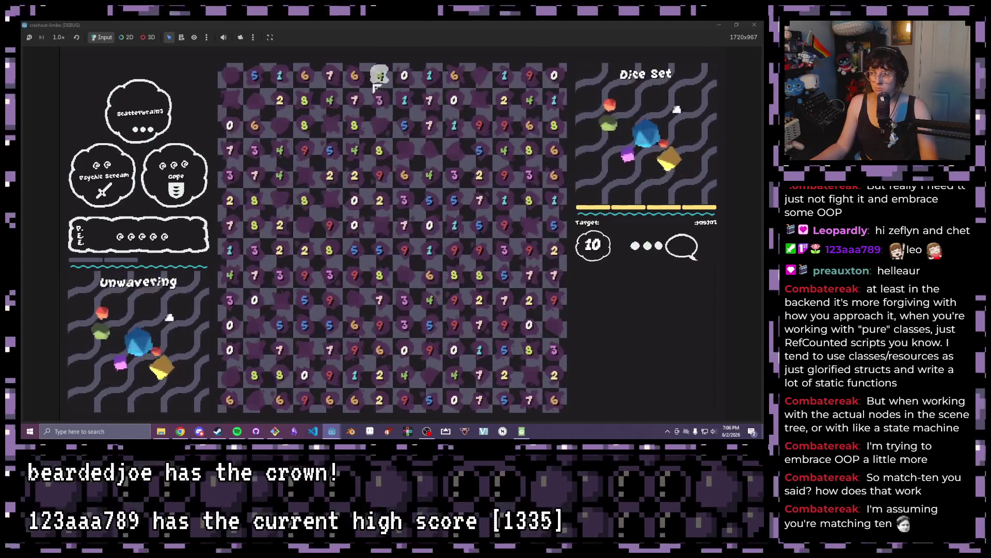
Step: Clear the 6+4 and 9+0+1 sum-of-ten matches, then close the game window
{"action": "left_click_drag", "start_coordinate": [354, 75], "coordinate": [382, 76]}
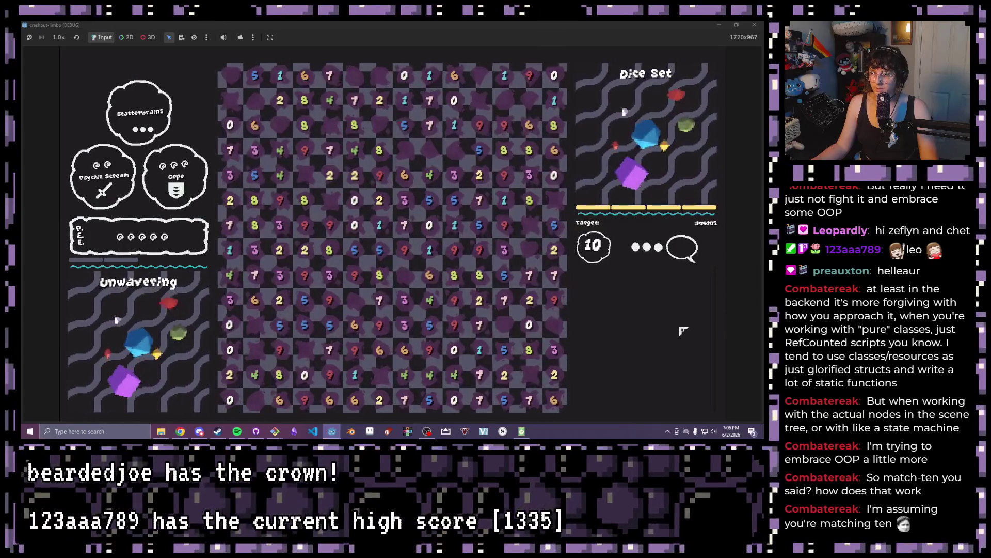
{"action": "left_click_drag", "start_coordinate": [433, 351], "coordinate": [479, 350]}
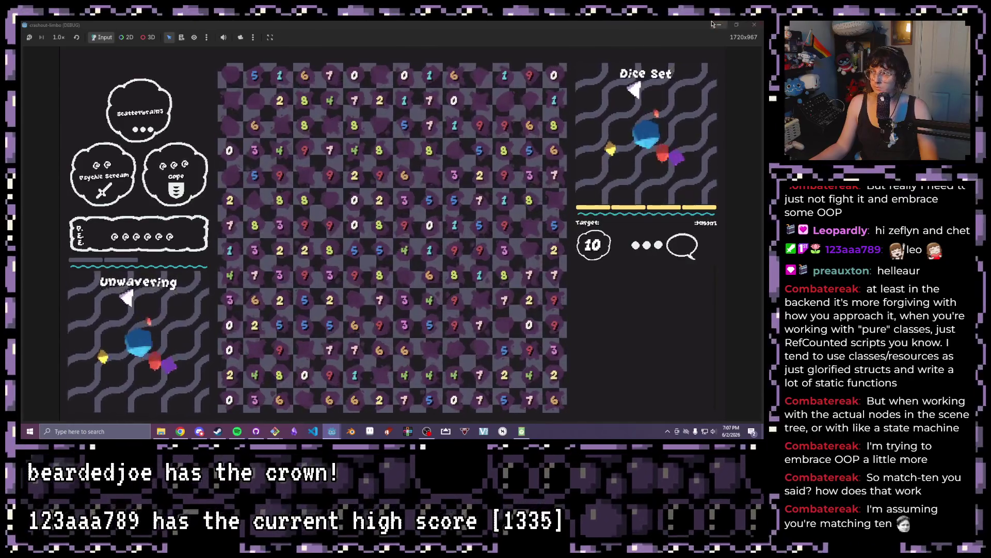
{"action": "left_click", "coordinate": [754, 25]}
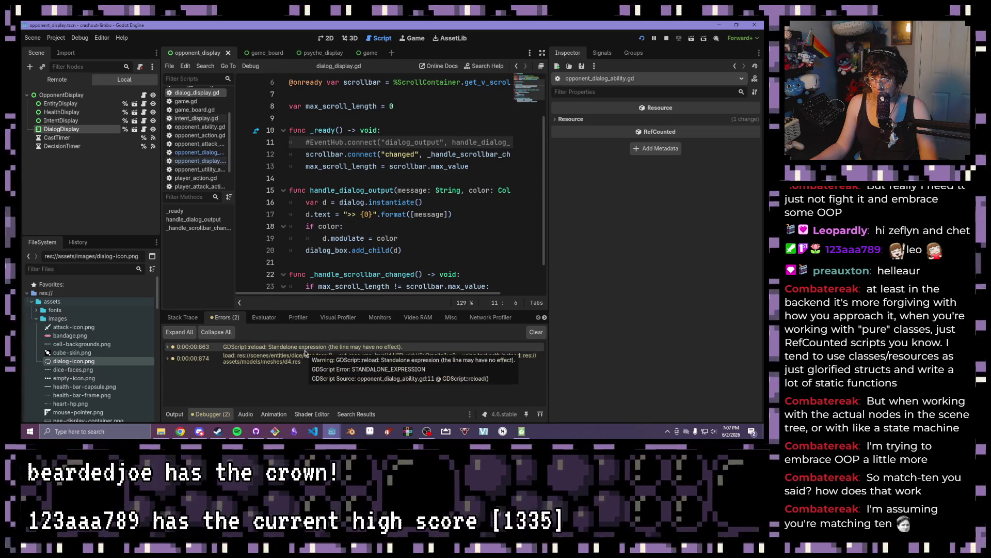
Step: Complete line 11 as handle_dialog_output(message, color) and save opponent_dialog_ability.gd
{"action": "double_click", "coordinate": [305, 352]}
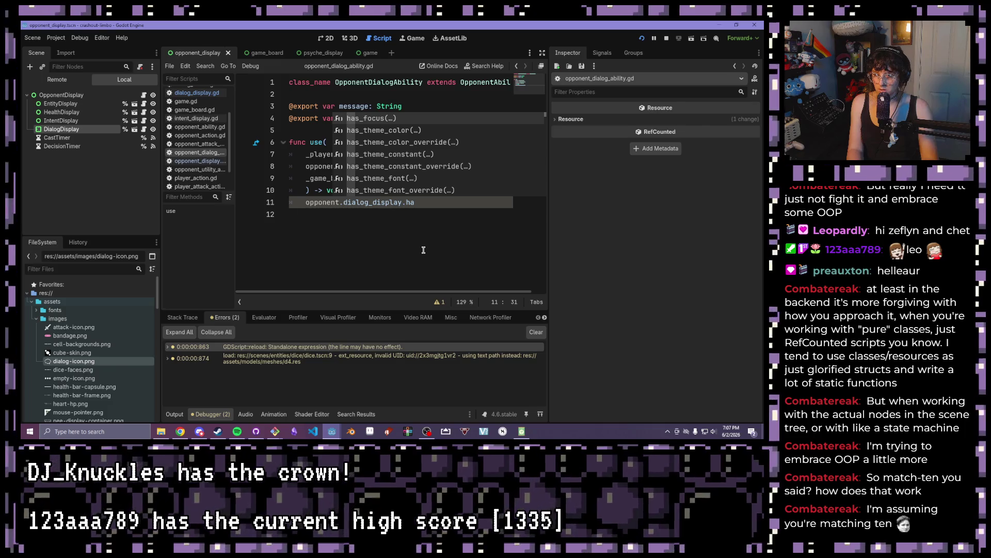
{"action": "type", "text": "nd"}
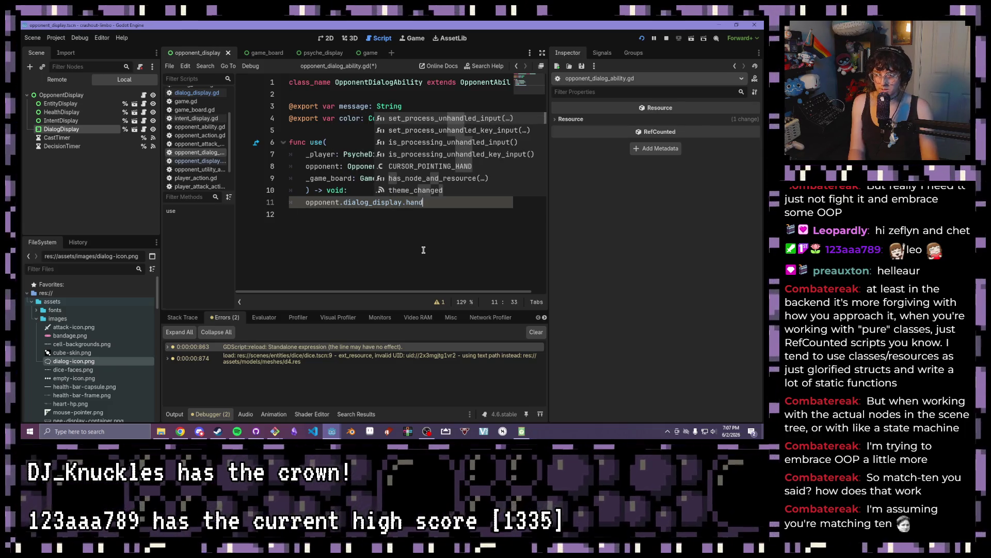
{"action": "type", "text": "le_dialog_output(mess"}
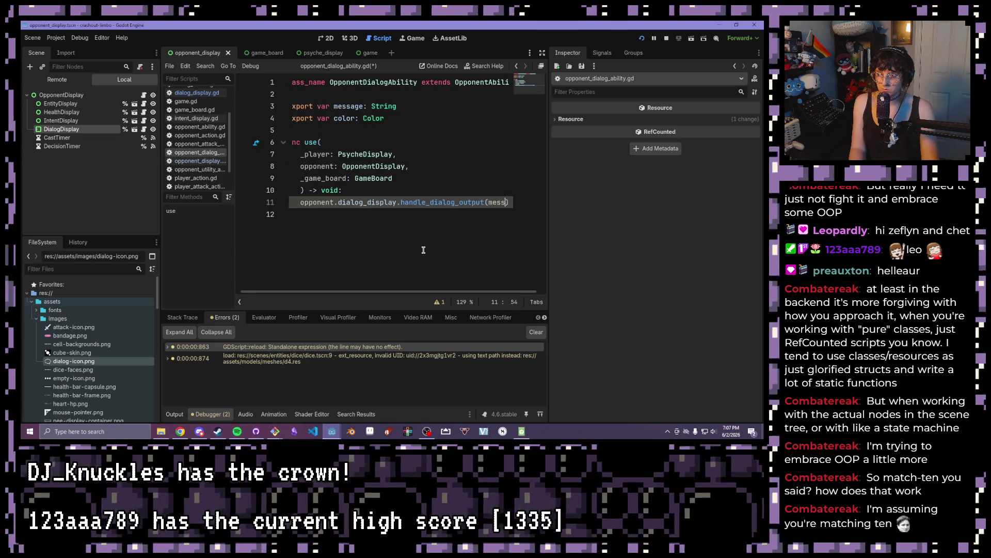
{"action": "type", "text": ", color"}
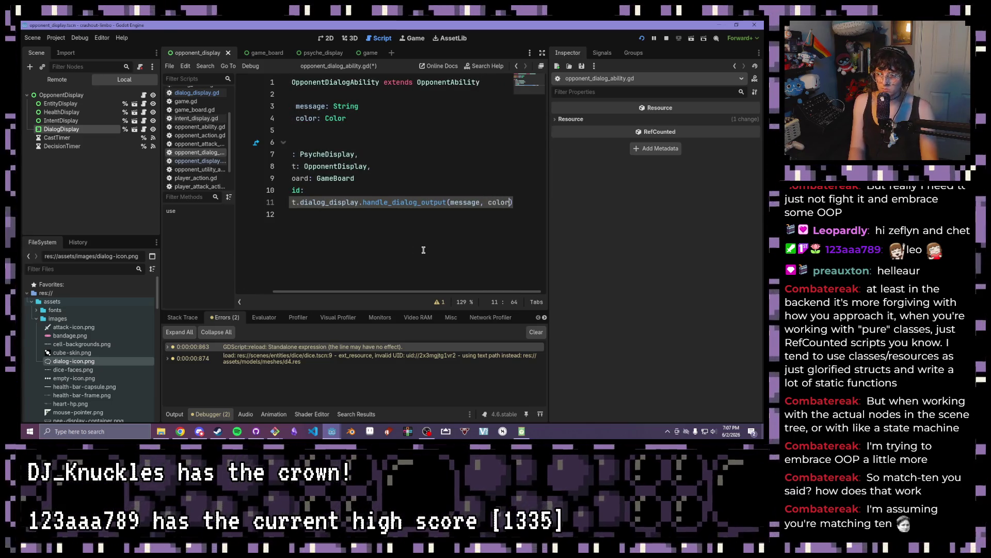
{"action": "key", "text": "ctrl+s"}
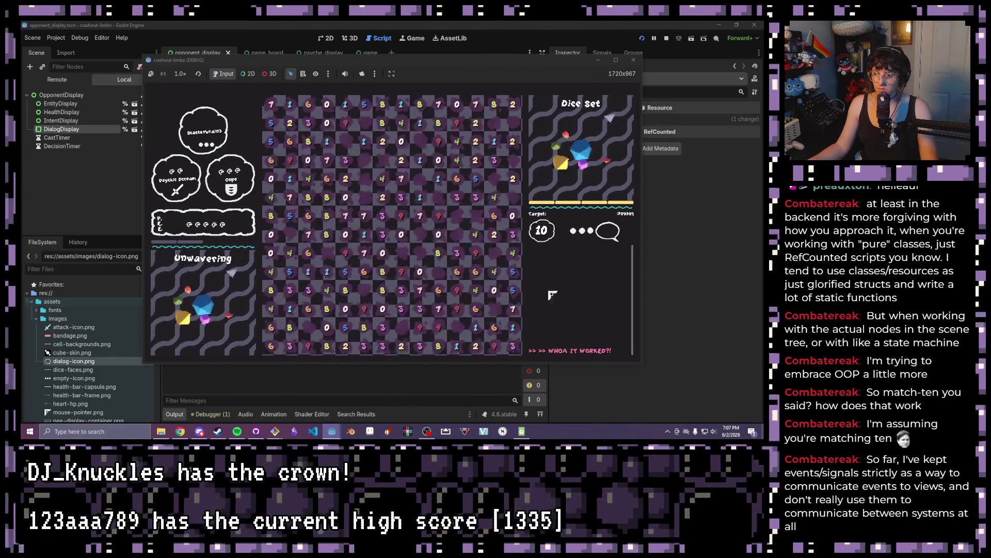
Step: Maximize the game window and clear early matches: the 6-3-0-1 block and pair of 5s
{"action": "left_click", "coordinate": [616, 60]}
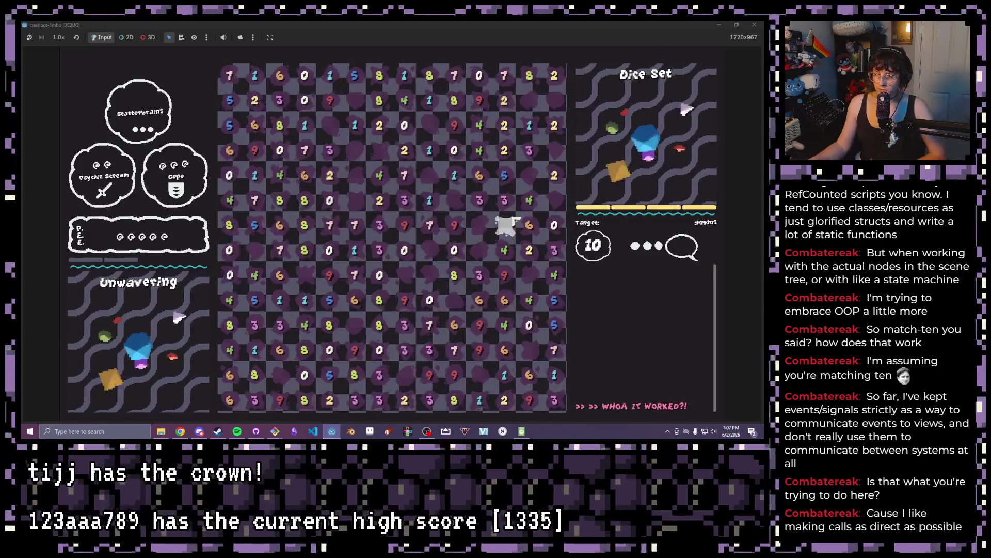
{"action": "left_click", "coordinate": [528, 200]}
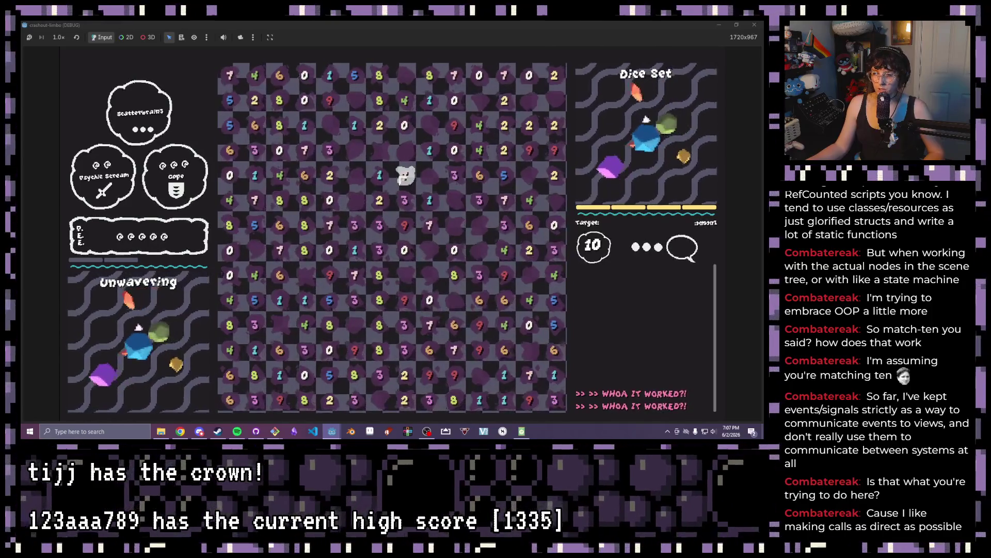
{"action": "left_click_drag", "start_coordinate": [405, 176], "coordinate": [452, 177]}
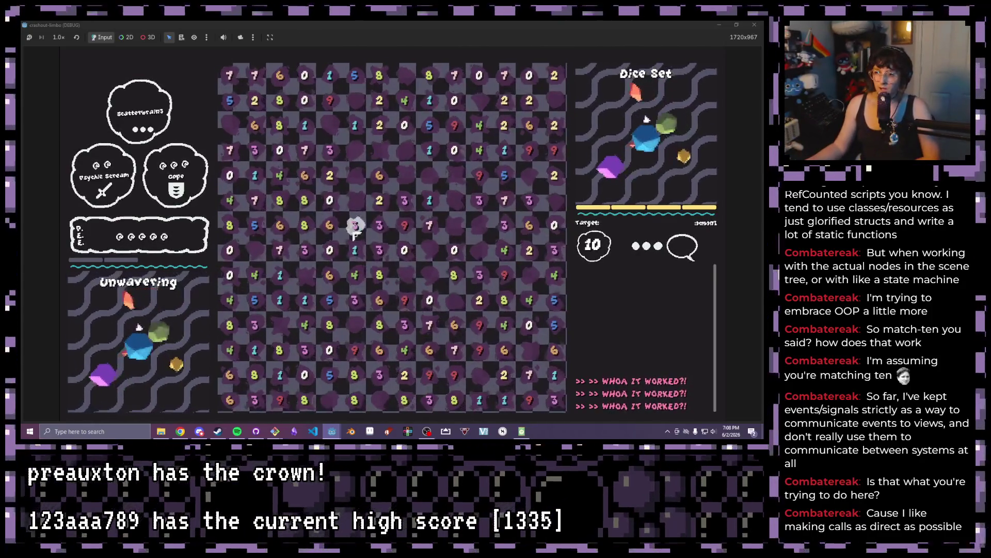
{"action": "left_click_drag", "start_coordinate": [339, 239], "coordinate": [356, 251]}
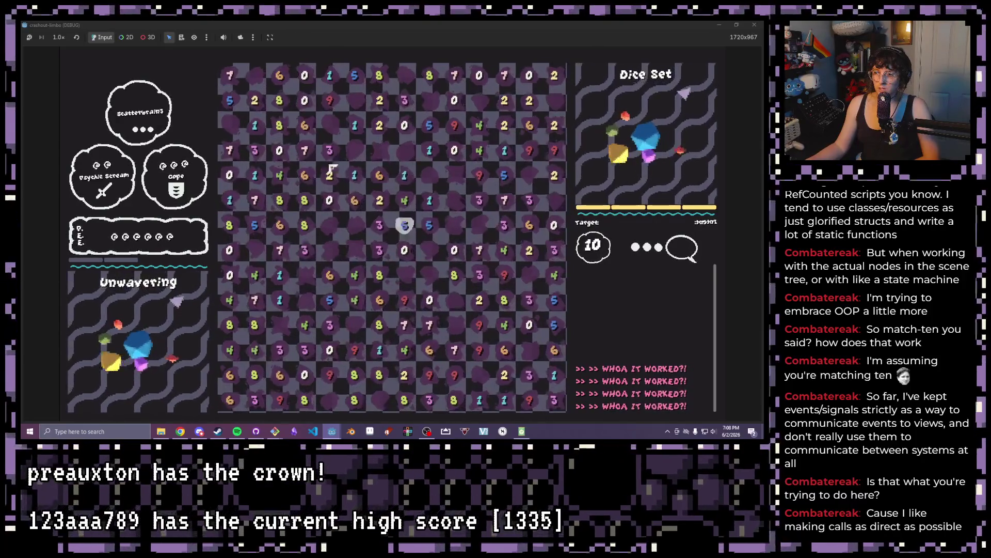
{"action": "left_click_drag", "start_coordinate": [430, 225], "coordinate": [404, 225]}
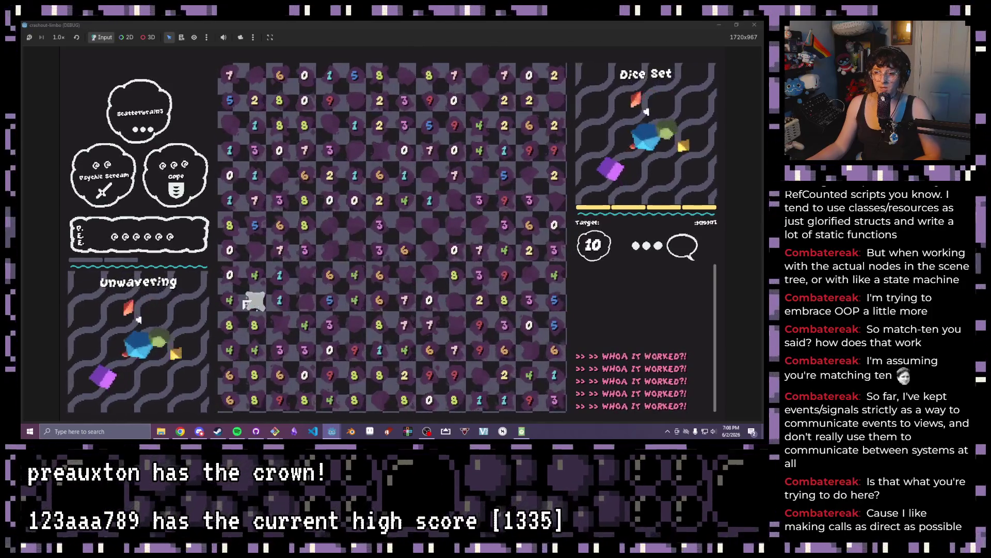
Step: Match the 4+6, stacked 9+1 and 1-0-9 cells, trigger more tiles, then close the game
{"action": "mouse_move", "coordinate": [380, 275]}
{"action": "left_mouse_down"}
{"action": "mouse_move", "coordinate": [357, 276]}
{"action": "mouse_move", "coordinate": [329, 301]}
{"action": "left_mouse_up"}
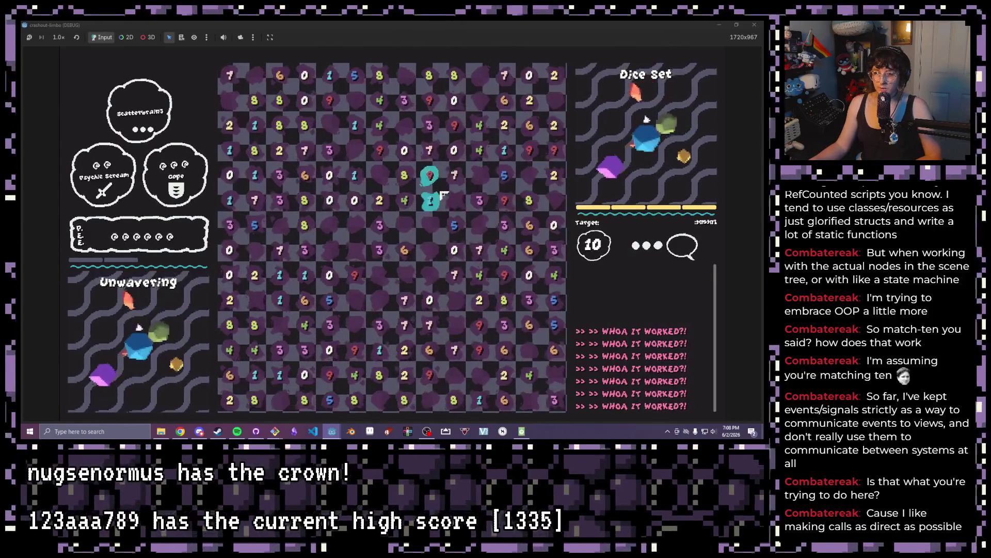
{"action": "left_click_drag", "start_coordinate": [429, 175], "coordinate": [431, 201]}
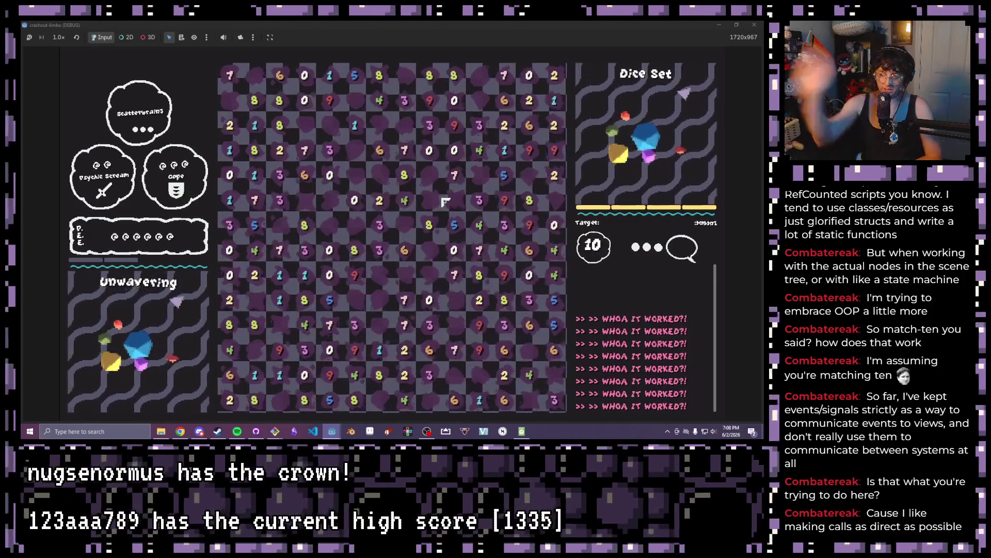
{"action": "left_click_drag", "start_coordinate": [305, 276], "coordinate": [354, 276]}
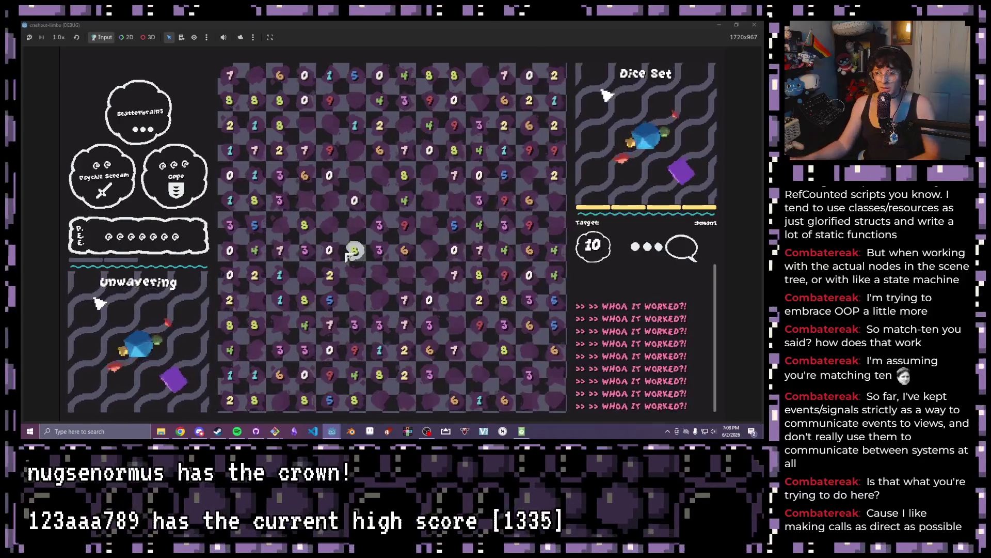
{"action": "left_click", "coordinate": [304, 300]}
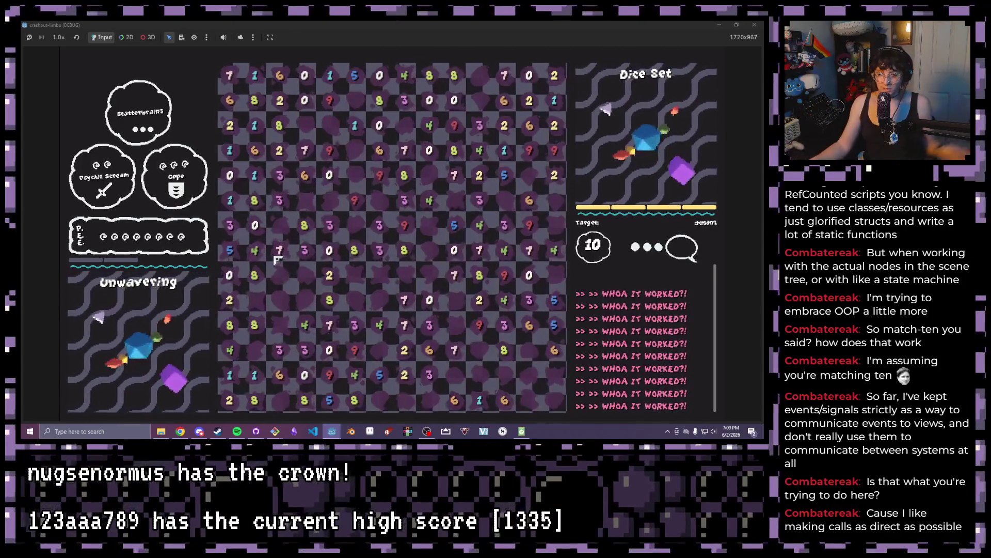
{"action": "left_click", "coordinate": [281, 249]}
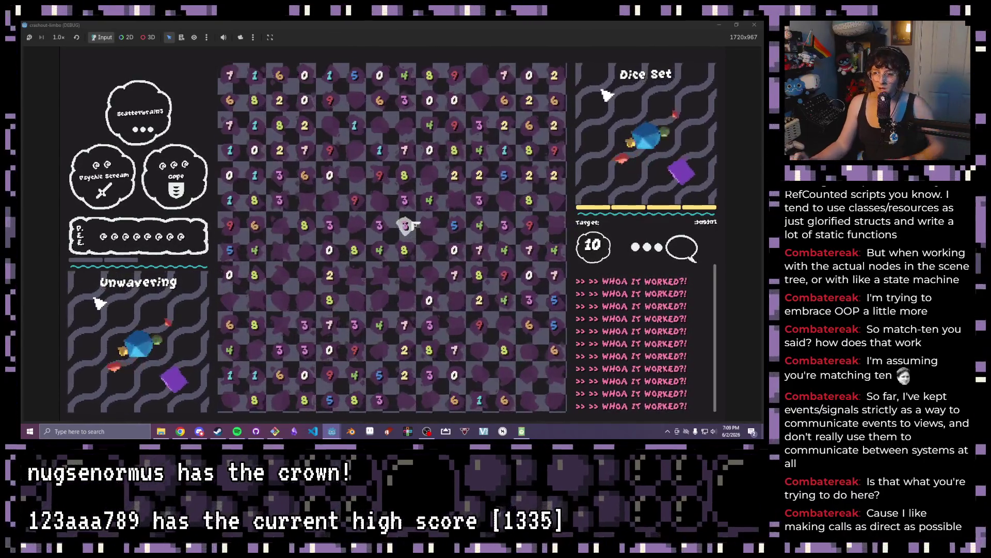
{"action": "left_click", "coordinate": [763, 23]}
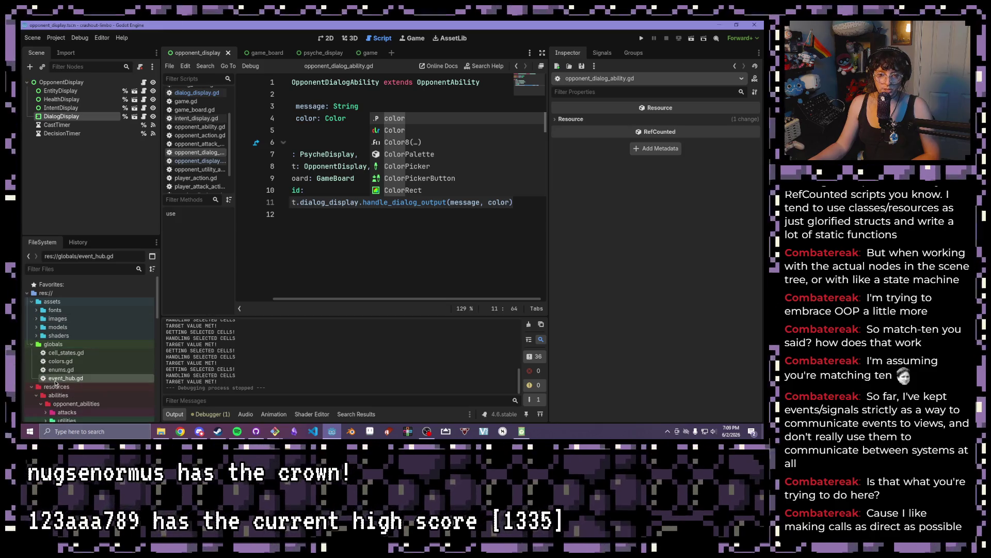
{"action": "double_click", "coordinate": [56, 383]}
{"action": "scroll", "coordinate": [443, 198], "scroll_direction": "up", "scroll_amount": 15}
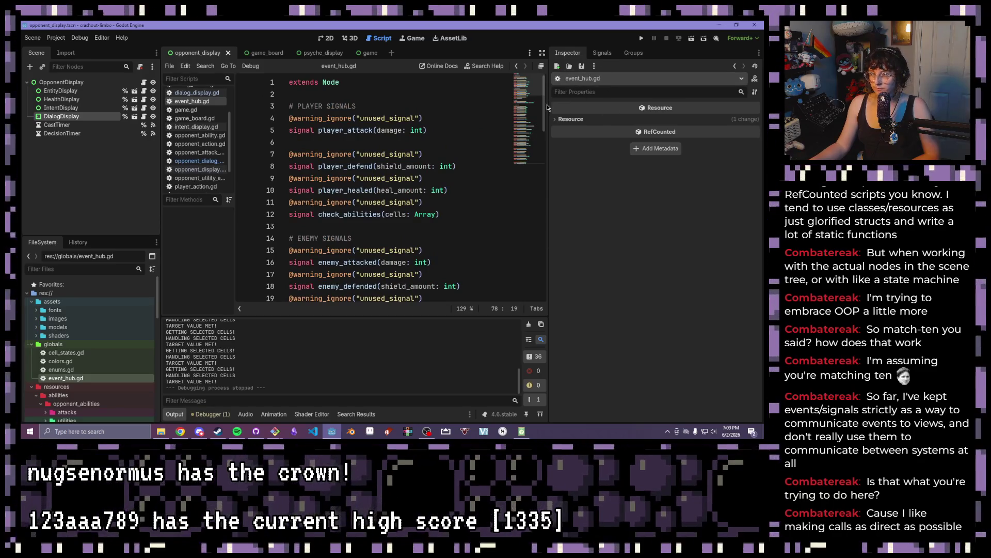
{"action": "mouse_move", "coordinate": [550, 107]}
{"action": "left_mouse_down"}
{"action": "mouse_move", "coordinate": [676, 107]}
{"action": "mouse_move", "coordinate": [667, 107]}
{"action": "left_mouse_up"}
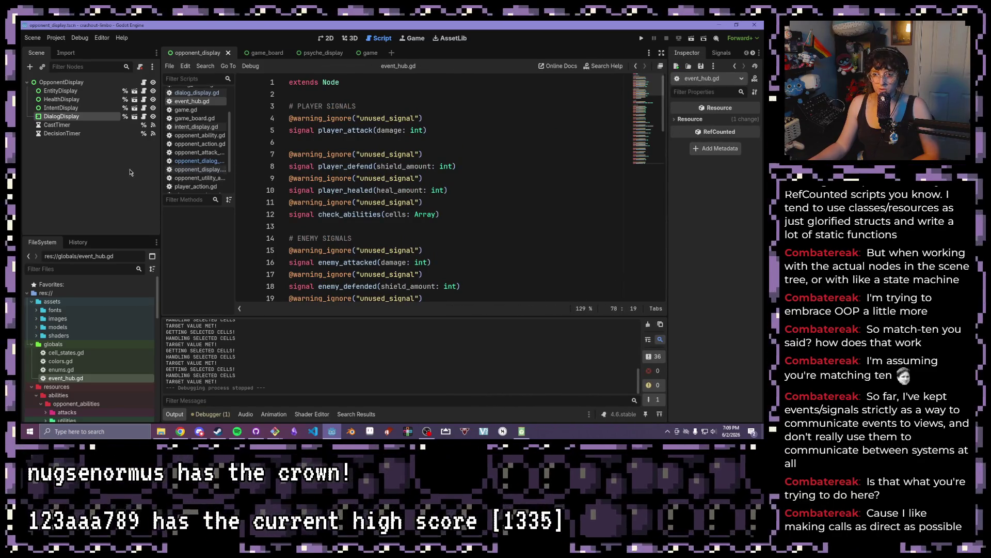
{"action": "mouse_move", "coordinate": [161, 172]}
{"action": "left_mouse_down"}
{"action": "mouse_move", "coordinate": [119, 173]}
{"action": "mouse_move", "coordinate": [126, 178]}
{"action": "left_mouse_up"}
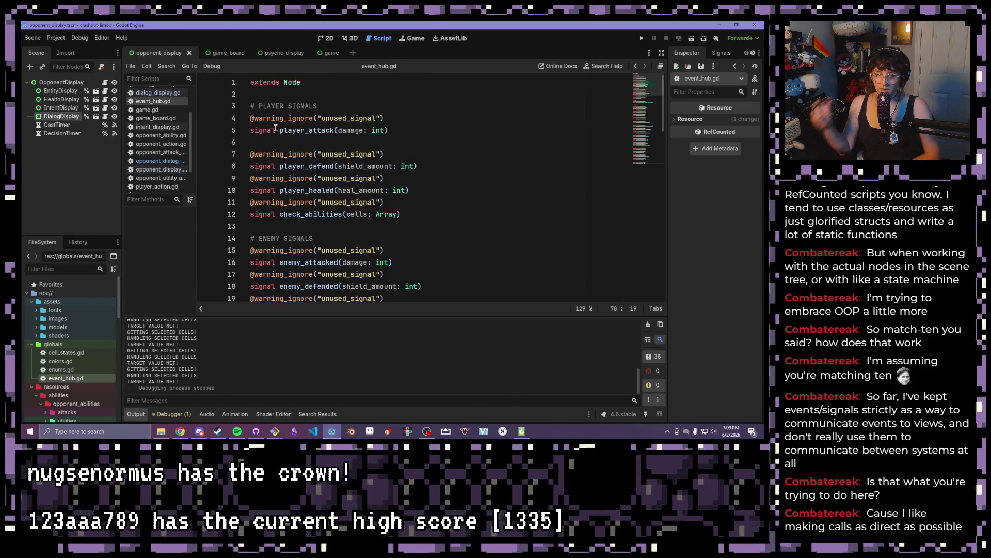
{"action": "left_click", "coordinate": [414, 116]}
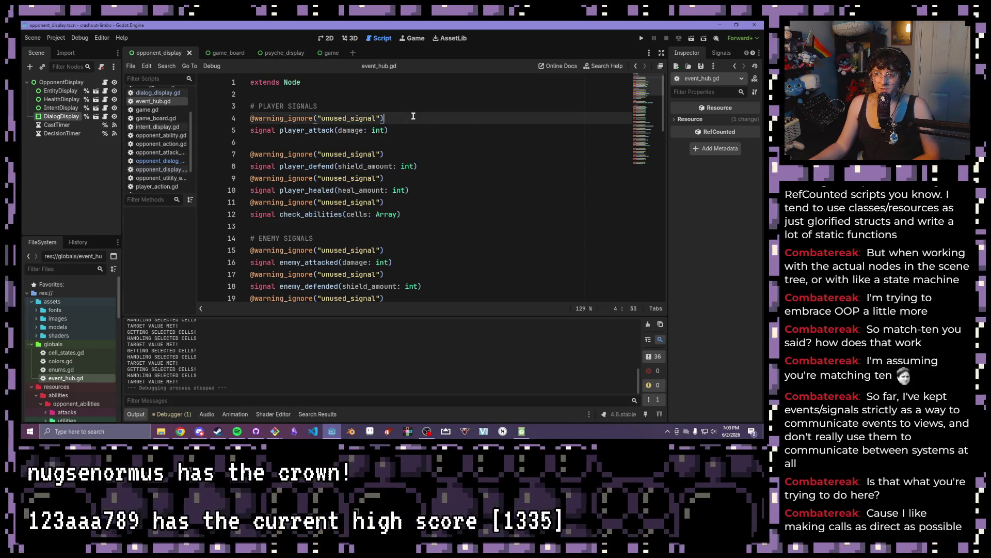
{"action": "left_click_drag", "start_coordinate": [307, 116], "coordinate": [262, 119]}
{"action": "left_click", "coordinate": [430, 156]}
{"action": "left_click_drag", "start_coordinate": [324, 156], "coordinate": [246, 155]}
{"action": "scroll", "coordinate": [210, 149], "scroll_direction": "down", "scroll_amount": 1}
{"action": "left_click_drag", "start_coordinate": [431, 143], "coordinate": [250, 143]}
{"action": "scroll", "coordinate": [415, 170], "scroll_direction": "down", "scroll_amount": 1}
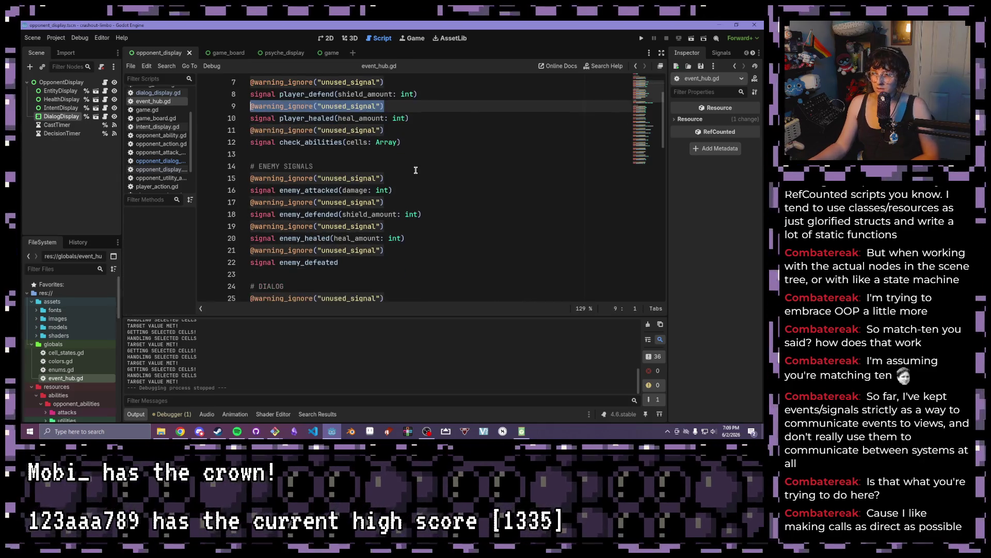
{"action": "scroll", "coordinate": [415, 169], "scroll_direction": "down", "scroll_amount": 9}
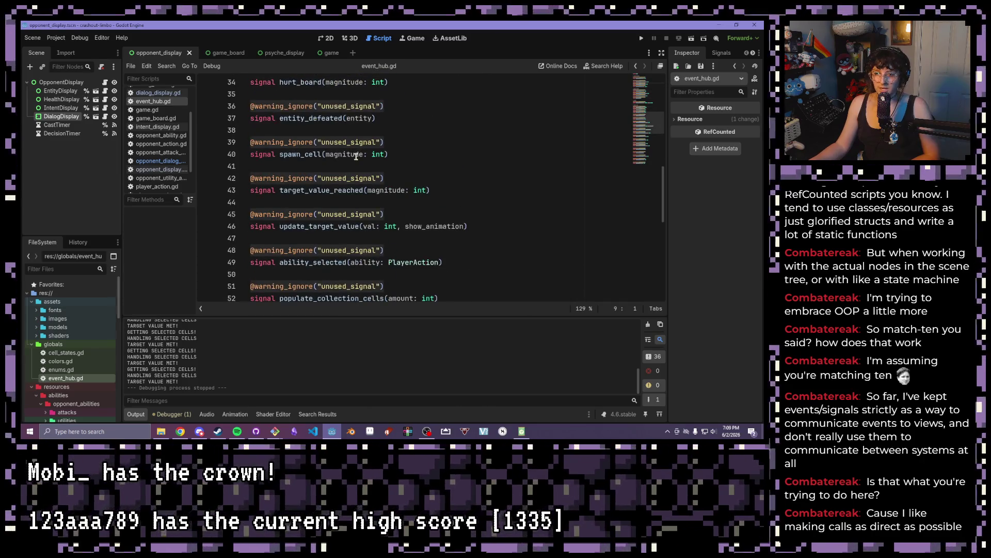
{"action": "scroll", "coordinate": [355, 156], "scroll_direction": "down", "scroll_amount": 9}
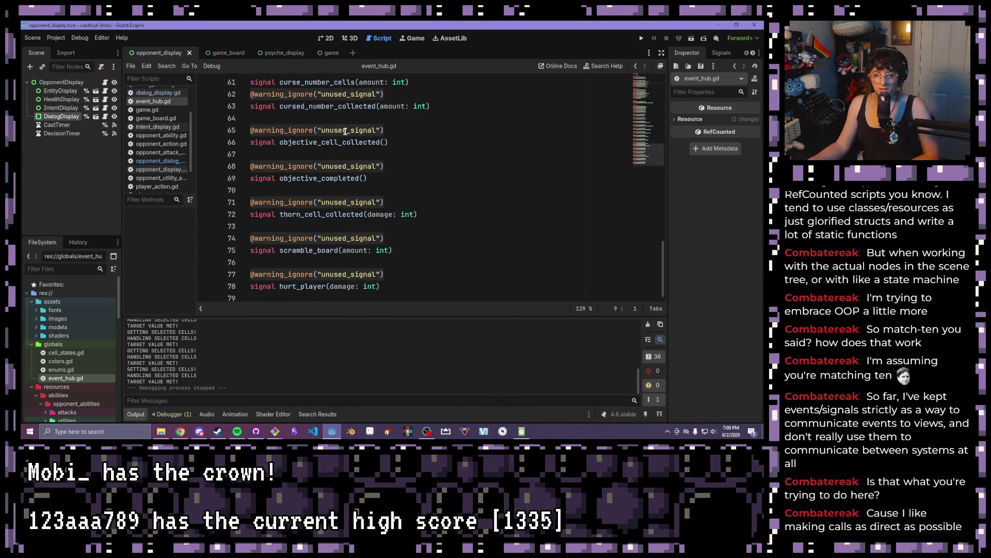
{"action": "scroll", "coordinate": [349, 147], "scroll_direction": "up", "scroll_amount": 13}
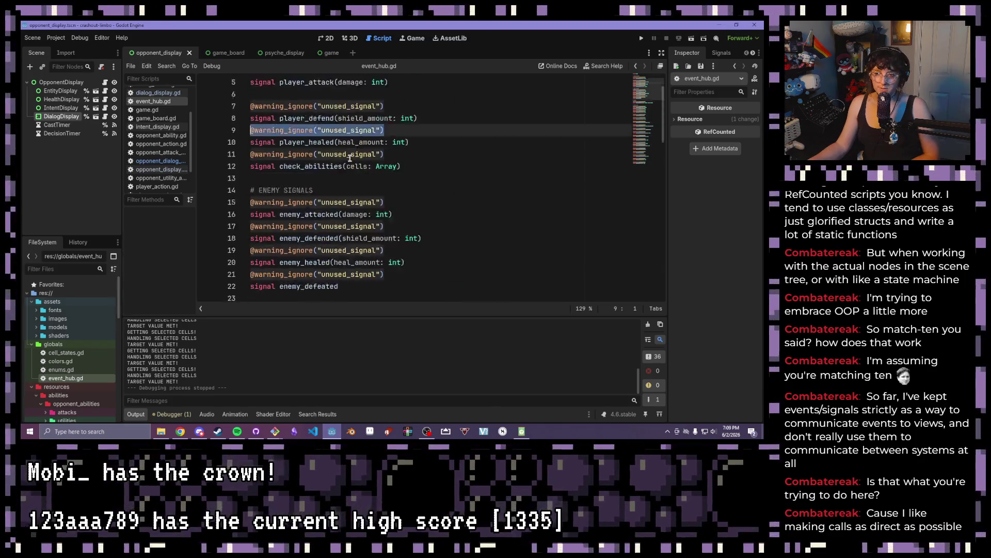
{"action": "scroll", "coordinate": [353, 156], "scroll_direction": "up", "scroll_amount": 2}
{"action": "scroll", "coordinate": [354, 155], "scroll_direction": "down", "scroll_amount": 15}
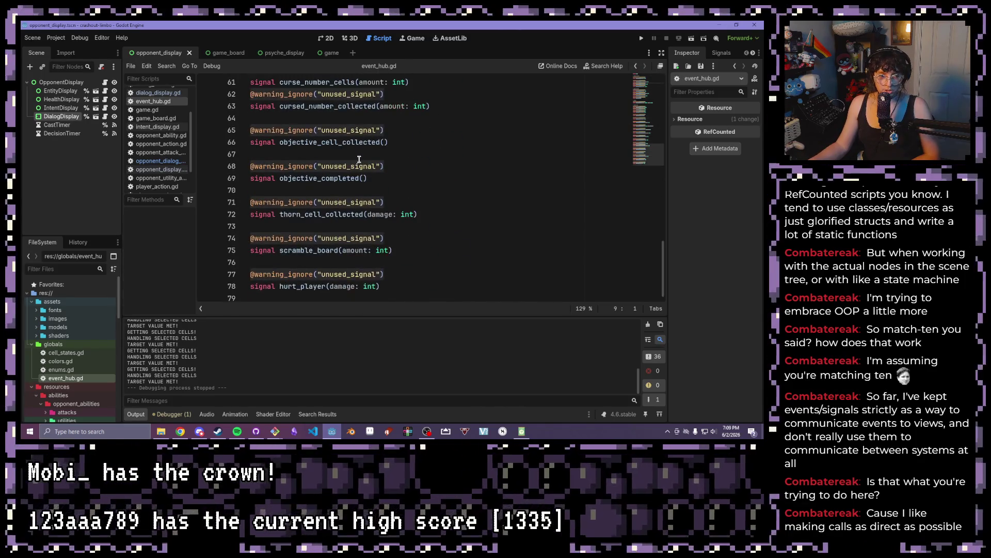
{"action": "scroll", "coordinate": [357, 149], "scroll_direction": "up", "scroll_amount": 9}
{"action": "scroll", "coordinate": [356, 149], "scroll_direction": "up", "scroll_amount": 11}
{"action": "left_click", "coordinate": [352, 141]}
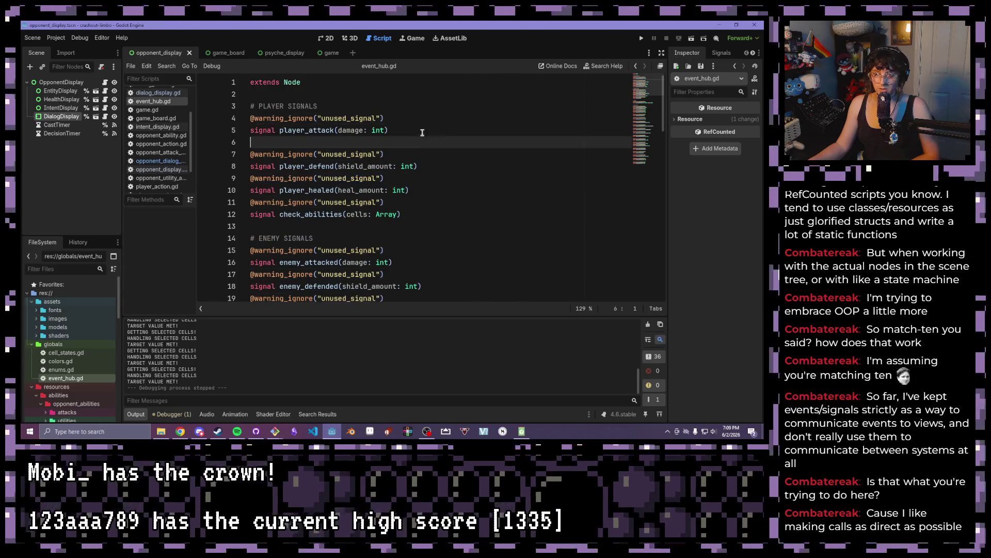
{"action": "scroll", "coordinate": [440, 214], "scroll_direction": "down", "scroll_amount": 16}
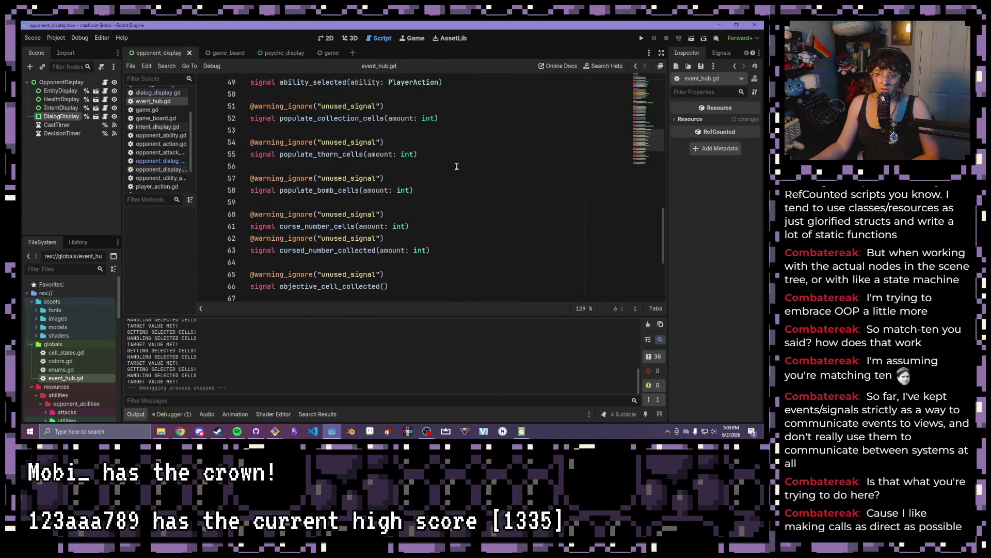
{"action": "mouse_move", "coordinate": [468, 250]}
{"action": "left_mouse_down"}
{"action": "mouse_move", "coordinate": [283, 72]}
{"action": "mouse_move", "coordinate": [264, 68]}
{"action": "left_mouse_up"}
{"action": "left_click", "coordinate": [553, 147]}
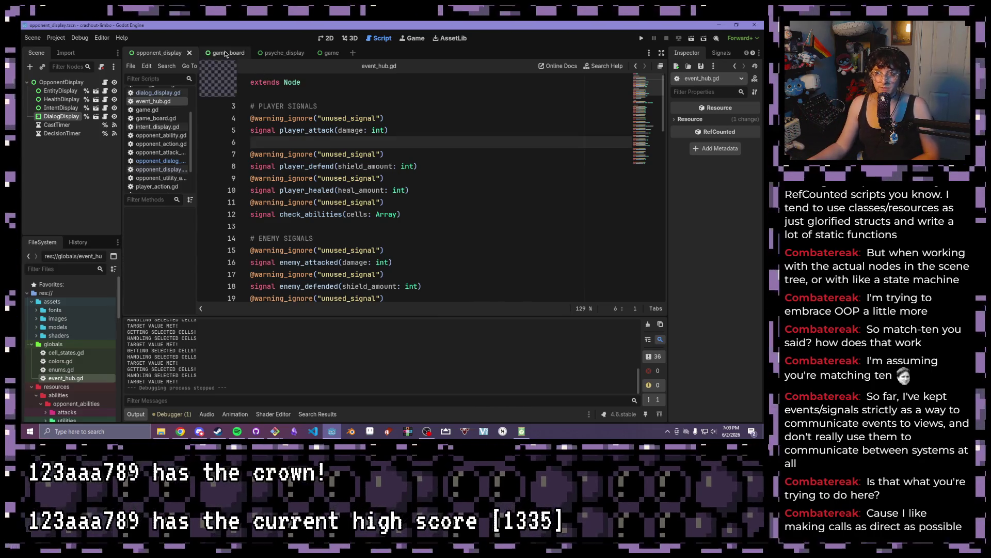
Step: Review the signals in event_hub.gd and look through the Project menu without choosing anything
{"action": "left_click", "coordinate": [356, 185]}
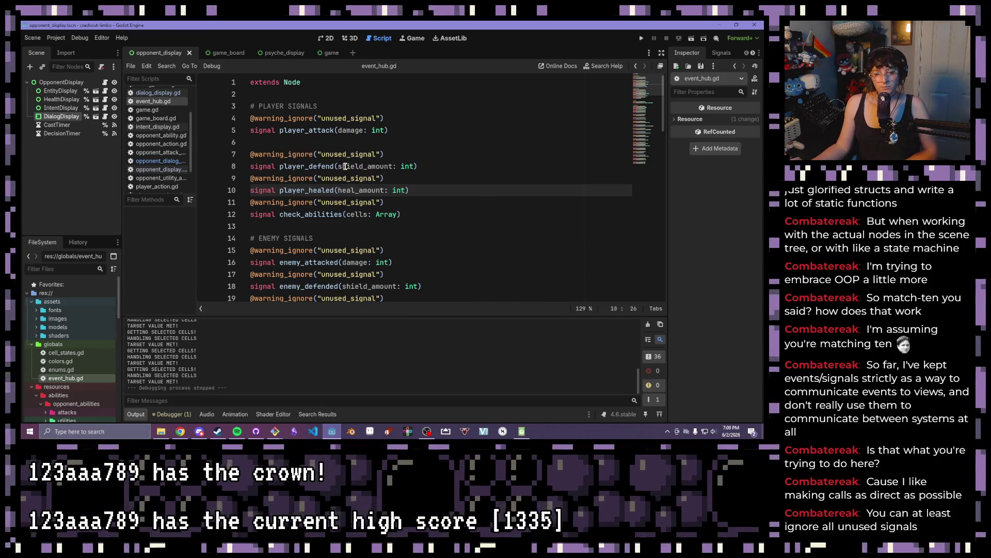
{"action": "scroll", "coordinate": [343, 166], "scroll_direction": "down", "scroll_amount": 1}
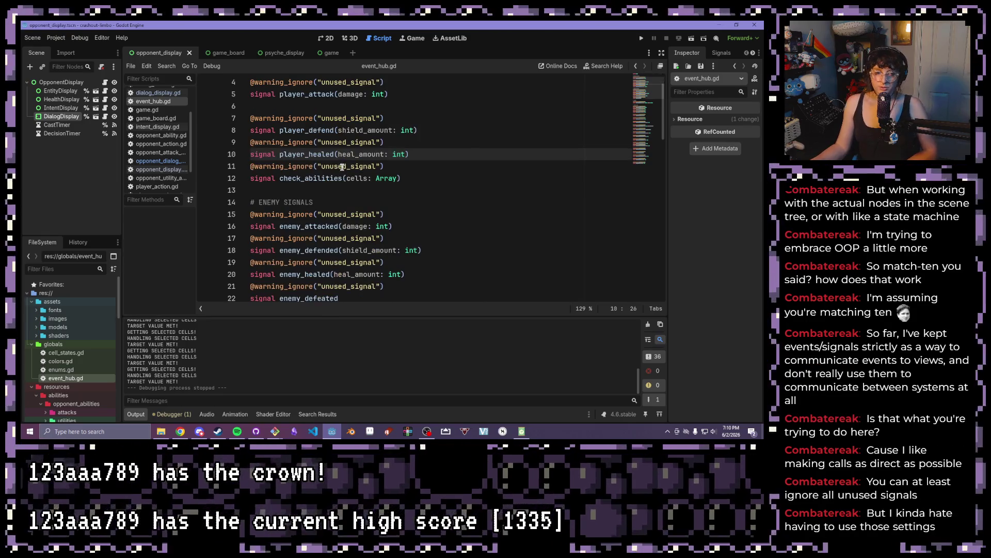
{"action": "scroll", "coordinate": [339, 172], "scroll_direction": "down", "scroll_amount": 3}
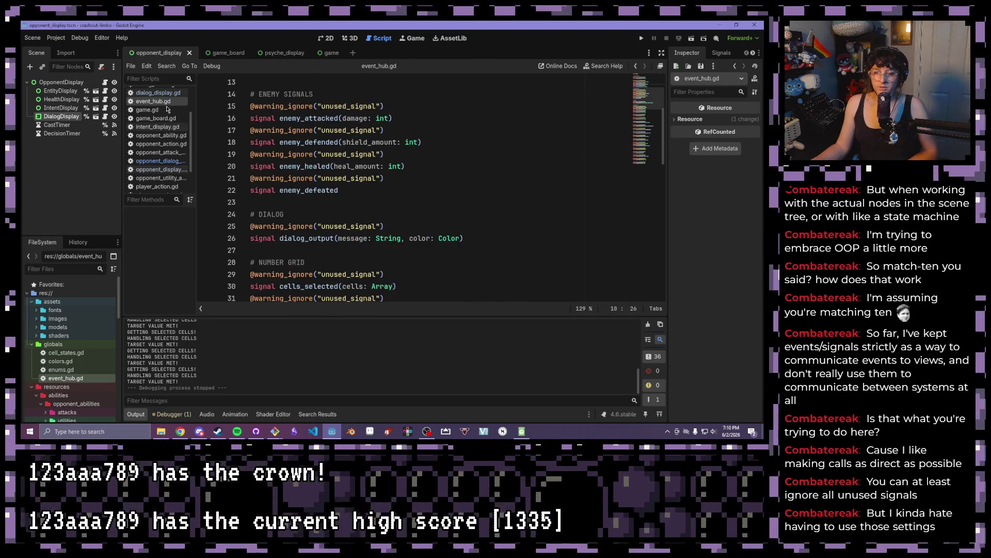
{"action": "left_click", "coordinate": [56, 38]}
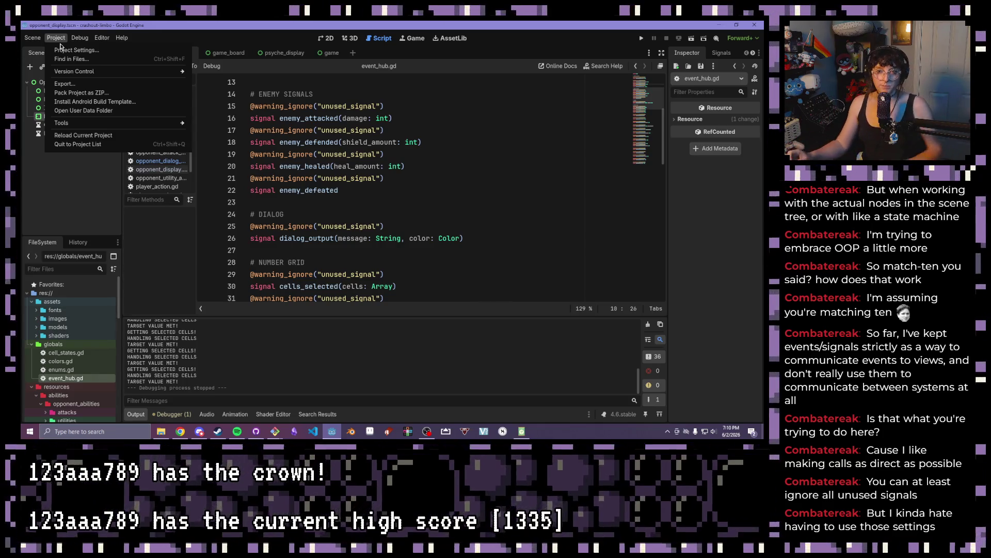
{"action": "left_click", "coordinate": [276, 34]}
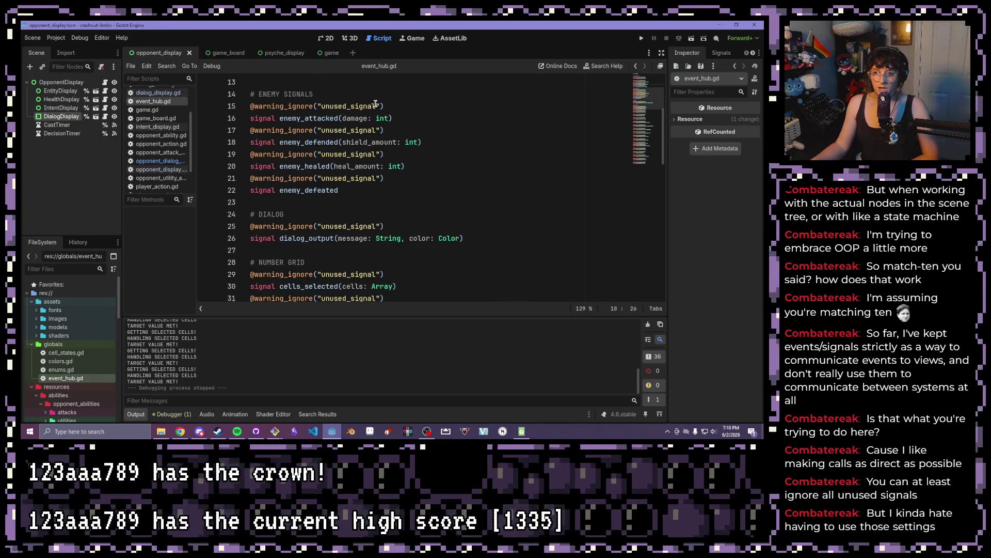
Step: Select the enemy_attacked signal lines 15–16, then switch to the psyche_display scene
{"action": "left_click_drag", "start_coordinate": [385, 130], "coordinate": [231, 116]}
{"action": "left_click_drag", "start_coordinate": [408, 118], "coordinate": [259, 107]}
{"action": "key", "text": "Right"}
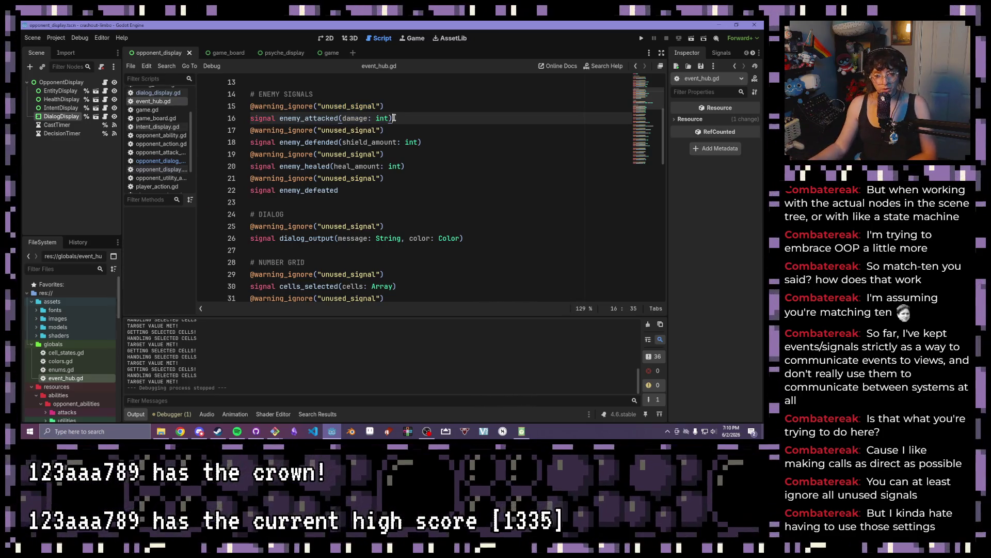
{"action": "key", "text": "ctrl+Tab"}
{"action": "key", "text": "ctrl+Tab"}
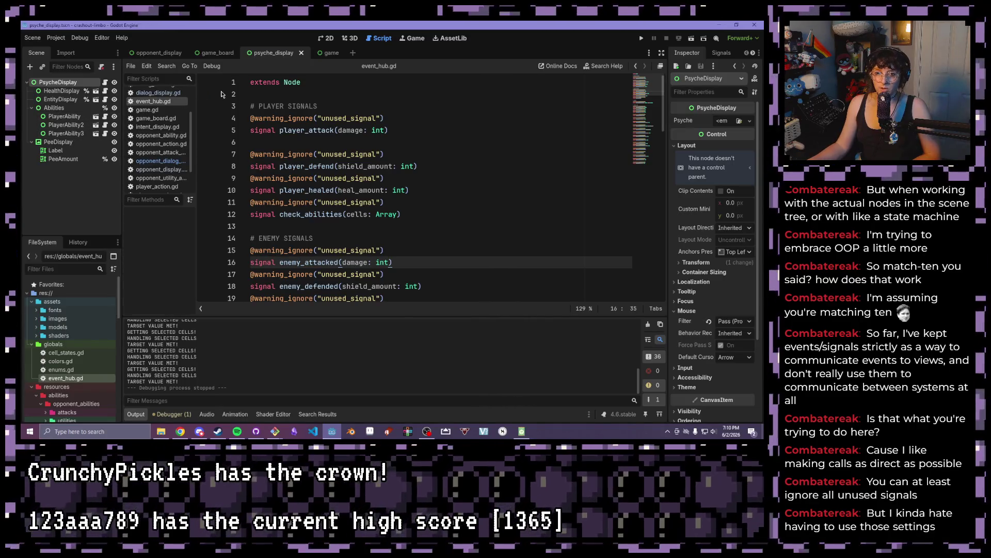
Step: Clear the logged error from the Debugger's Errors list and return to the Output log
{"action": "left_click", "coordinate": [383, 154]}
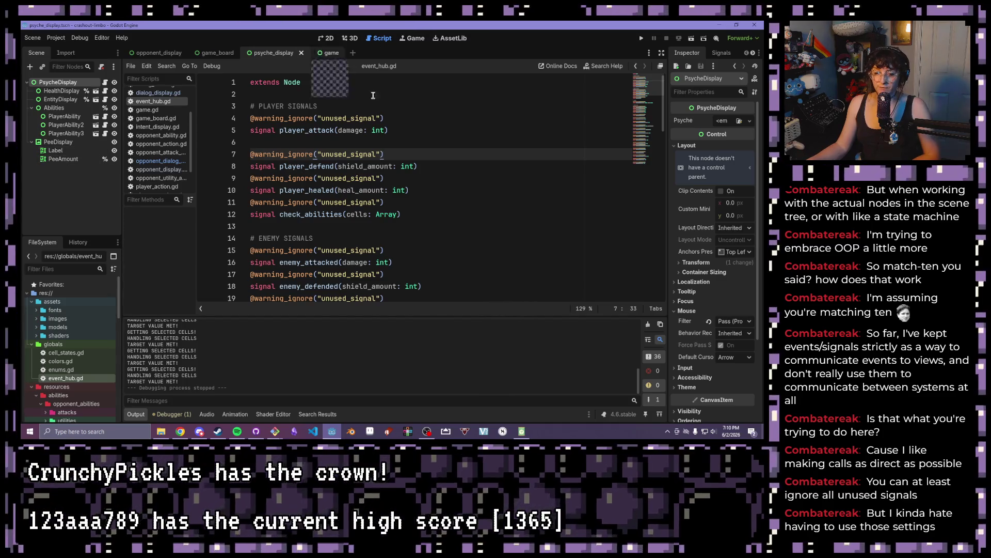
{"action": "left_click", "coordinate": [173, 414]}
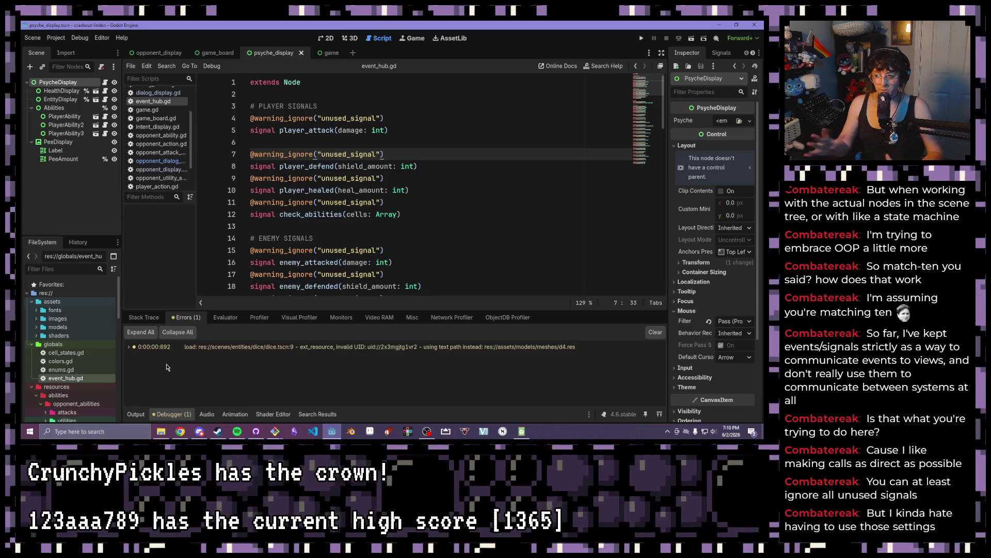
{"action": "left_click", "coordinate": [655, 332]}
{"action": "left_click", "coordinate": [342, 202]}
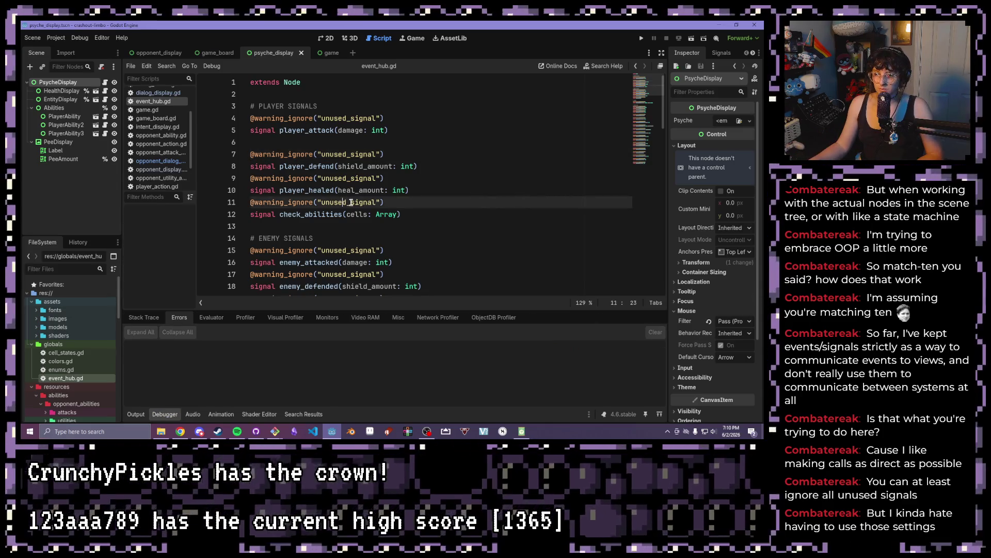
{"action": "scroll", "coordinate": [311, 229], "scroll_direction": "down", "scroll_amount": 1}
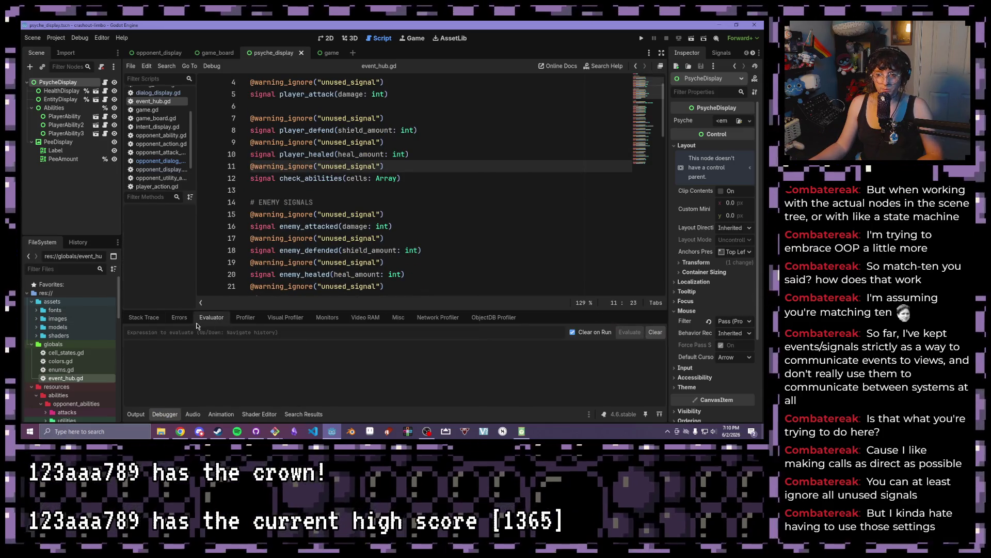
{"action": "left_click", "coordinate": [246, 318]}
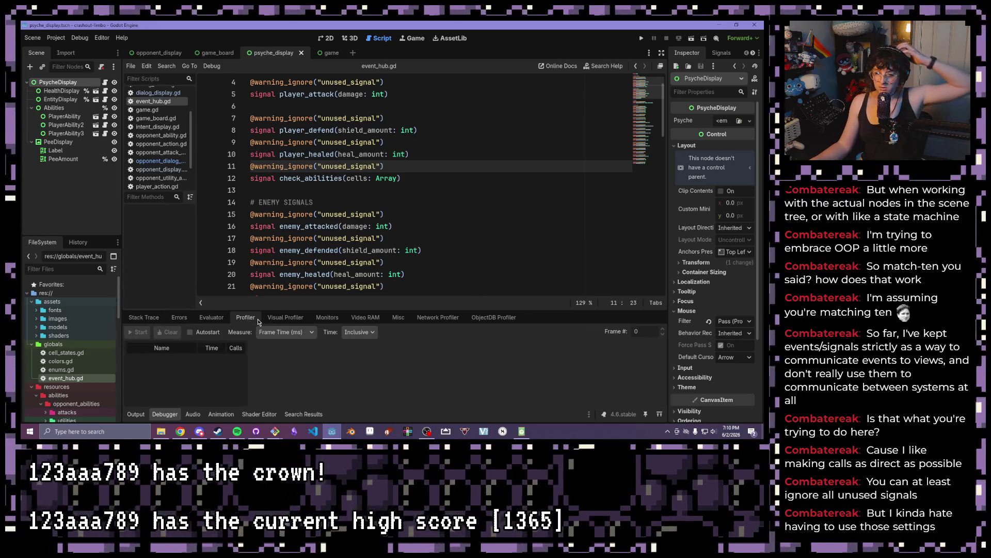
{"action": "left_click", "coordinate": [179, 318]}
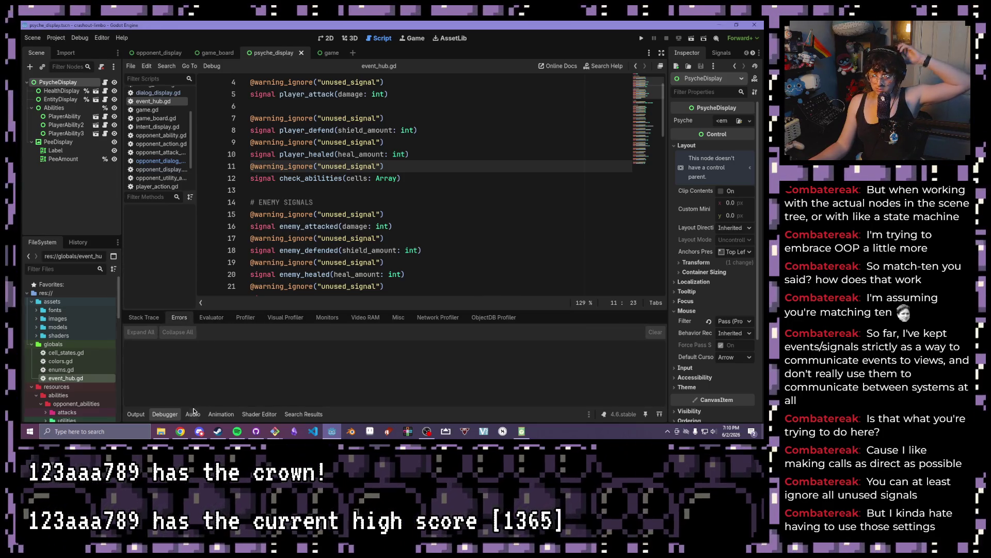
{"action": "left_click", "coordinate": [135, 414]}
{"action": "left_click", "coordinate": [383, 227]}
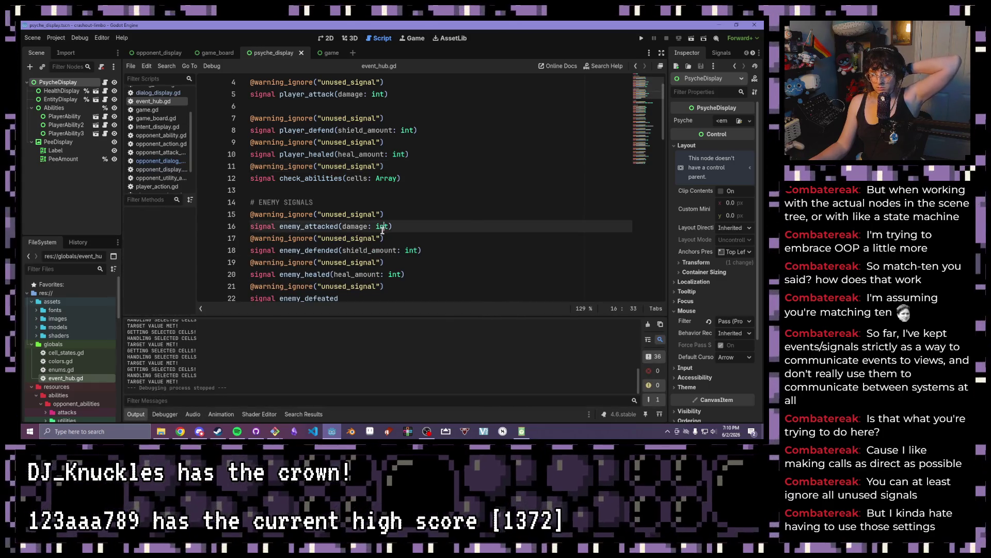
Step: Open the opponent_display scene, select the OpponentDisplay root node, and view it in 2D
{"action": "left_click", "coordinate": [328, 54]}
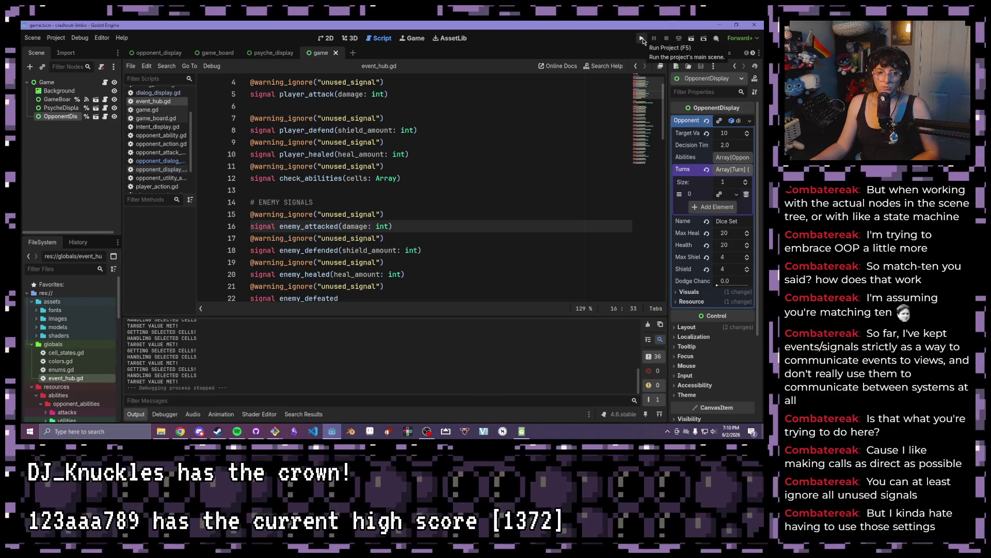
{"action": "mouse_move", "coordinate": [219, 53]}
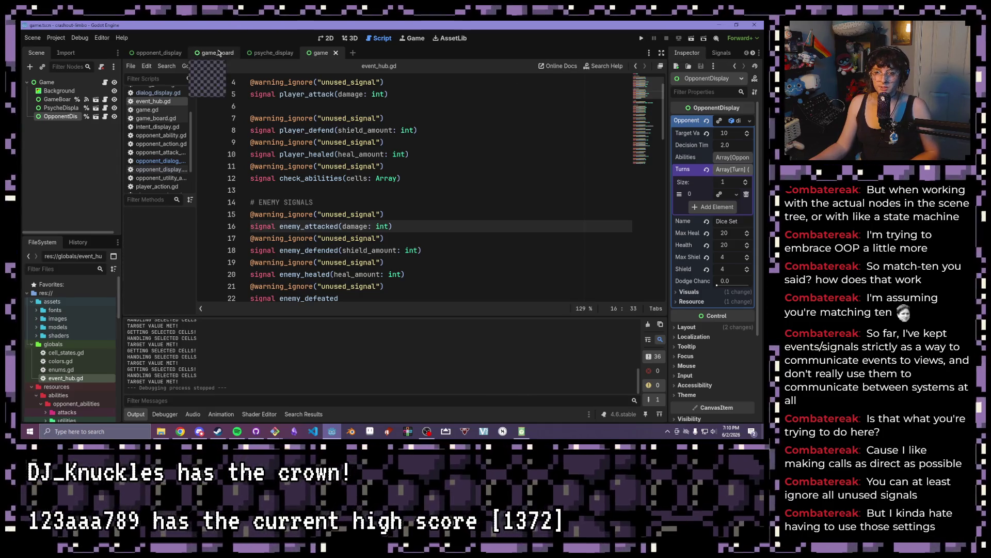
{"action": "scroll", "coordinate": [222, 103], "scroll_direction": "up", "scroll_amount": 1}
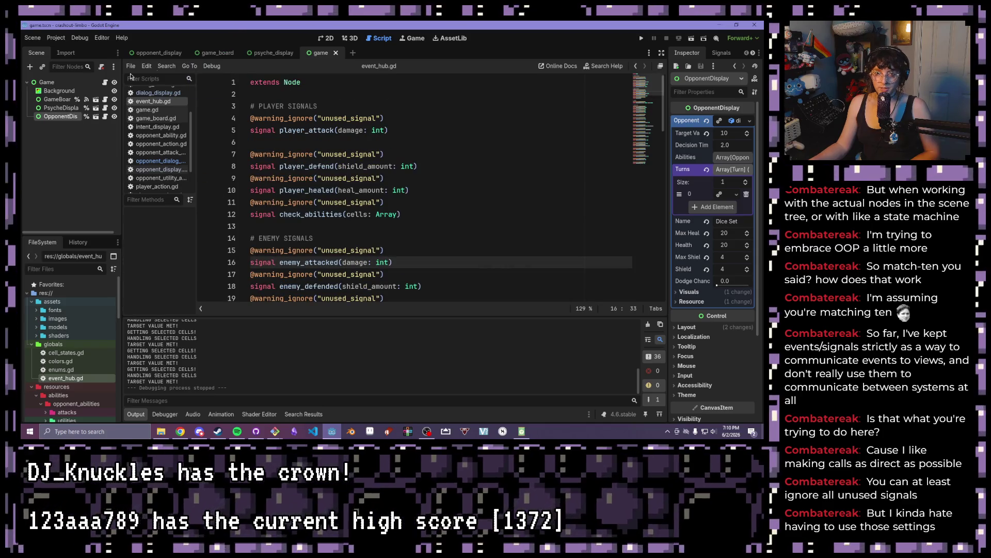
{"action": "left_click", "coordinate": [156, 53]}
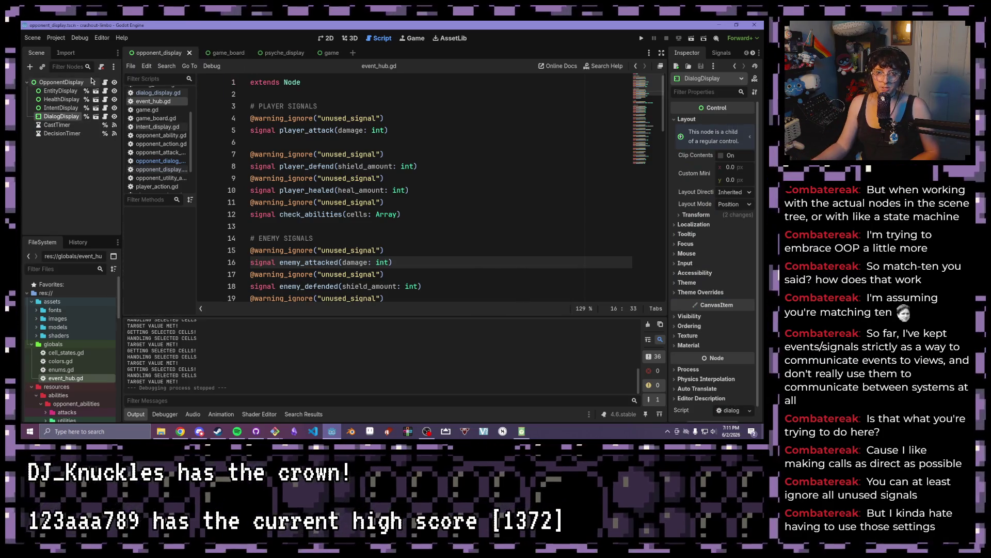
{"action": "left_click", "coordinate": [77, 82]}
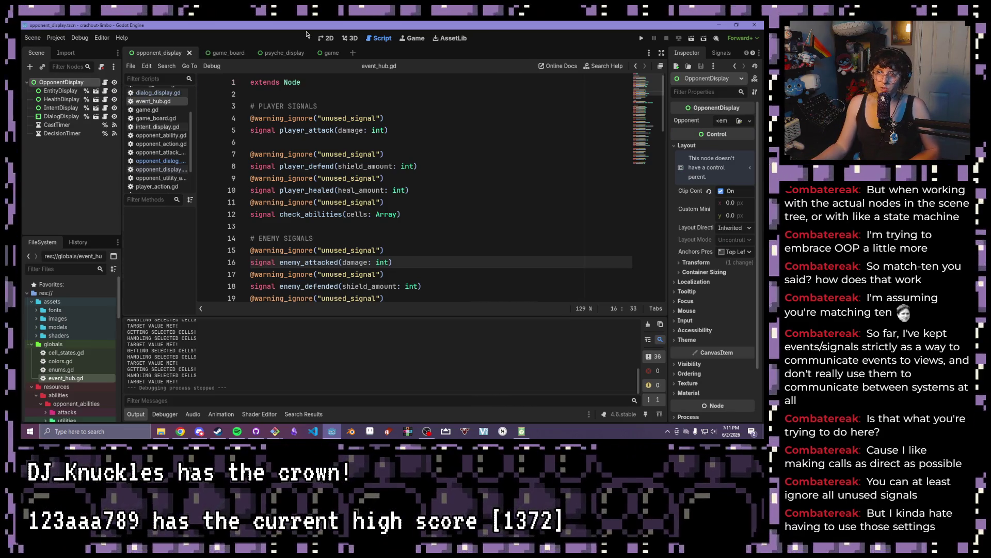
{"action": "left_click", "coordinate": [329, 39]}
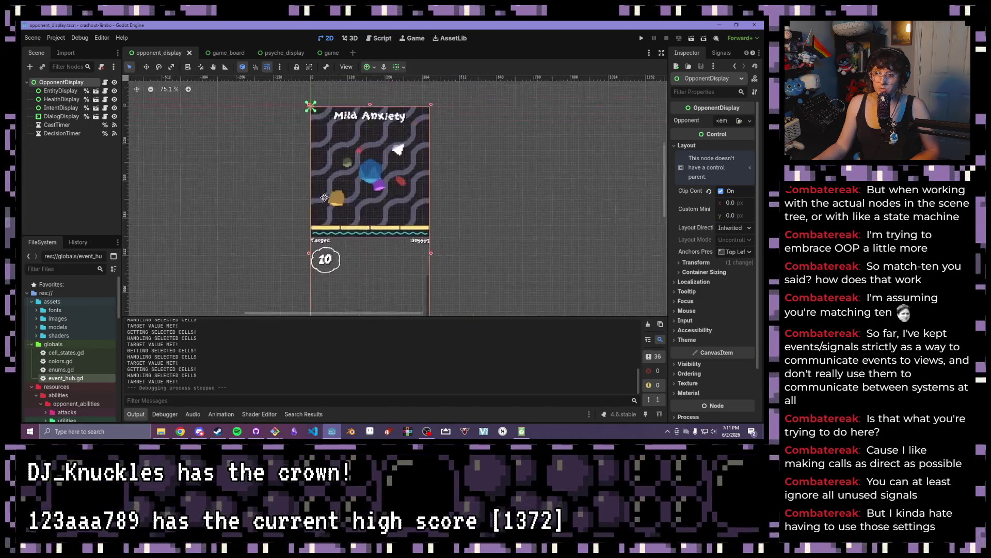
Step: Inspect the Target display's background and Mild Anxiety title, then return to event_hub.gd in the script editor
{"action": "scroll", "coordinate": [348, 145], "scroll_direction": "up", "scroll_amount": 1}
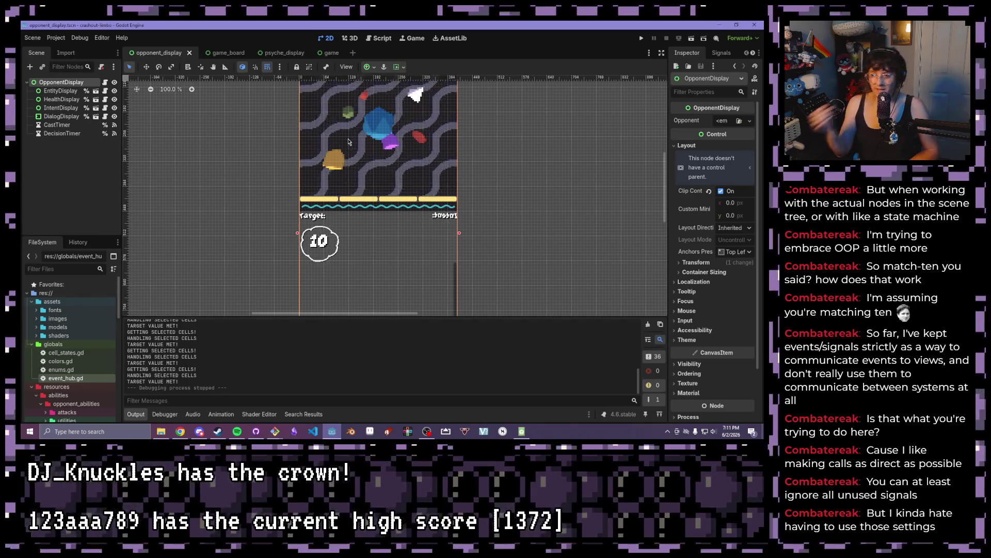
{"action": "scroll", "coordinate": [424, 204], "scroll_direction": "down", "scroll_amount": 4}
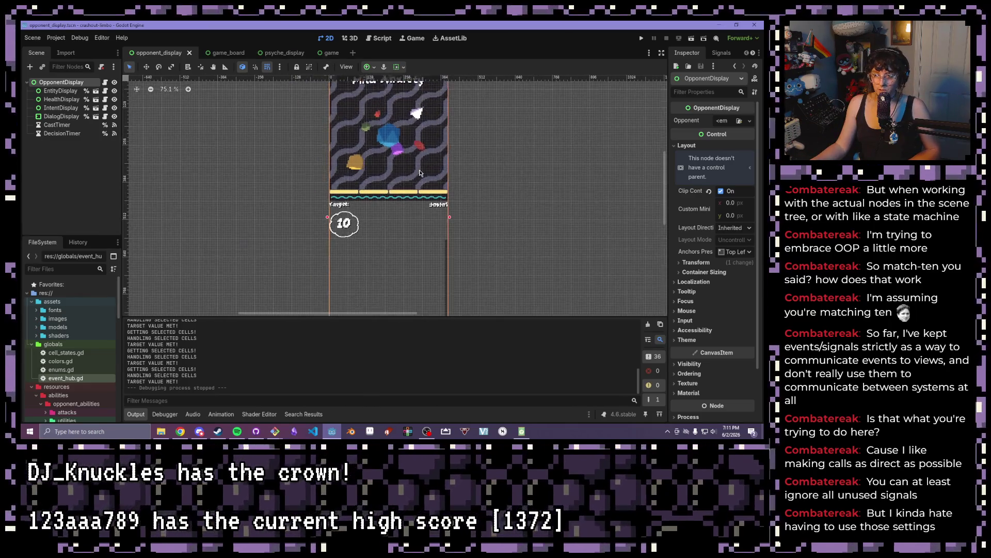
{"action": "scroll", "coordinate": [403, 222], "scroll_direction": "up", "scroll_amount": 3}
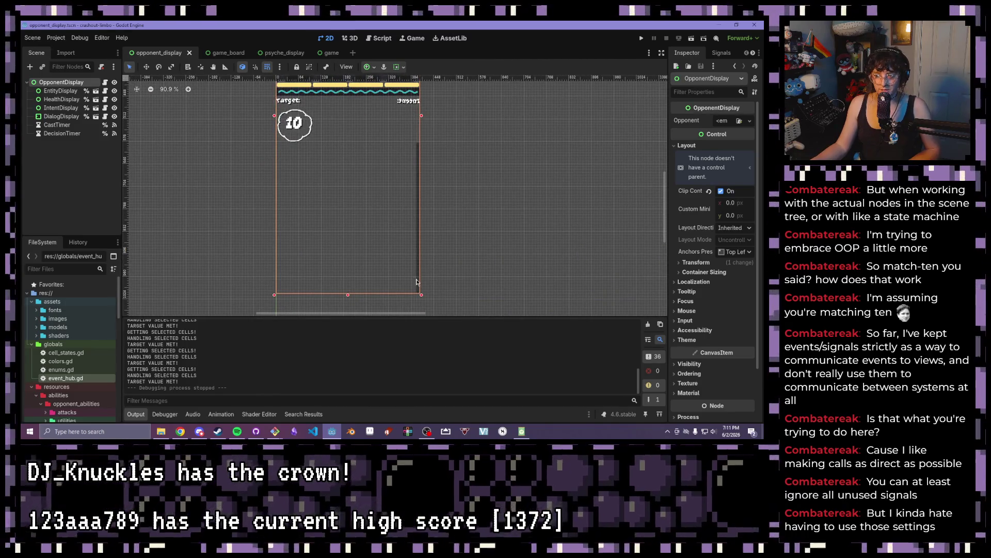
{"action": "scroll", "coordinate": [354, 148], "scroll_direction": "up", "scroll_amount": 1}
{"action": "left_click_drag", "start_coordinate": [354, 148], "coordinate": [376, 271]}
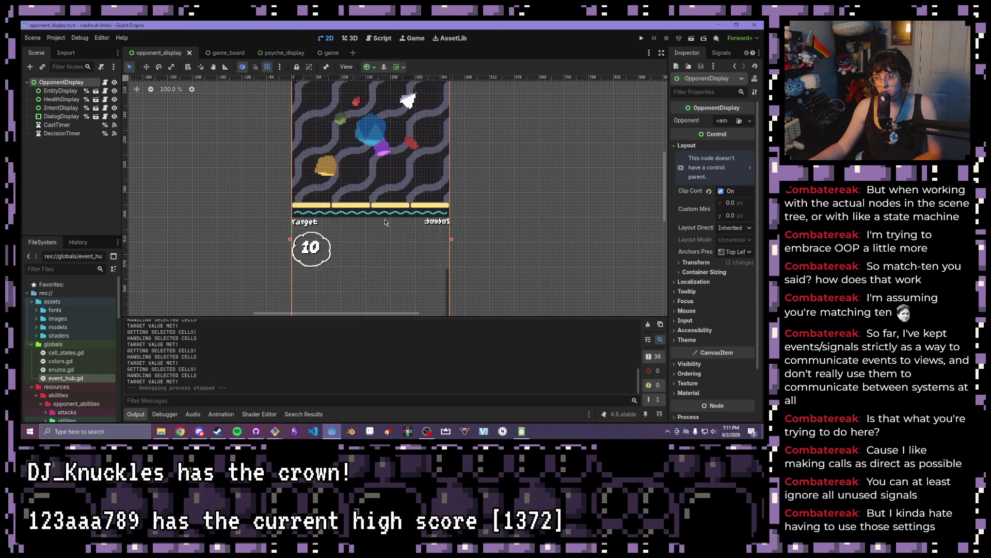
{"action": "scroll", "coordinate": [387, 212], "scroll_direction": "down", "scroll_amount": 1}
{"action": "mouse_move", "coordinate": [389, 209]}
{"action": "left_mouse_down"}
{"action": "mouse_move", "coordinate": [391, 255]}
{"action": "mouse_move", "coordinate": [392, 227]}
{"action": "left_mouse_up"}
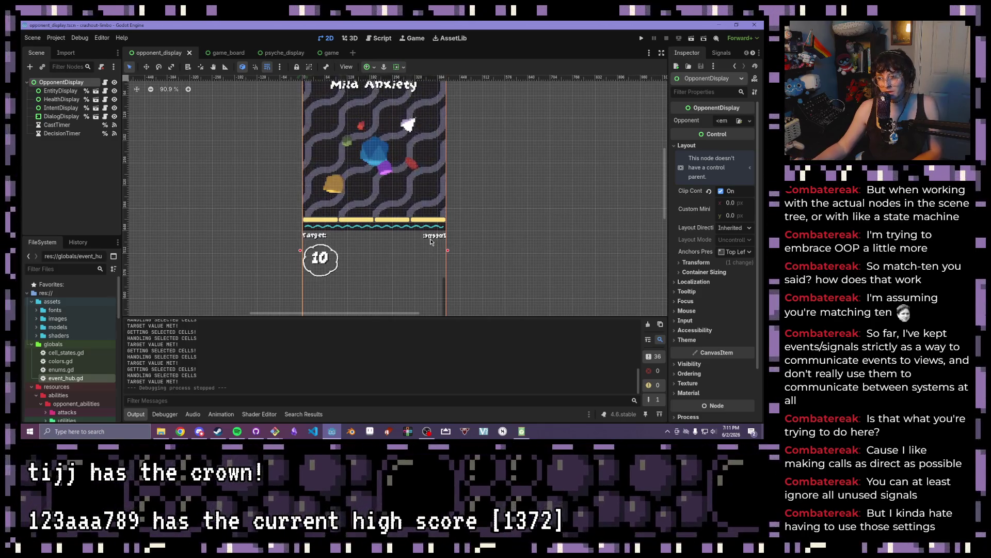
{"action": "scroll", "coordinate": [420, 239], "scroll_direction": "up", "scroll_amount": 2}
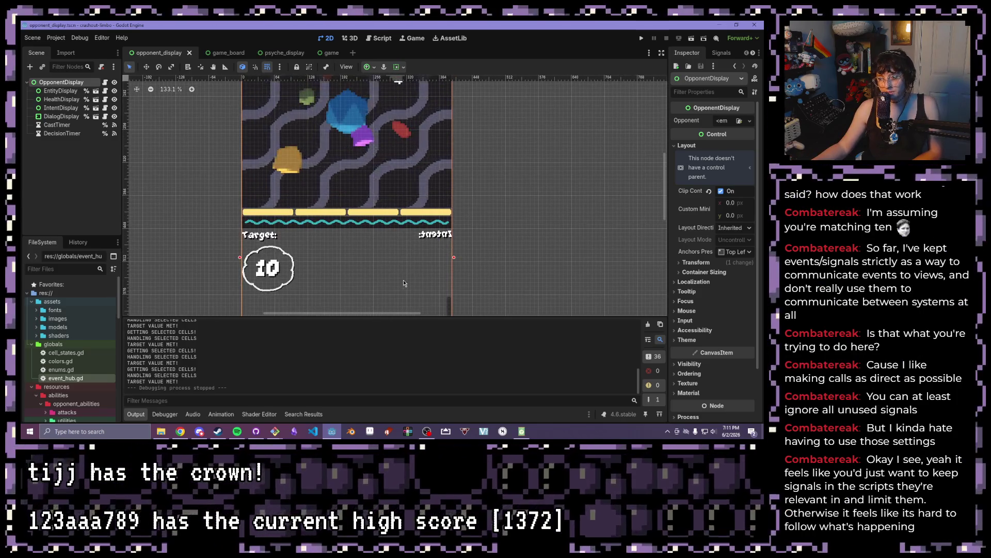
{"action": "scroll", "coordinate": [423, 255], "scroll_direction": "up", "scroll_amount": 7}
{"action": "scroll", "coordinate": [474, 241], "scroll_direction": "down", "scroll_amount": 5}
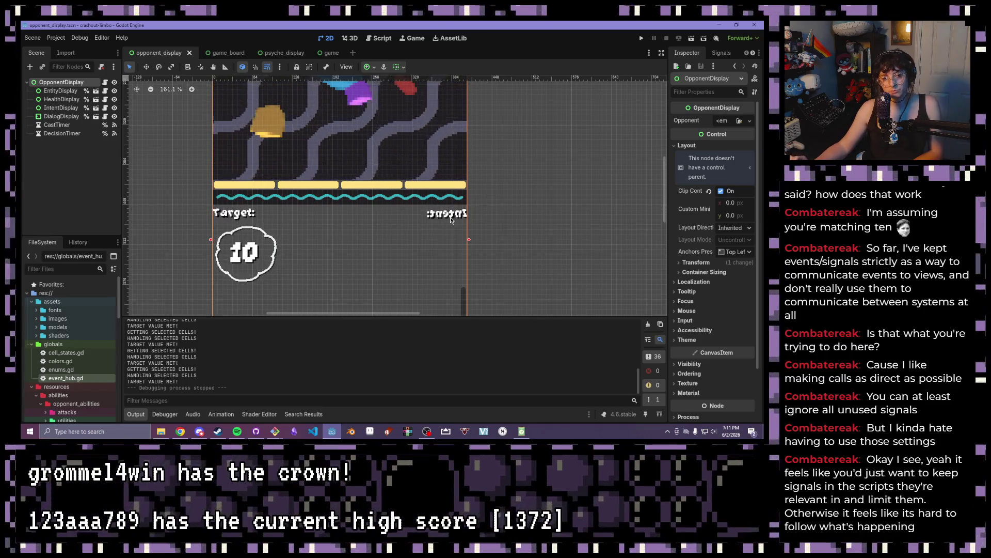
{"action": "scroll", "coordinate": [396, 180], "scroll_direction": "down", "scroll_amount": 1}
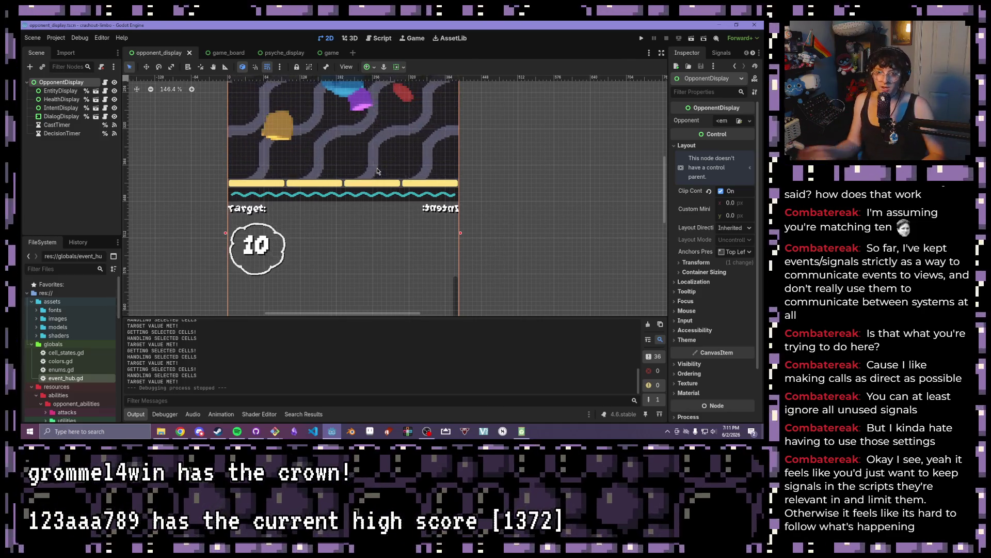
{"action": "left_click", "coordinate": [382, 38]}
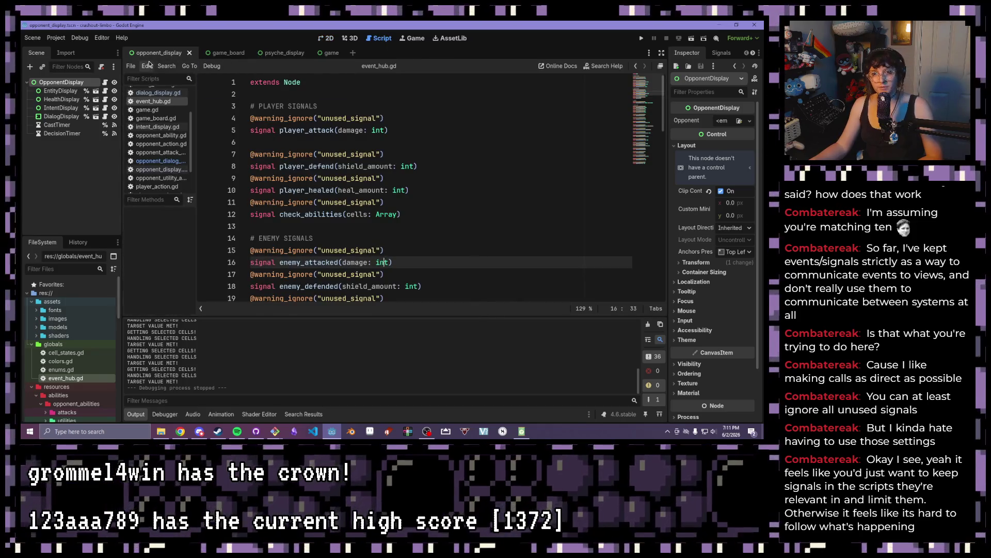
Step: Start a project-wide Find in Files search, then dismiss it
{"action": "left_click", "coordinate": [166, 65]}
{"action": "left_click", "coordinate": [195, 121]}
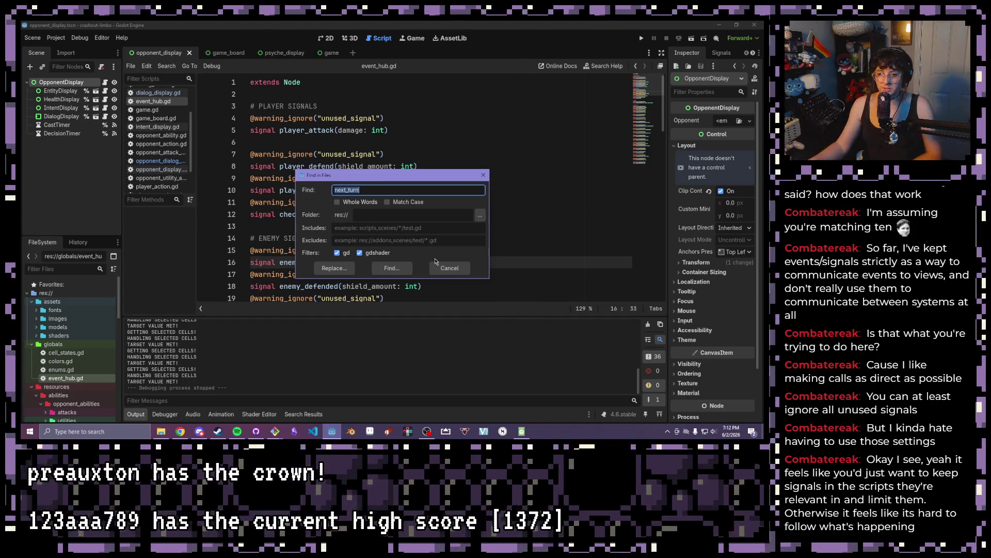
{"action": "key", "text": "Escape"}
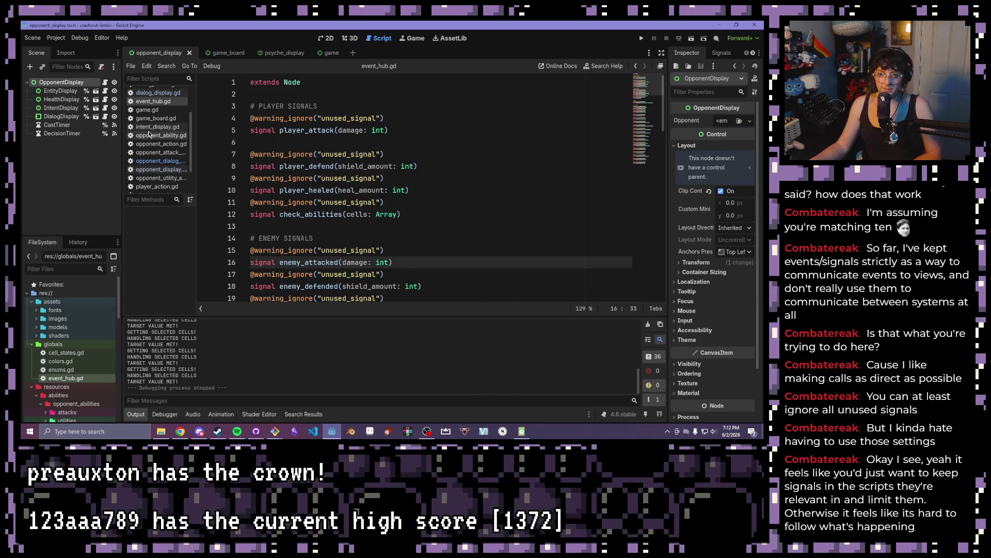
Step: In game.gd's _ready, delete the objective_completed and objective_cell_collected signal connections
{"action": "left_click", "coordinate": [147, 109]}
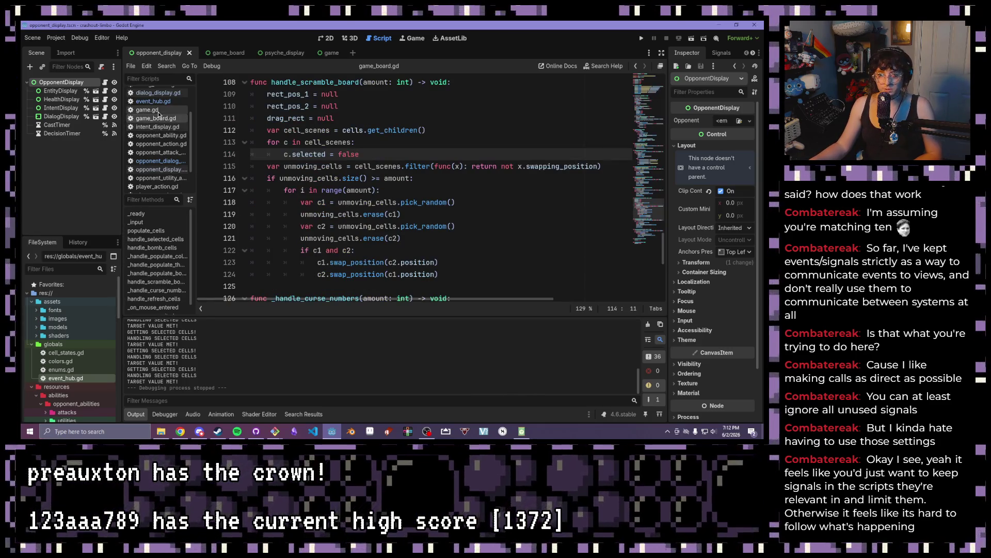
{"action": "scroll", "coordinate": [316, 238], "scroll_direction": "up", "scroll_amount": 10}
{"action": "scroll", "coordinate": [316, 238], "scroll_direction": "up", "scroll_amount": 3}
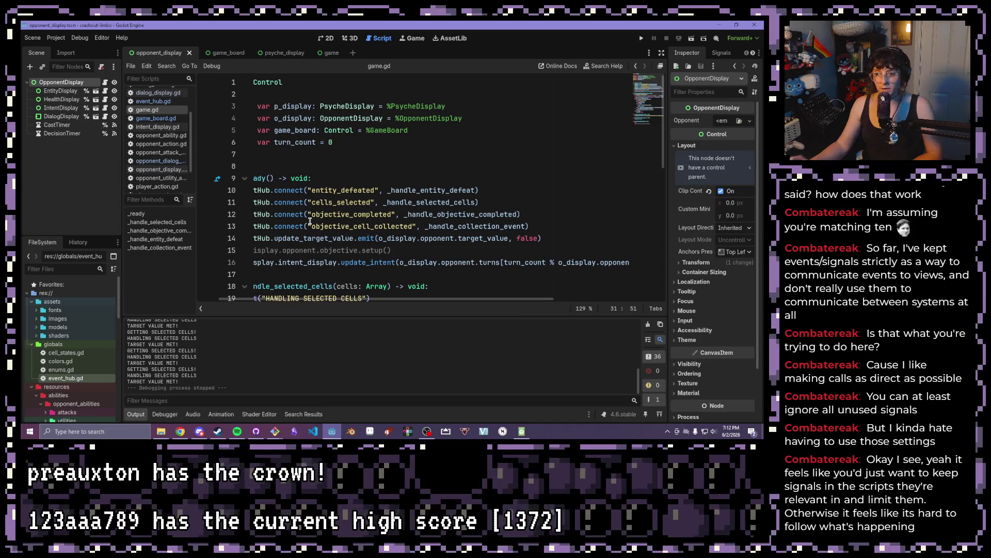
{"action": "mouse_move", "coordinate": [547, 244]}
{"action": "left_mouse_down"}
{"action": "mouse_move", "coordinate": [388, 240]}
{"action": "mouse_move", "coordinate": [90, 191]}
{"action": "left_mouse_up"}
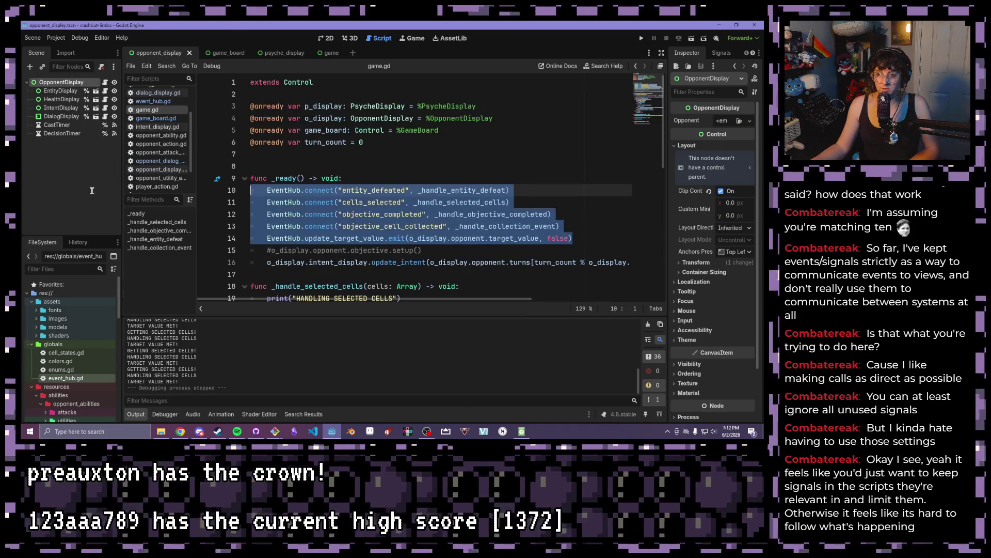
{"action": "left_click", "coordinate": [450, 132]}
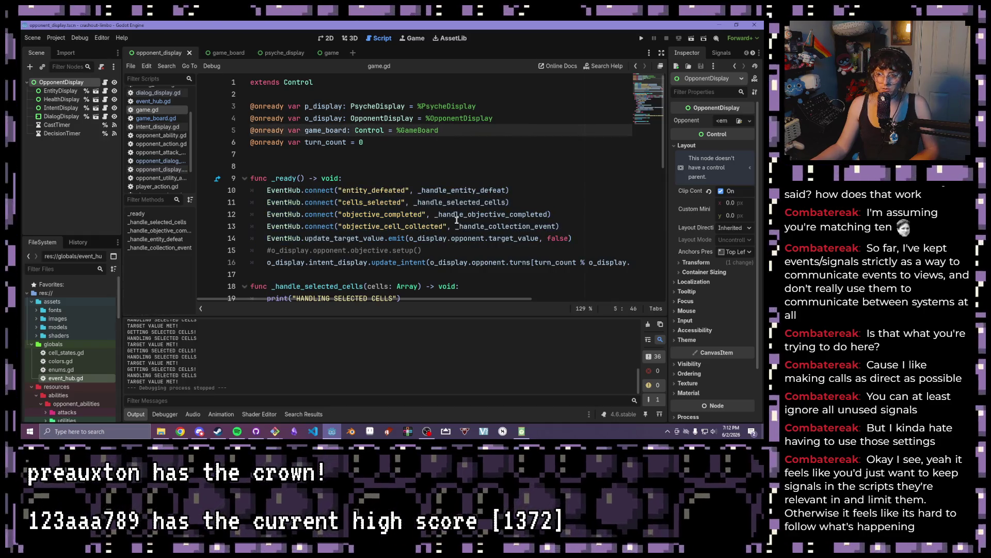
{"action": "left_click", "coordinate": [381, 102]}
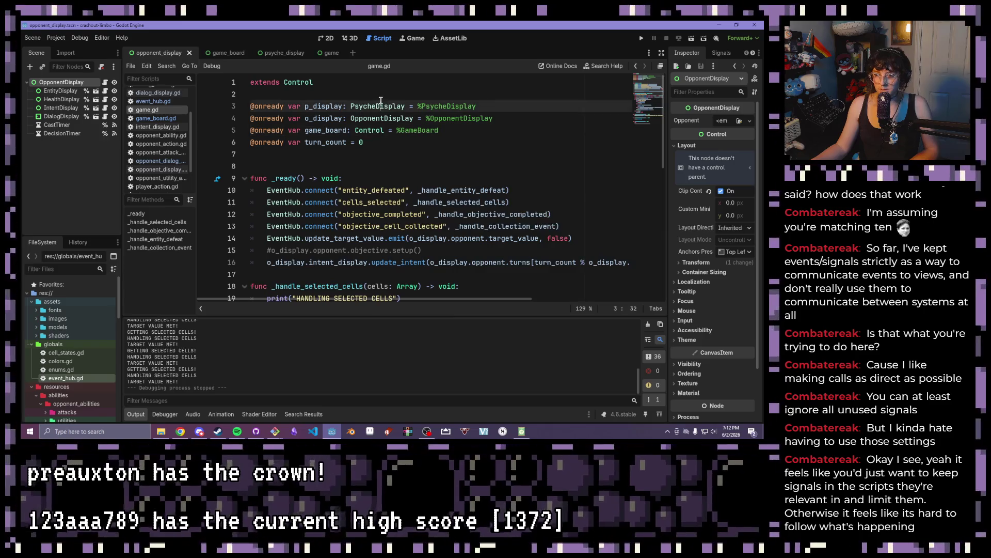
{"action": "mouse_move", "coordinate": [591, 223]}
{"action": "left_mouse_down"}
{"action": "mouse_move", "coordinate": [243, 199]}
{"action": "mouse_move", "coordinate": [205, 210]}
{"action": "left_mouse_up"}
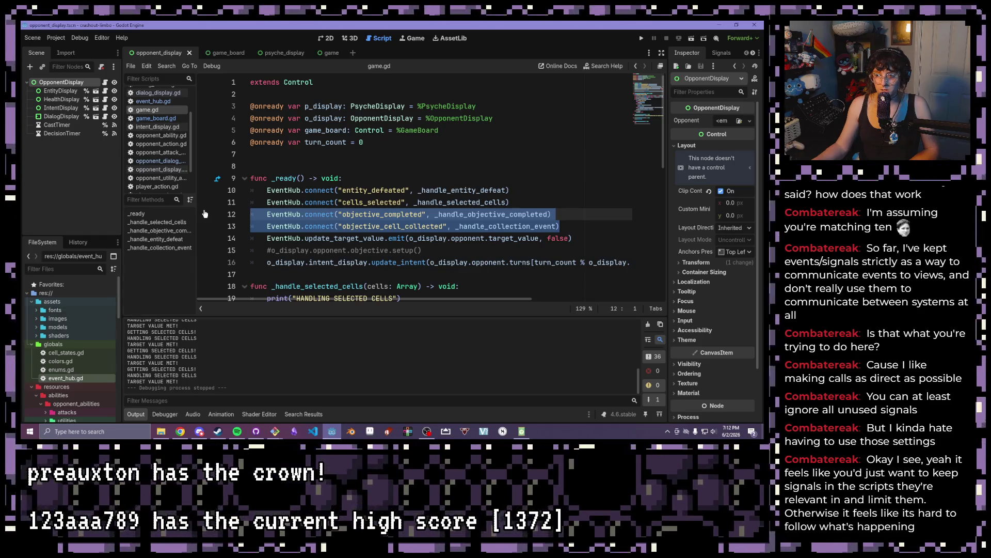
{"action": "key", "text": "BackSpace"}
{"action": "key", "text": "BackSpace"}
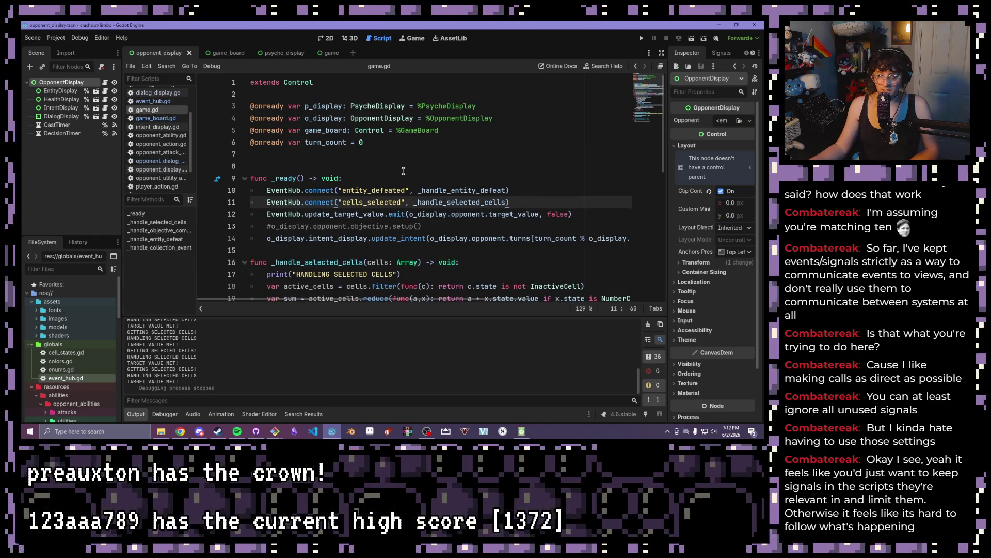
{"action": "left_click", "coordinate": [404, 172]}
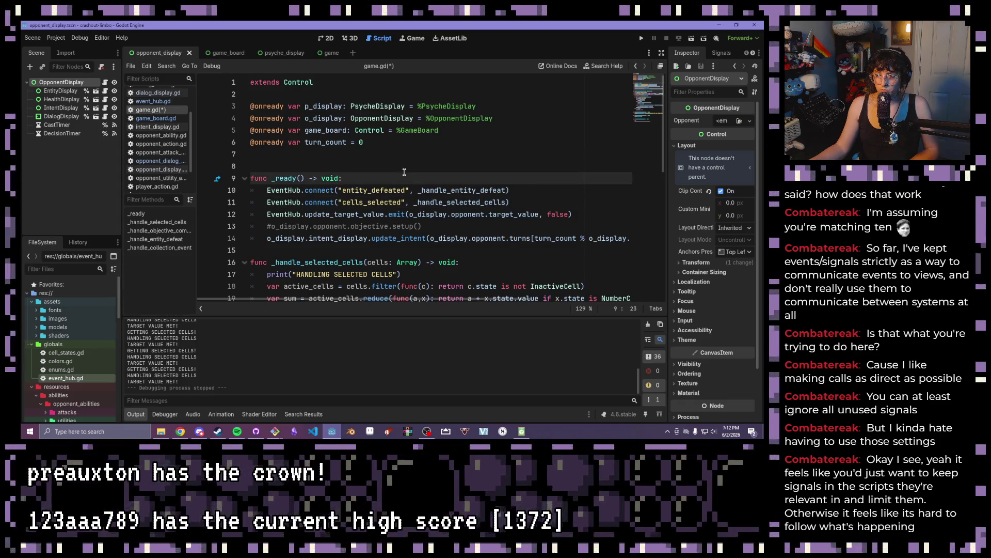
{"action": "left_click", "coordinate": [417, 202]}
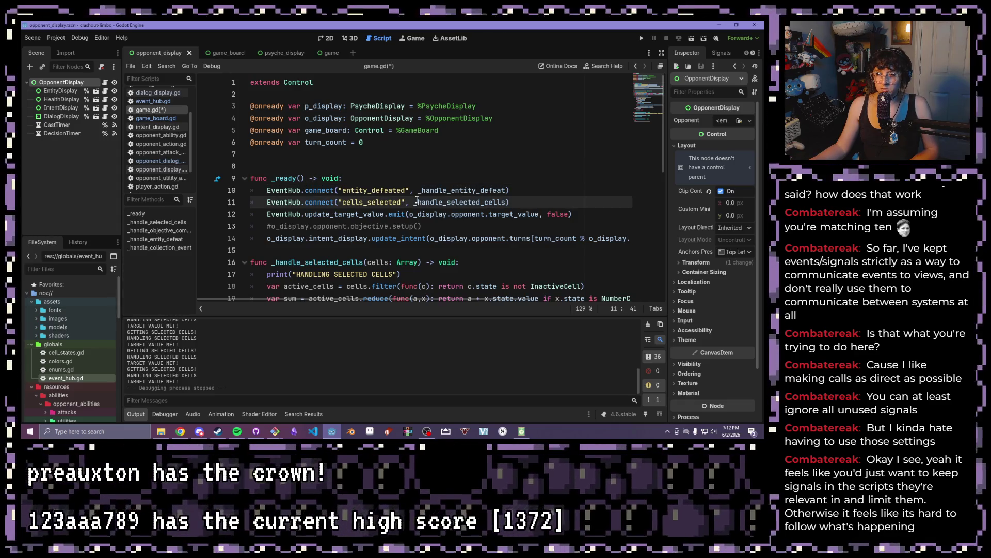
{"action": "mouse_move", "coordinate": [417, 201]}
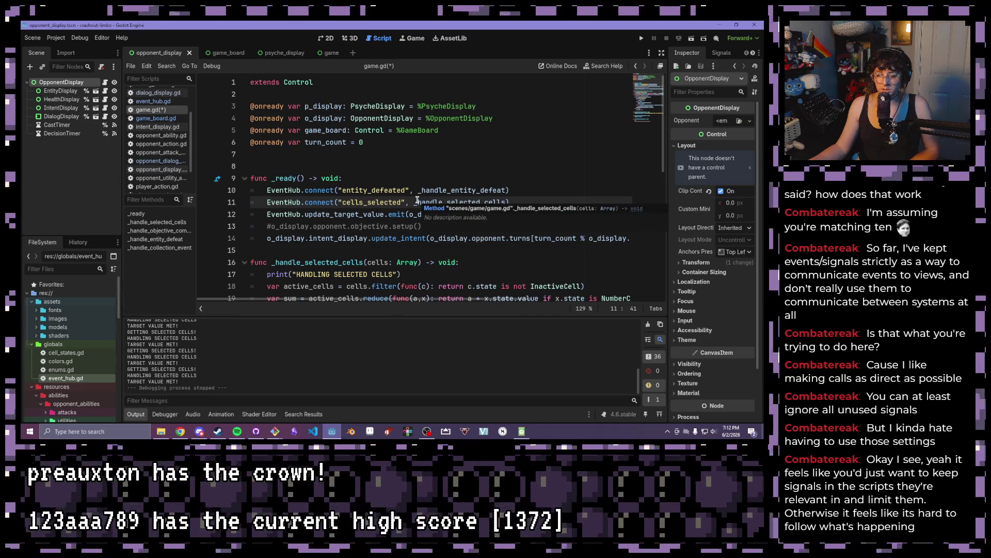
{"action": "scroll", "coordinate": [417, 201], "scroll_direction": "down", "scroll_amount": 1}
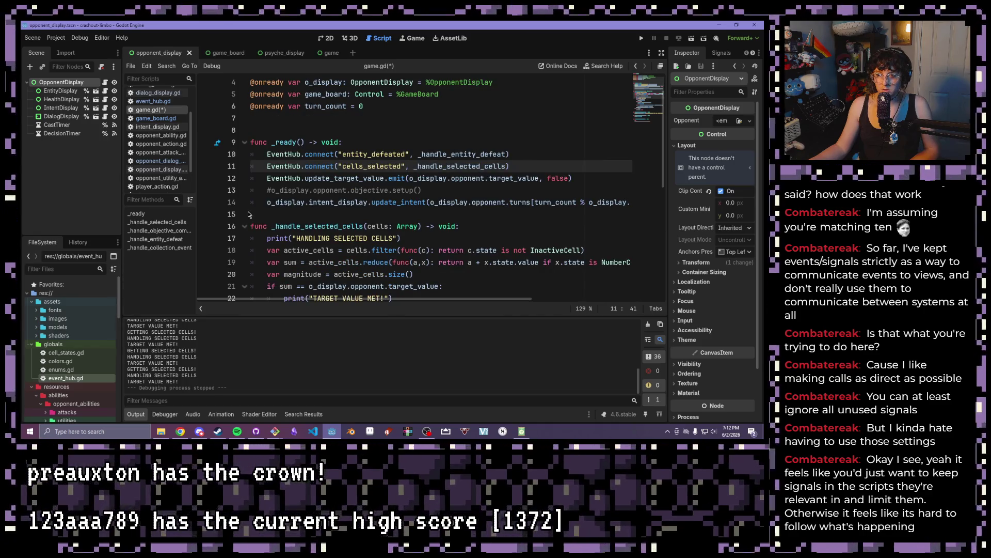
{"action": "scroll", "coordinate": [249, 214], "scroll_direction": "down", "scroll_amount": 1}
{"action": "scroll", "coordinate": [250, 213], "scroll_direction": "up", "scroll_amount": 2}
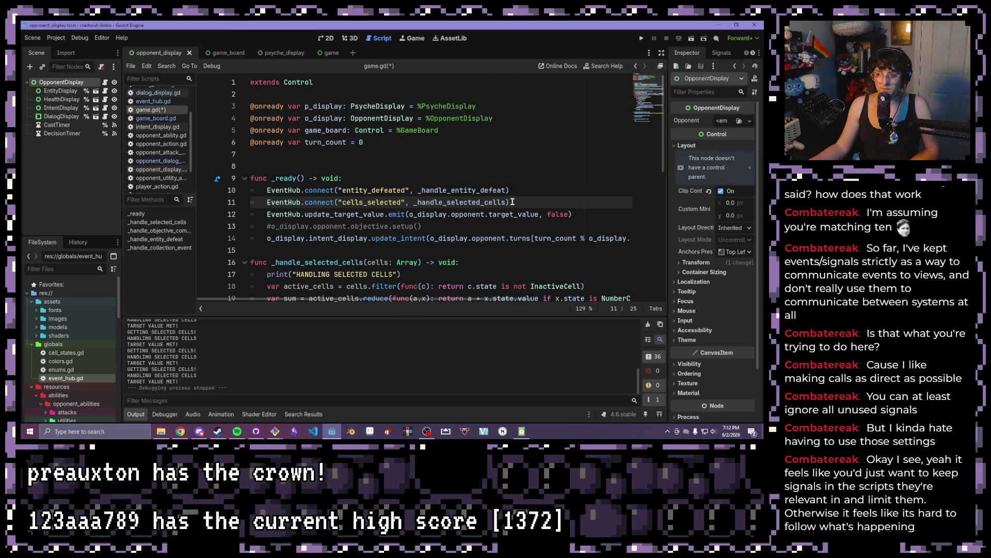
{"action": "left_click_drag", "start_coordinate": [458, 202], "coordinate": [263, 202]}
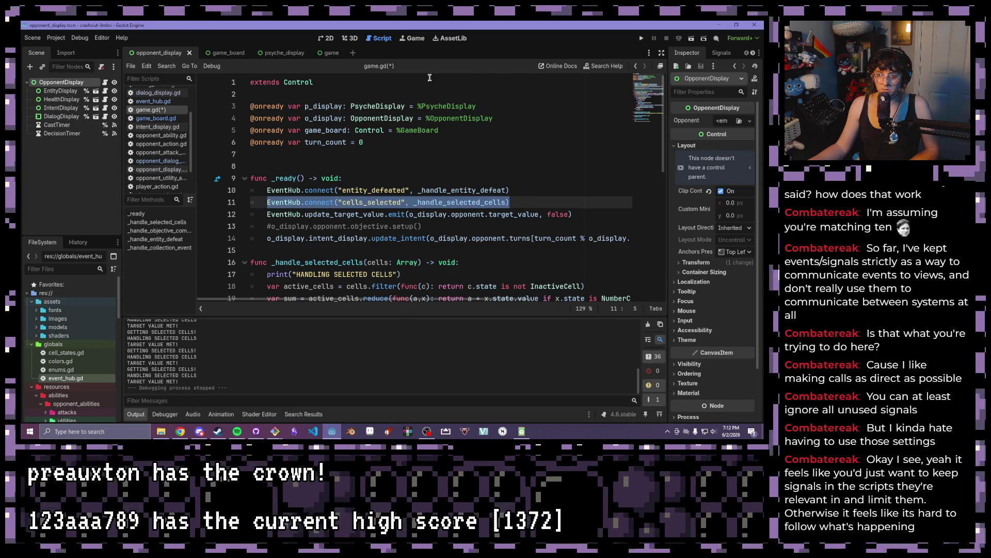
{"action": "left_click", "coordinate": [518, 178]}
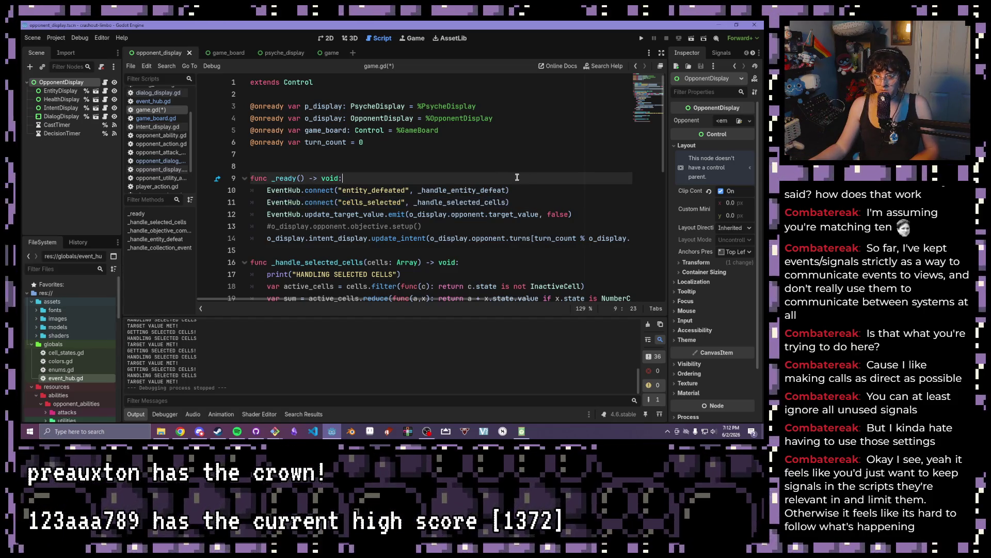
{"action": "scroll", "coordinate": [517, 177], "scroll_direction": "down", "scroll_amount": 1}
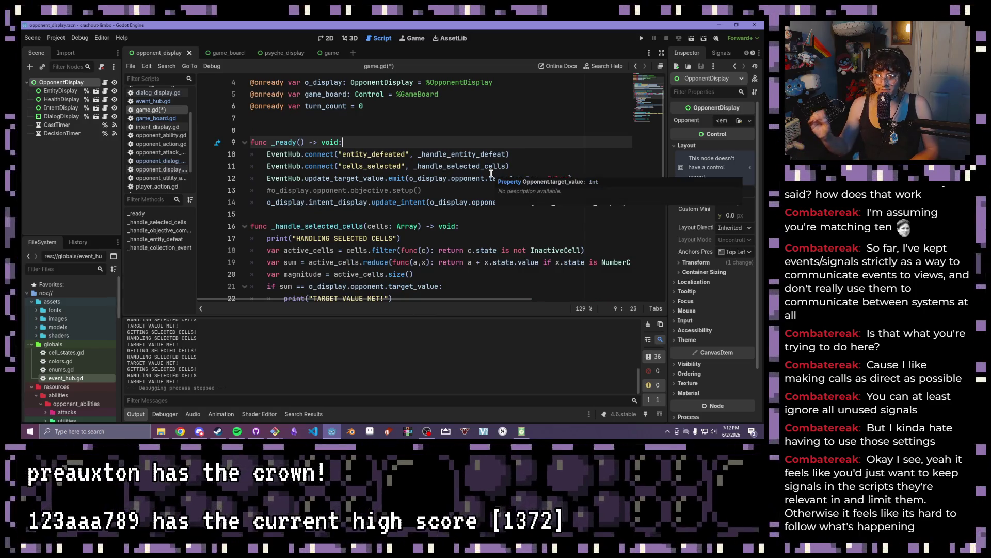
{"action": "scroll", "coordinate": [491, 174], "scroll_direction": "down", "scroll_amount": 2}
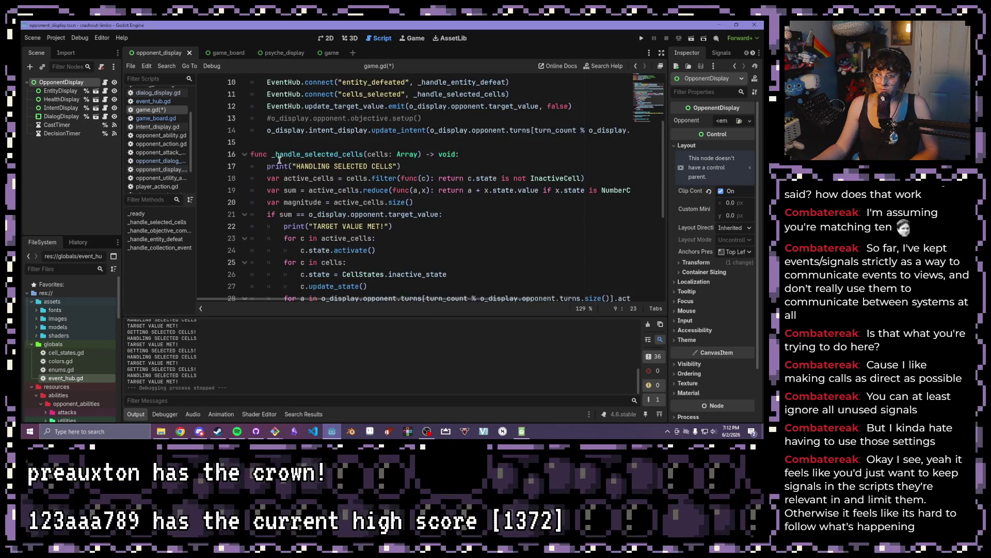
{"action": "left_click_drag", "start_coordinate": [268, 179], "coordinate": [400, 228]}
{"action": "left_click", "coordinate": [405, 230]}
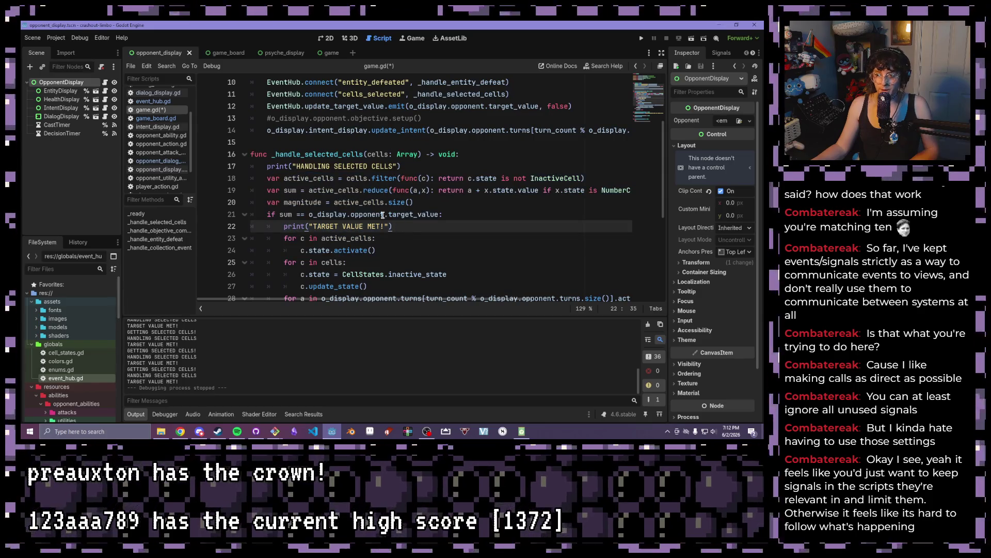
{"action": "scroll", "coordinate": [381, 214], "scroll_direction": "down", "scroll_amount": 3}
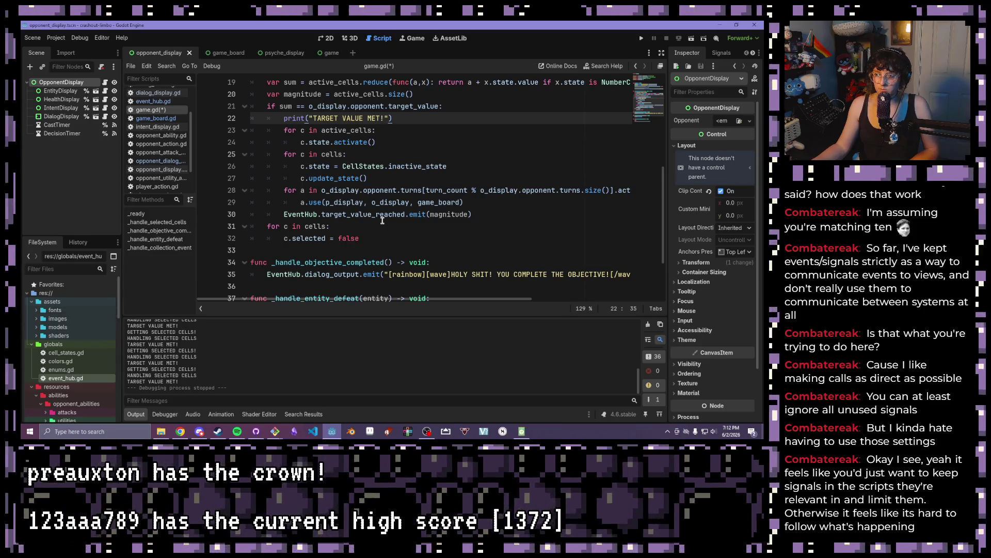
{"action": "scroll", "coordinate": [382, 220], "scroll_direction": "up", "scroll_amount": 1}
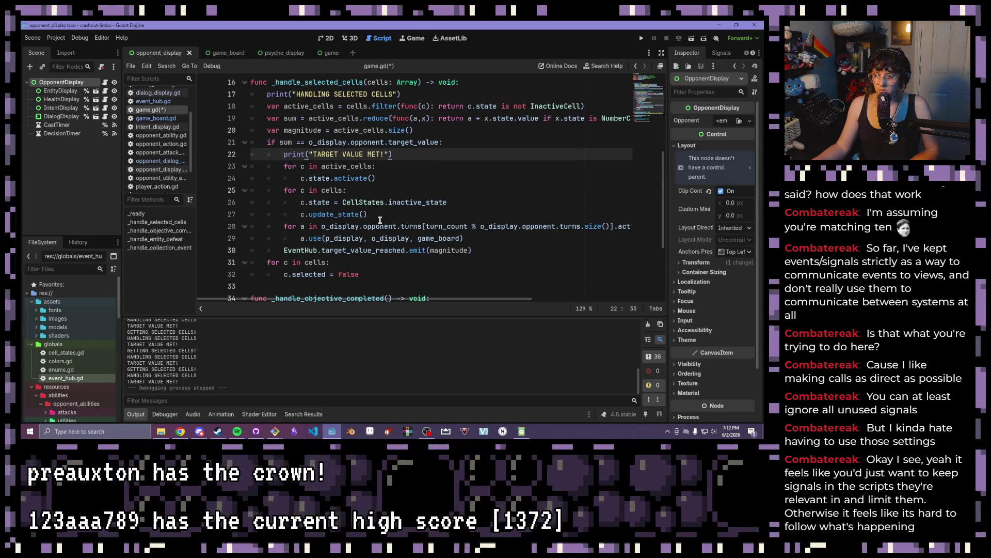
{"action": "left_click_drag", "start_coordinate": [500, 248], "coordinate": [204, 248]}
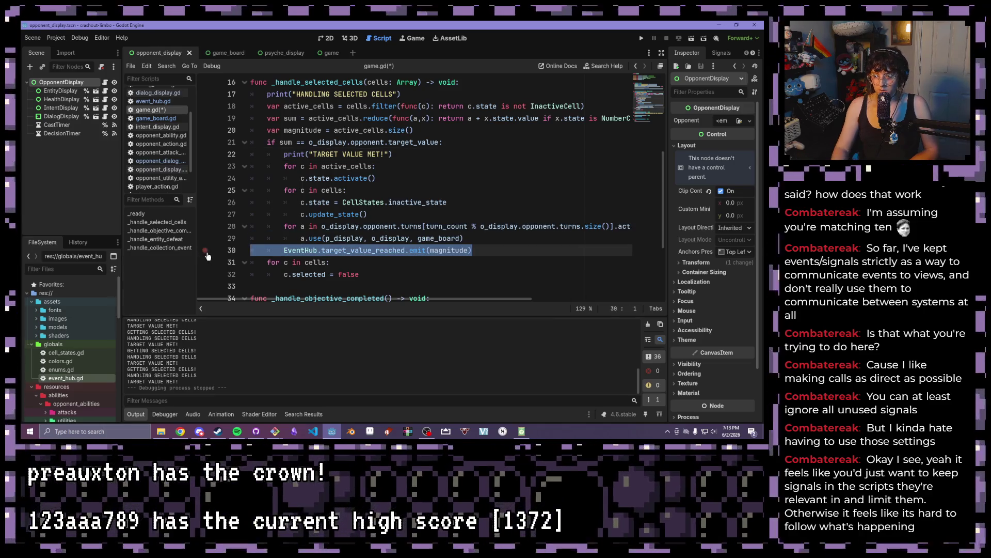
Step: Remove the EventHub.target_value_reached(magnitude) emit from _handle_selected_cells and save game.gd
{"action": "key", "text": "BackSpace"}
{"action": "key", "text": "BackSpace"}
{"action": "left_click_drag", "start_coordinate": [287, 225], "coordinate": [506, 238]}
{"action": "mouse_move", "coordinate": [423, 298]}
{"action": "left_mouse_down"}
{"action": "mouse_move", "coordinate": [455, 300]}
{"action": "mouse_move", "coordinate": [422, 299]}
{"action": "left_mouse_up"}
{"action": "left_click", "coordinate": [443, 226]}
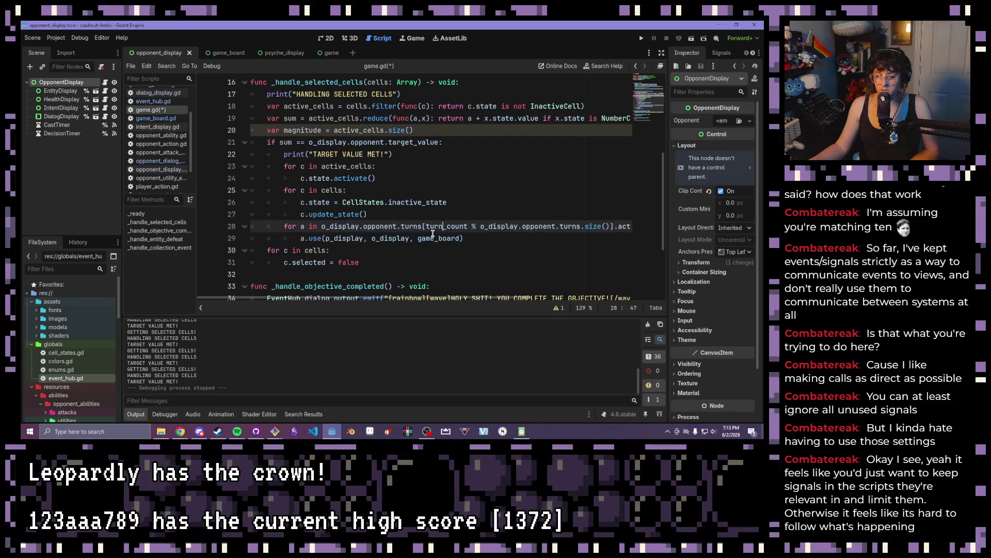
{"action": "left_click", "coordinate": [605, 226], "text": "shift"}
{"action": "left_click", "coordinate": [544, 260]}
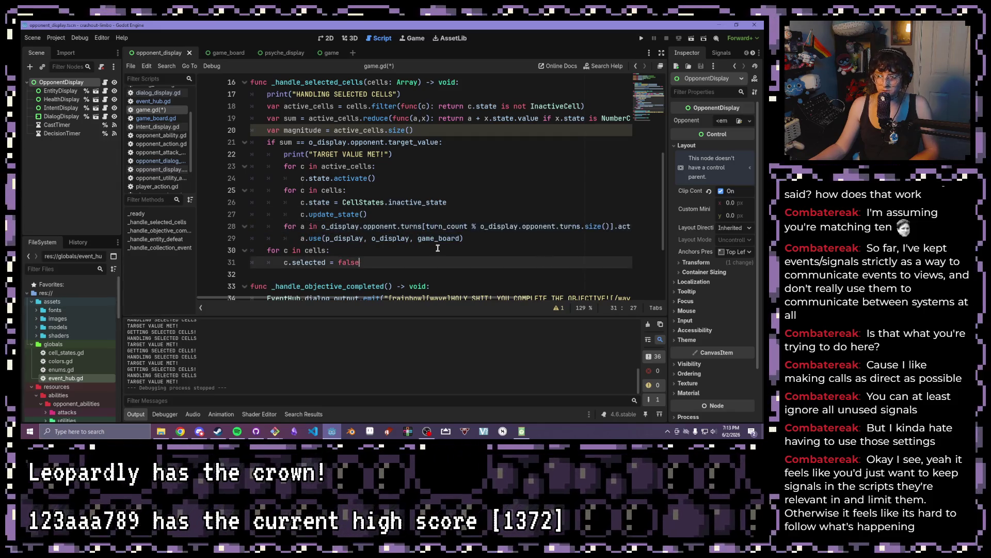
{"action": "left_click", "coordinate": [465, 188]}
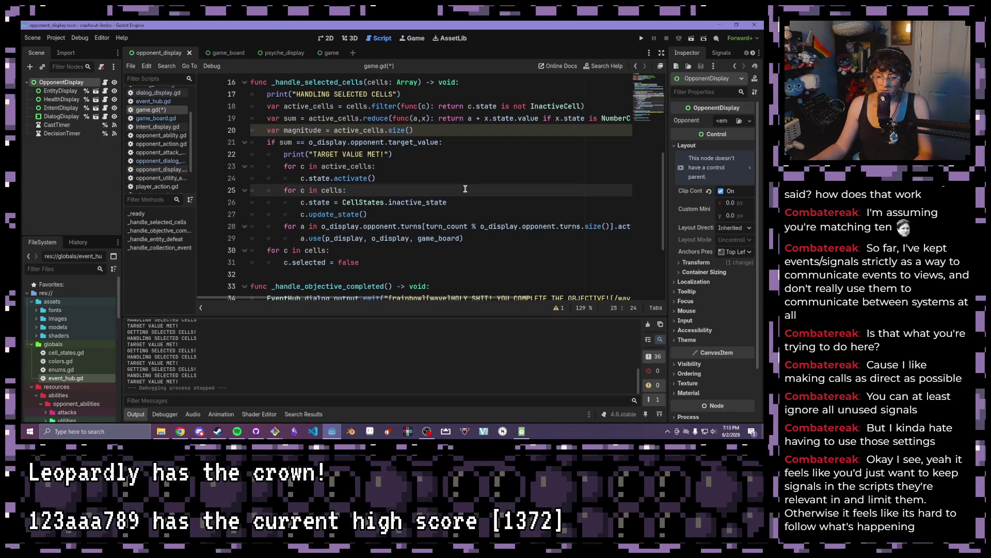
{"action": "key", "text": "ctrl+s"}
Step: Run the project to test the Dice Set opponent changes
{"action": "left_click_drag", "start_coordinate": [322, 226], "coordinate": [384, 226]}
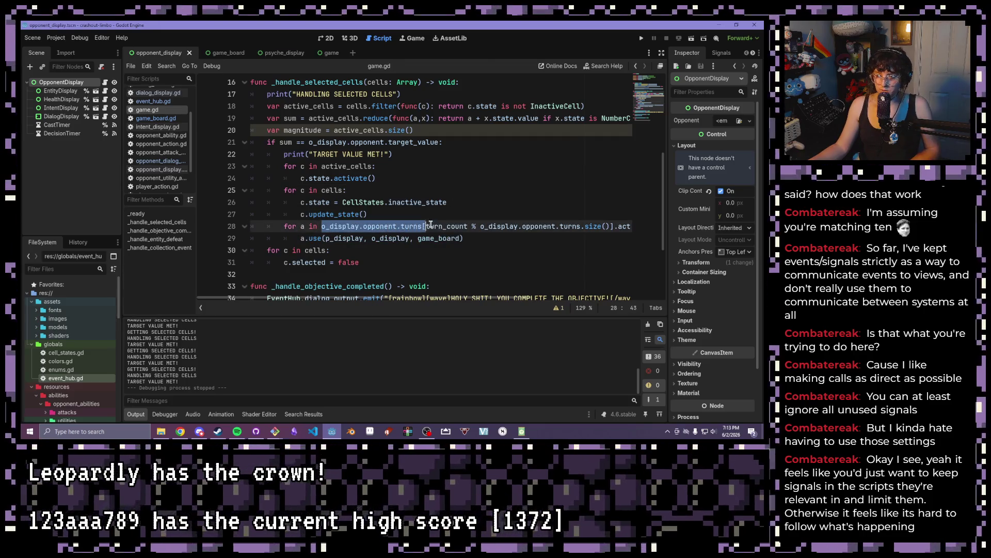
{"action": "left_click", "coordinate": [351, 250]}
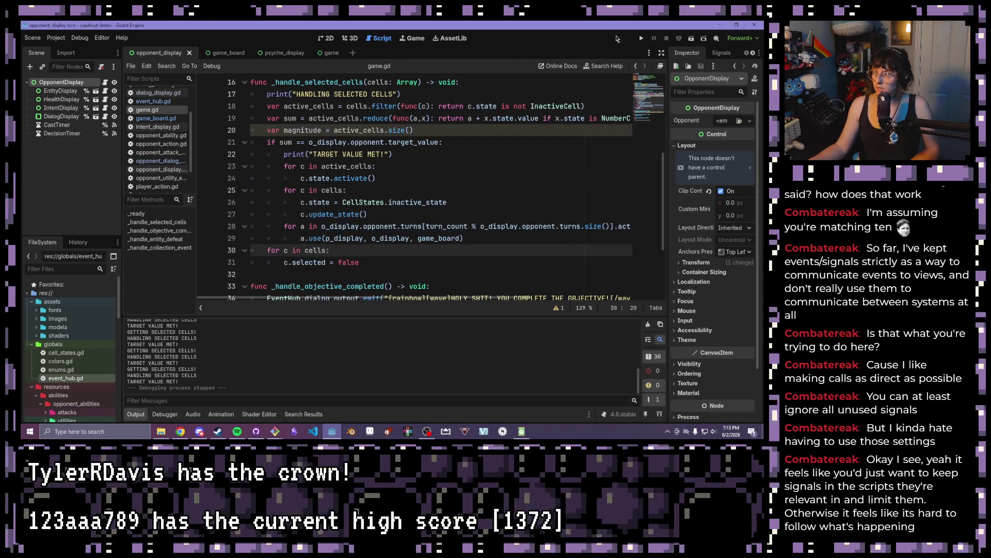
{"action": "left_click", "coordinate": [641, 37]}
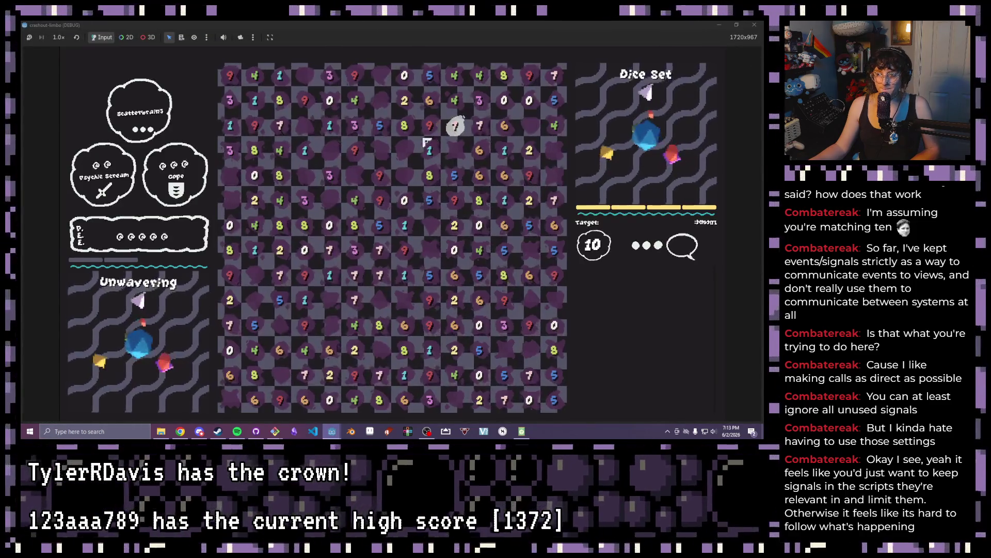
Step: Clear dice pairs totaling ten: 3 and 7, 1 and 9, 8 and 2, 9 and 1
{"action": "left_click", "coordinate": [379, 249]}
{"action": "left_click", "coordinate": [361, 253]}
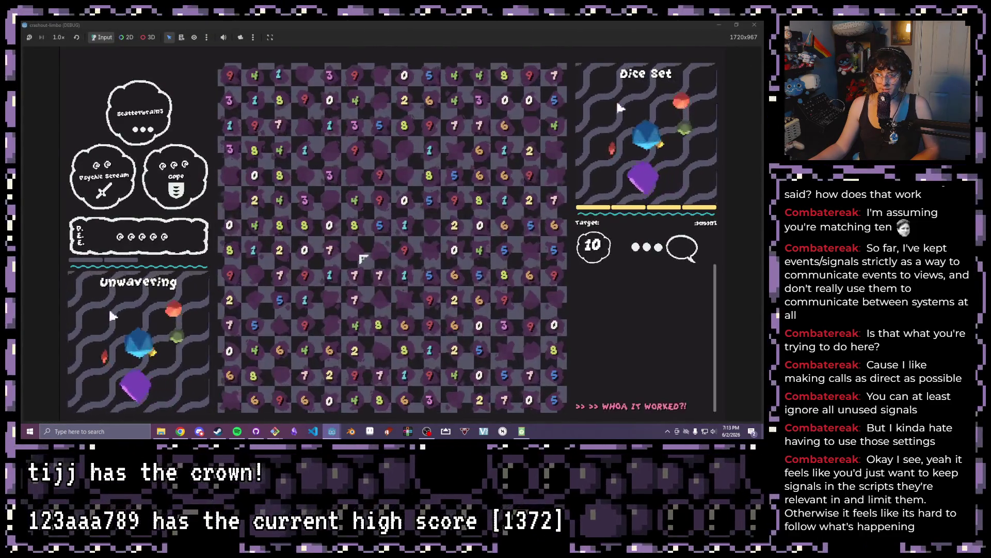
{"action": "left_click", "coordinate": [503, 200]}
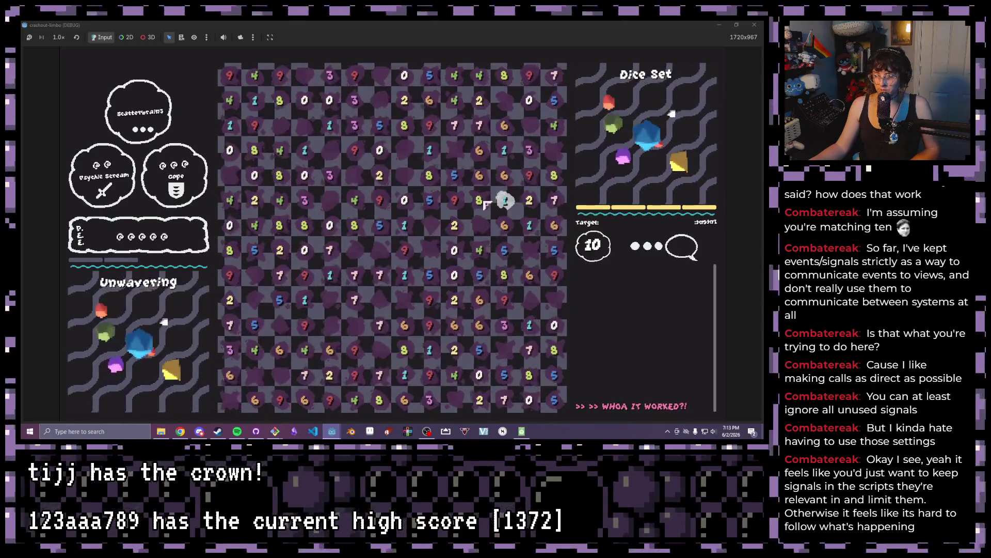
{"action": "left_click", "coordinate": [432, 150]}
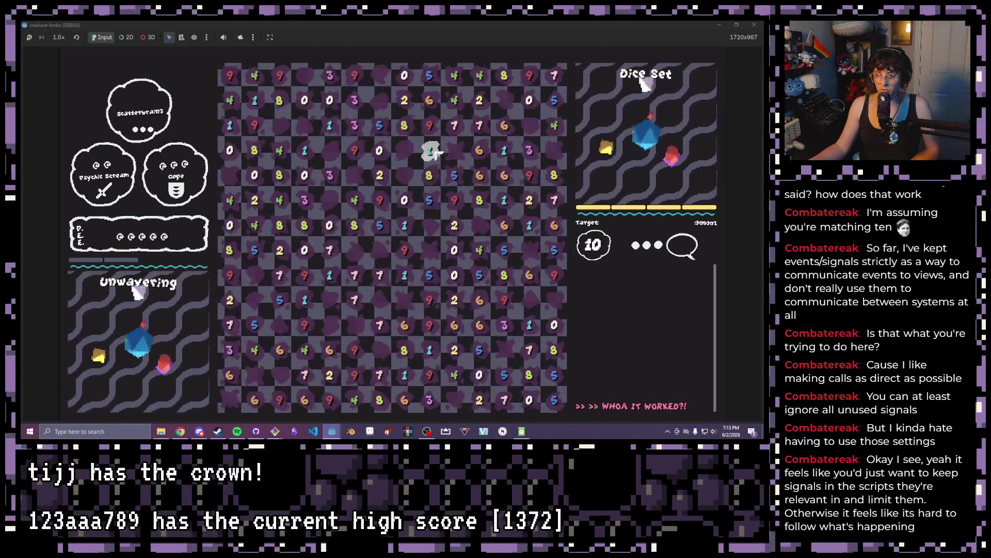
{"action": "left_click", "coordinate": [431, 126]}
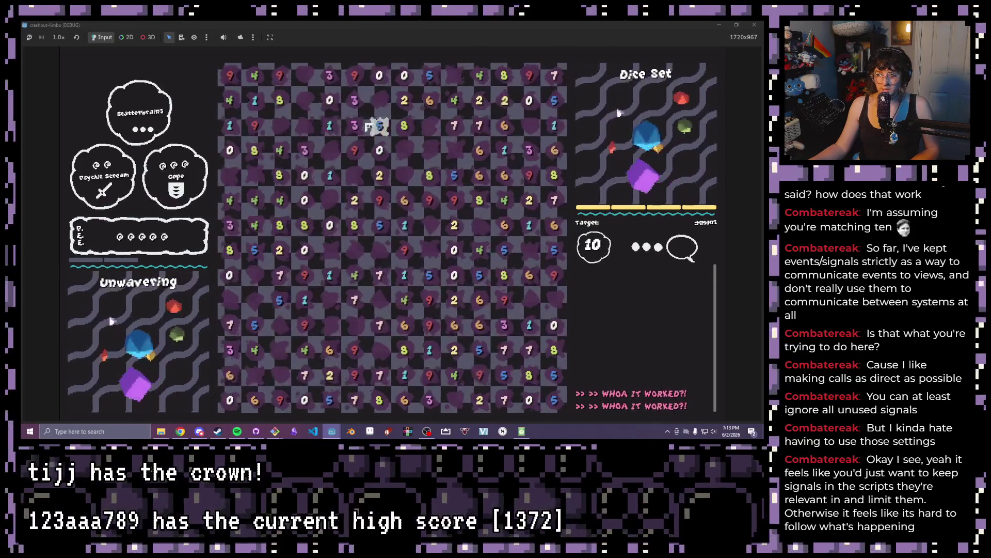
{"action": "left_click", "coordinate": [405, 125]}
{"action": "left_click", "coordinate": [407, 103]}
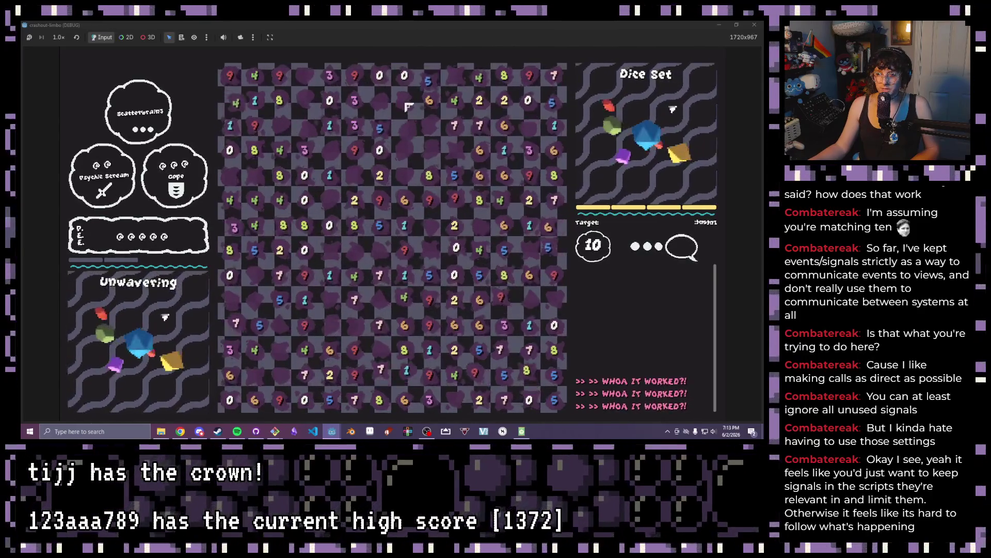
{"action": "left_click", "coordinate": [306, 125]}
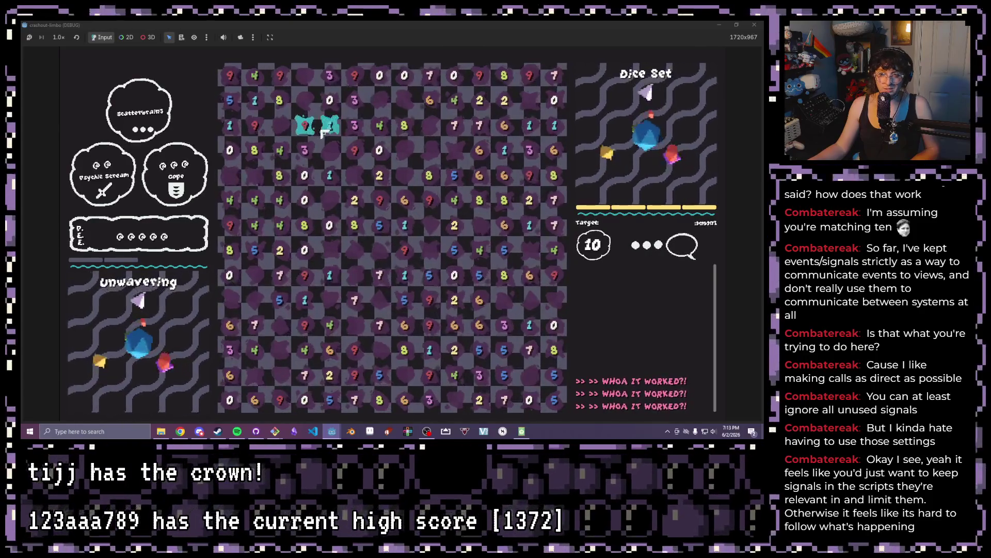
{"action": "left_click", "coordinate": [329, 125]}
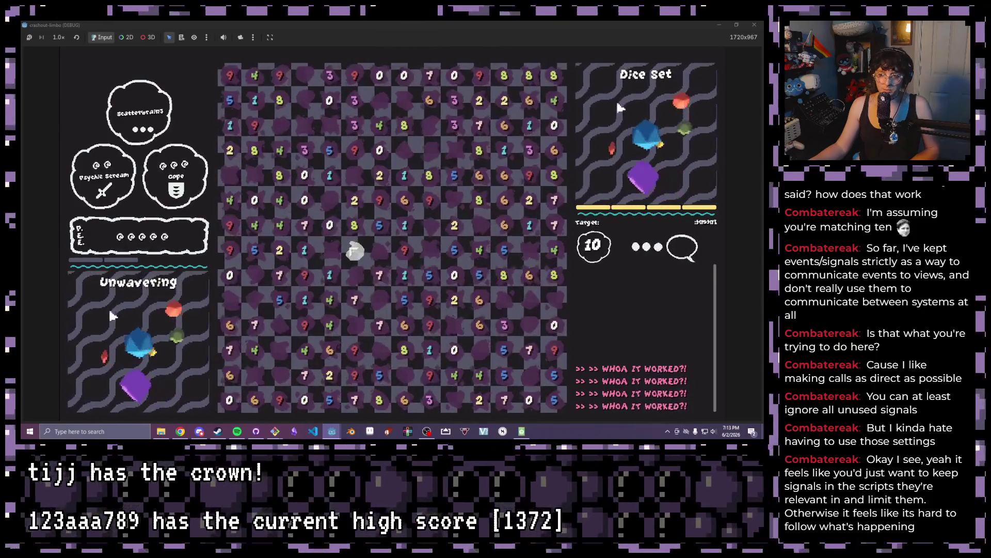
Step: Clear more pairs, including an 8, a 9, two 5s and a 9 and 1, then stop the game
{"action": "left_click", "coordinate": [354, 225]}
{"action": "left_click", "coordinate": [280, 300]}
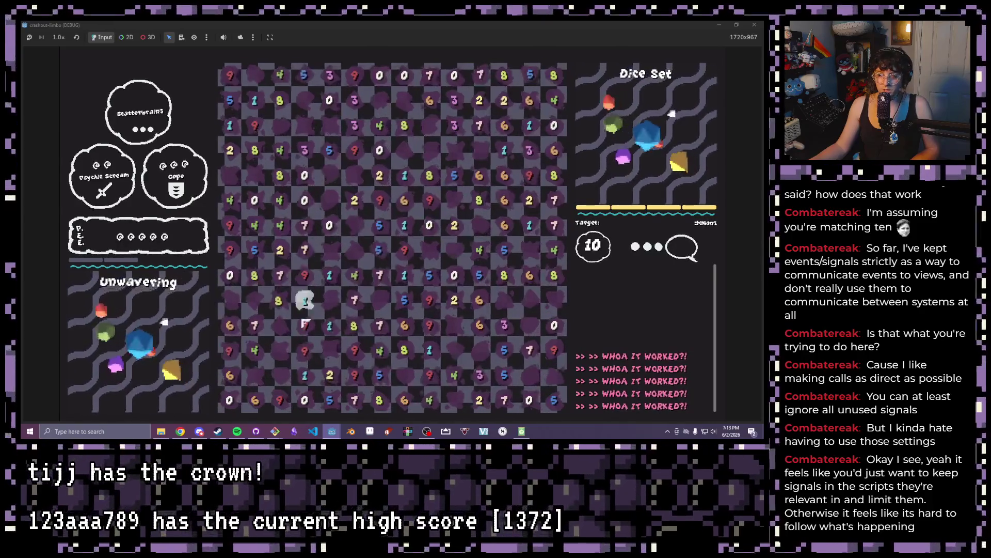
{"action": "left_click", "coordinate": [304, 322]}
{"action": "left_click", "coordinate": [305, 301]}
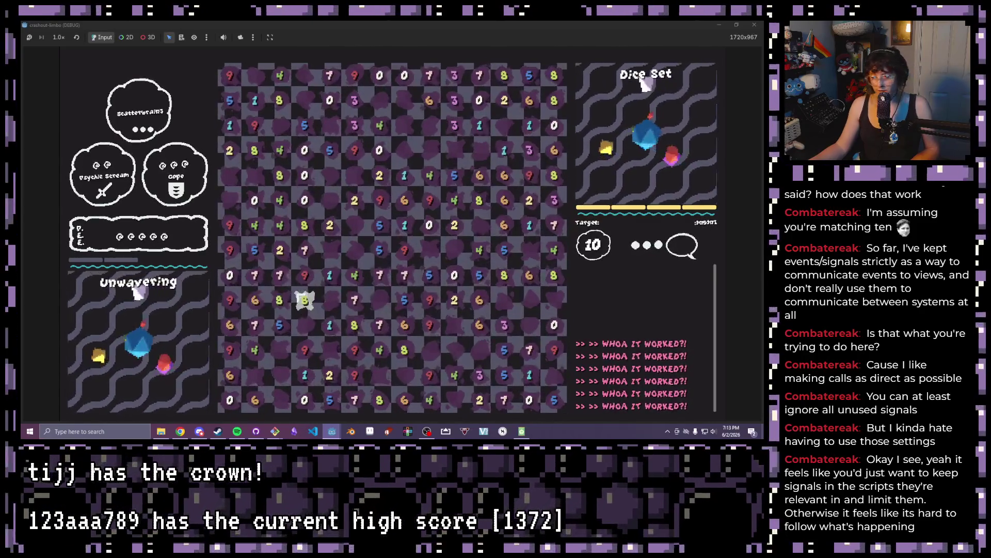
{"action": "left_click", "coordinate": [354, 350]}
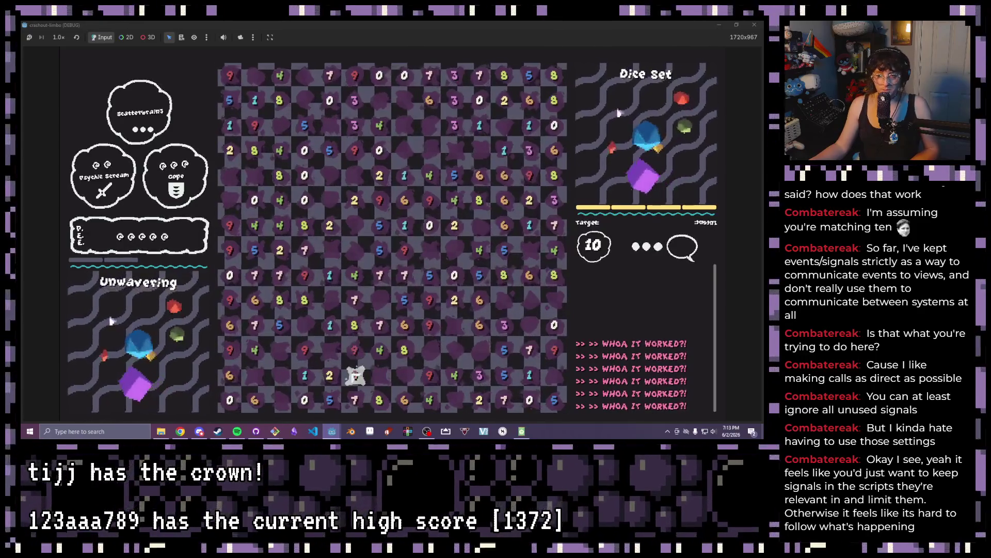
{"action": "left_click", "coordinate": [377, 329]}
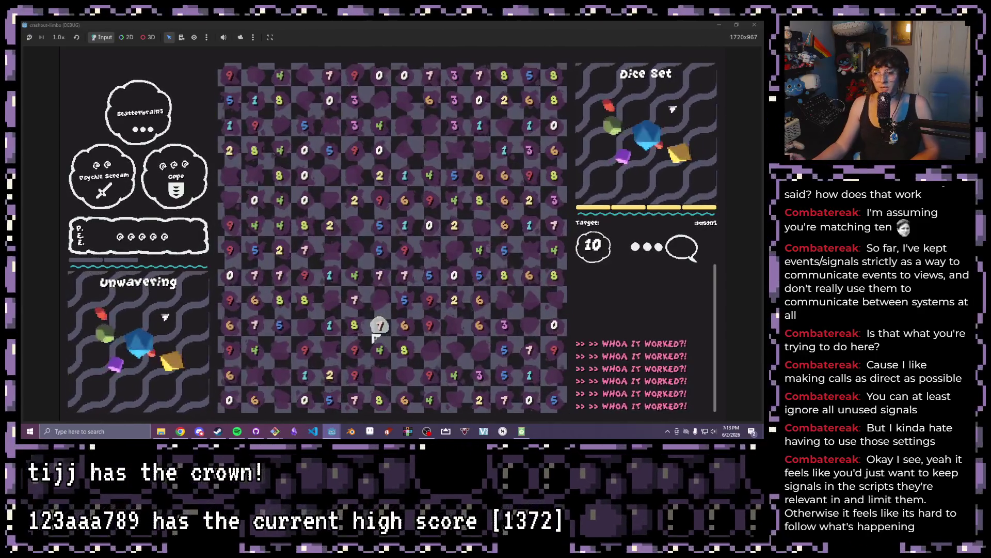
{"action": "left_click", "coordinate": [406, 277]}
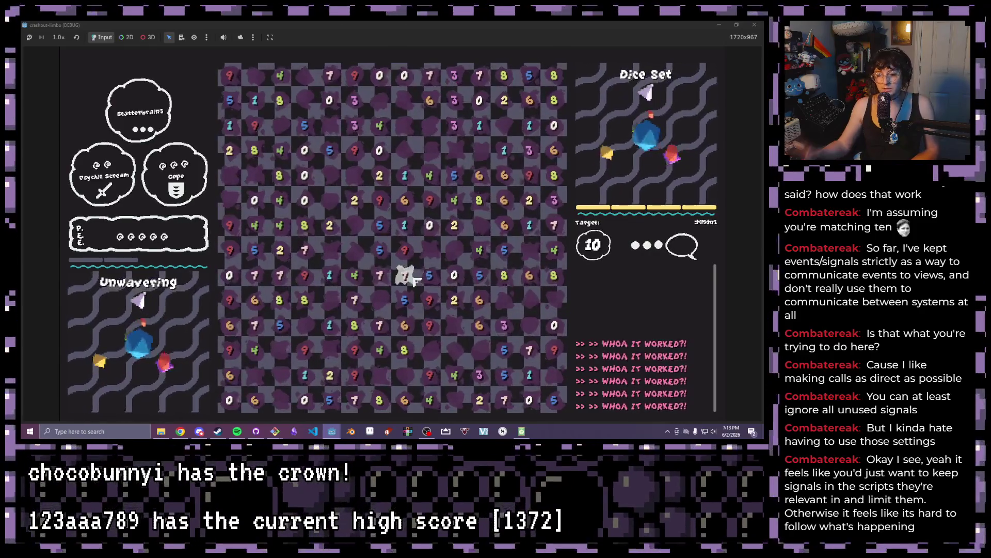
{"action": "left_click", "coordinate": [405, 251]}
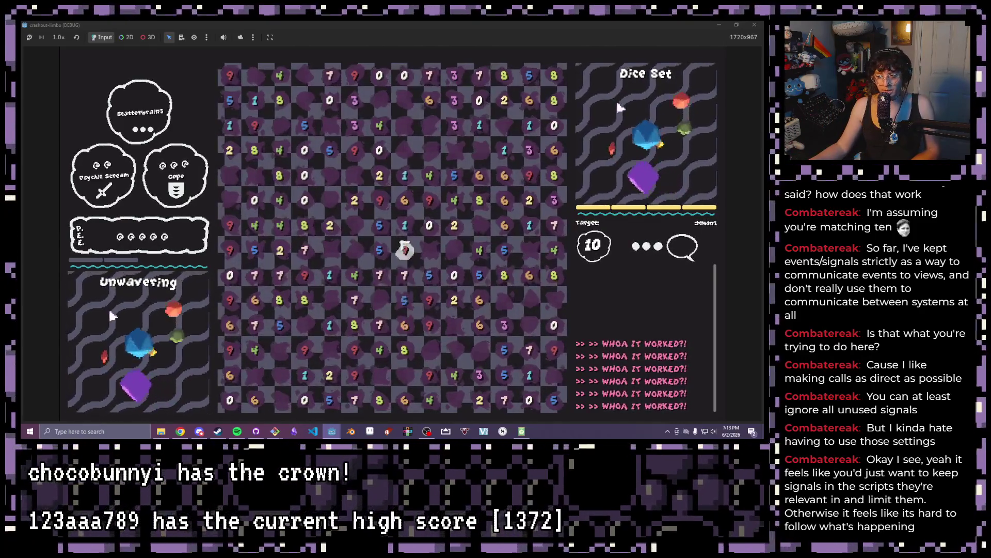
{"action": "left_click", "coordinate": [380, 226]}
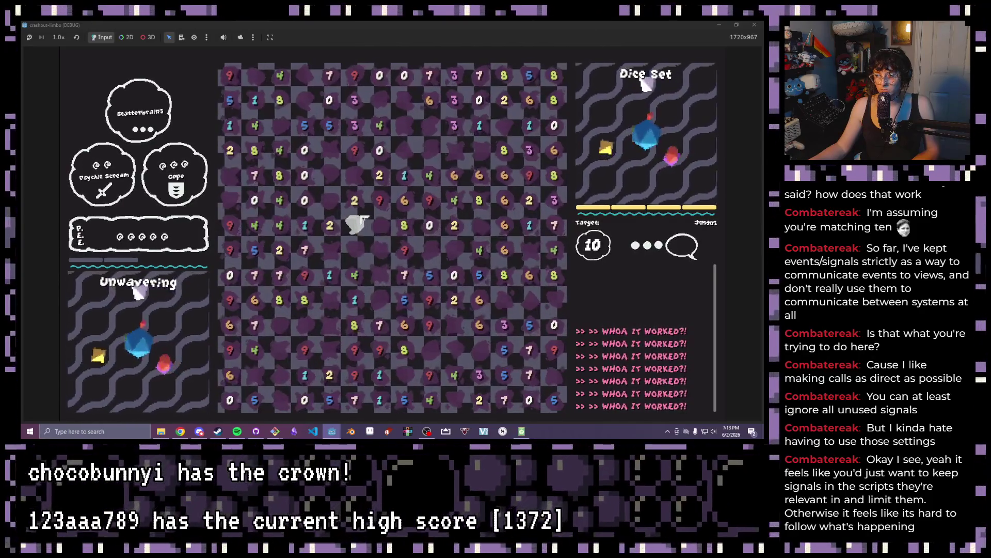
{"action": "left_click", "coordinate": [304, 276]}
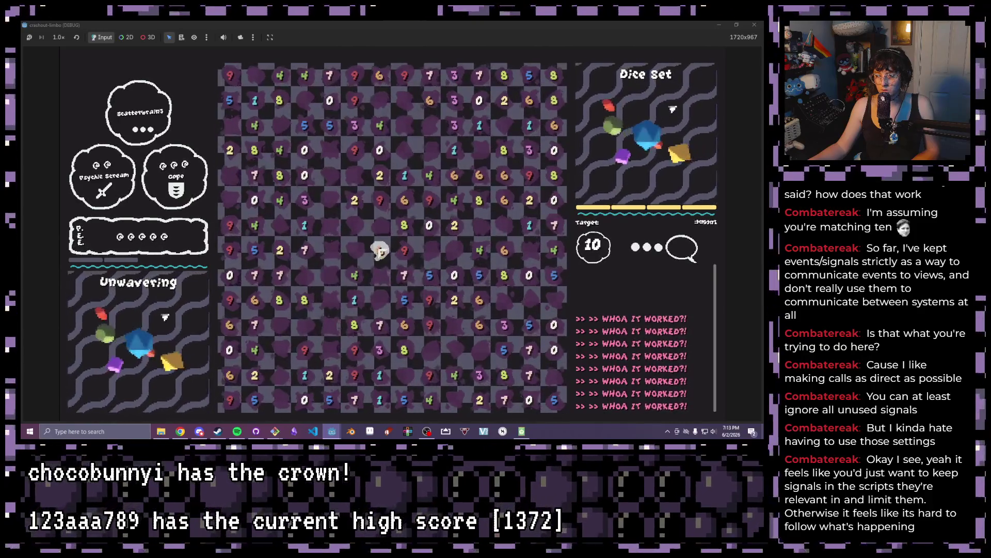
{"action": "key", "text": "F8"}
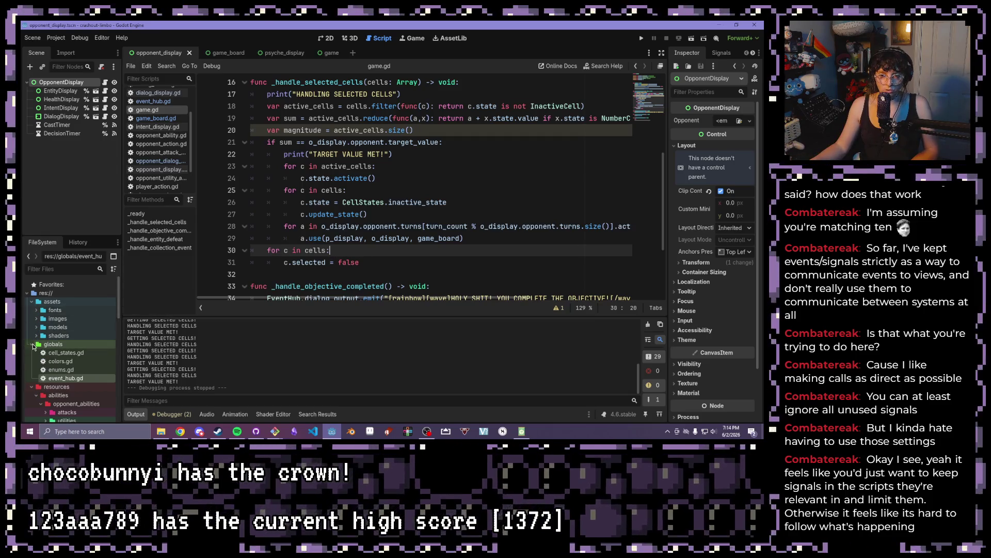
Step: Browse opponent_abilities and open opponent_utility_ability.gd, reviewing its exported magnitude line
{"action": "left_click", "coordinate": [32, 343]}
{"action": "scroll", "coordinate": [54, 358], "scroll_direction": "down", "scroll_amount": 2}
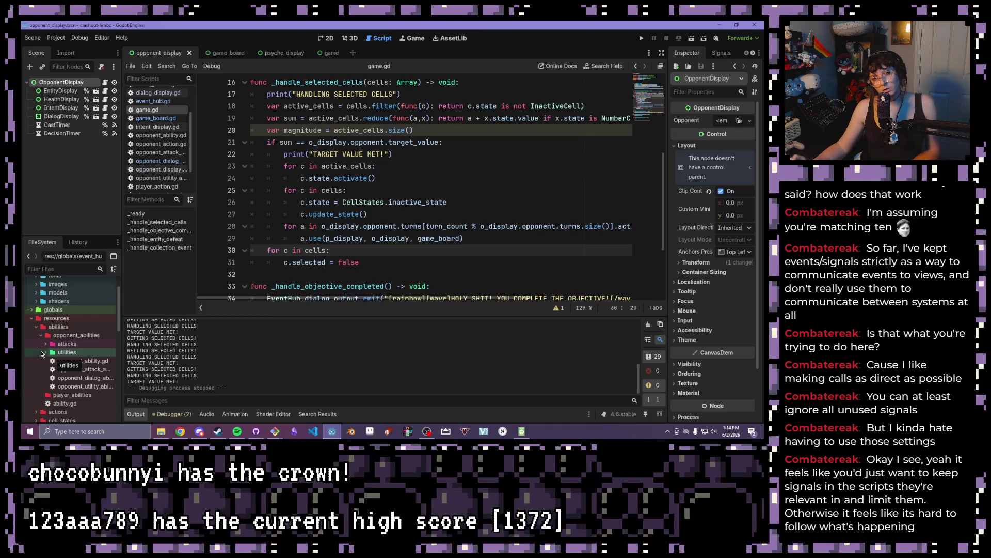
{"action": "left_click", "coordinate": [45, 352]}
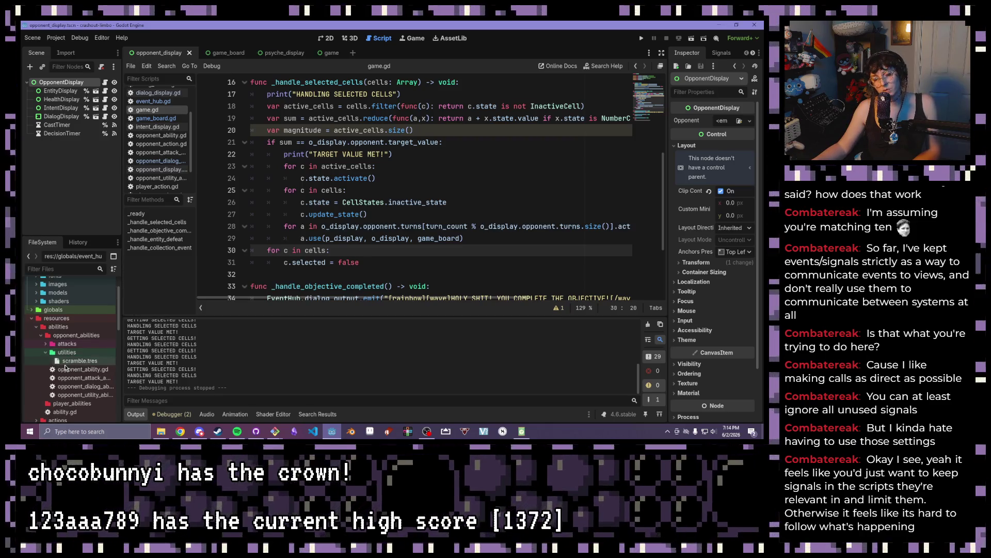
{"action": "left_click", "coordinate": [45, 352]}
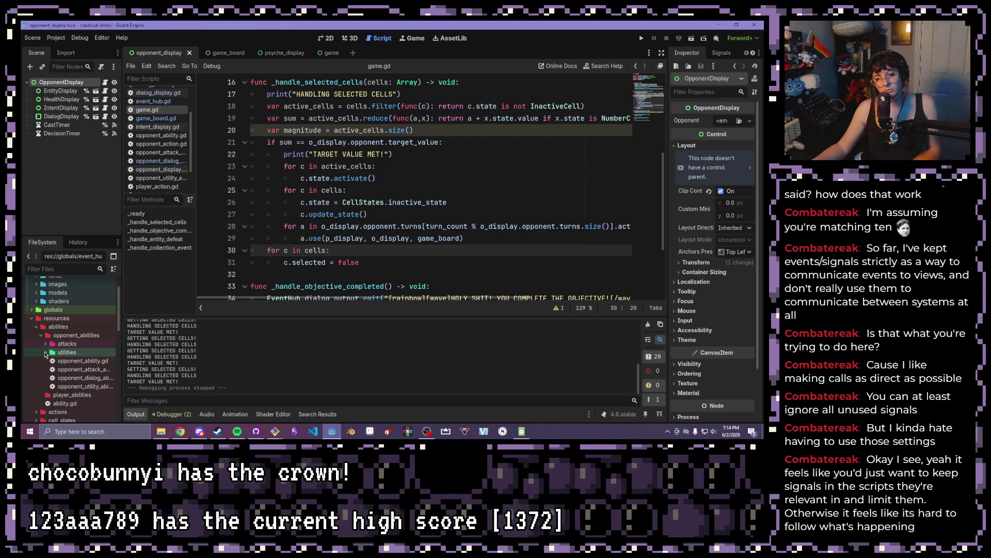
{"action": "double_click", "coordinate": [86, 387]}
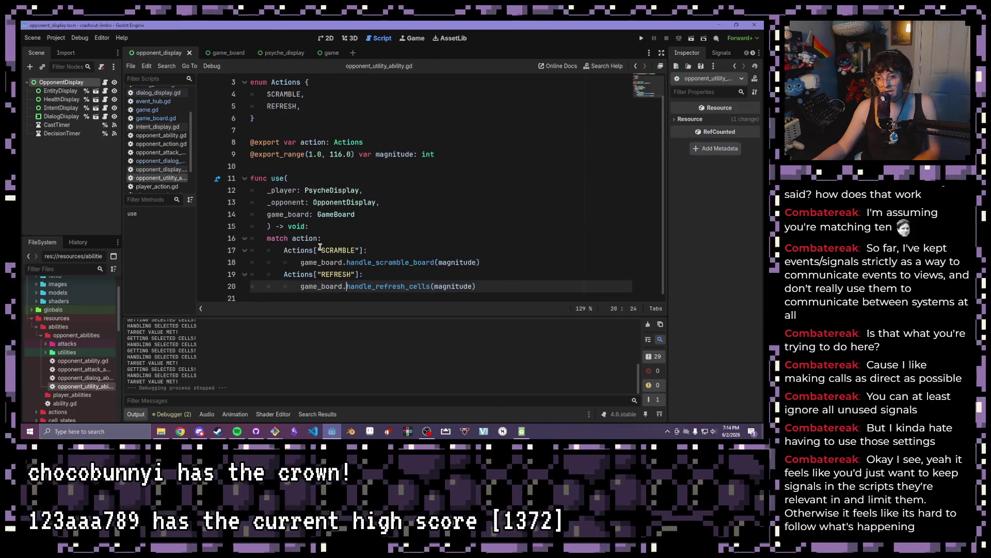
{"action": "scroll", "coordinate": [311, 250], "scroll_direction": "up", "scroll_amount": 1}
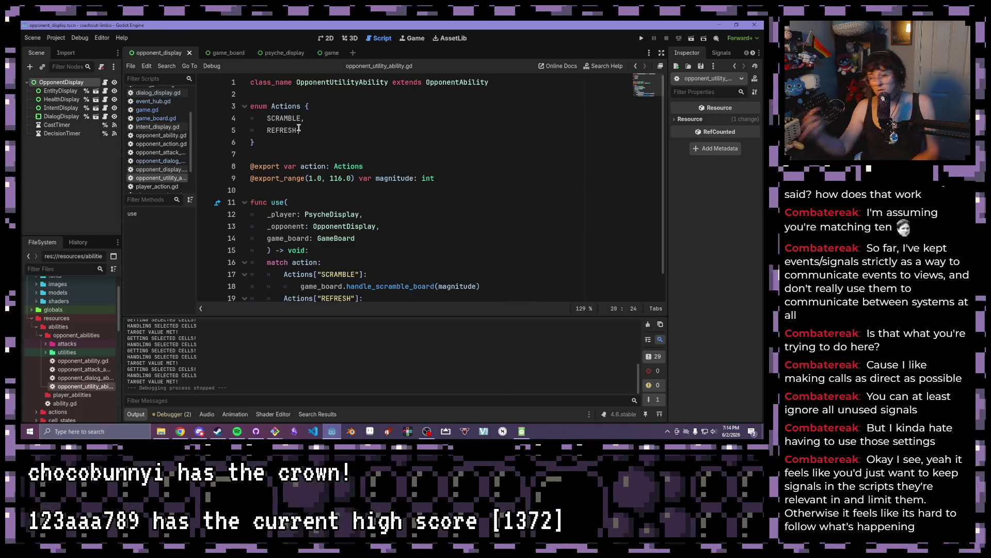
{"action": "mouse_move", "coordinate": [474, 179]}
{"action": "left_mouse_down"}
{"action": "mouse_move", "coordinate": [253, 168]}
{"action": "mouse_move", "coordinate": [249, 179]}
{"action": "left_mouse_up"}
{"action": "left_click", "coordinate": [332, 204]}
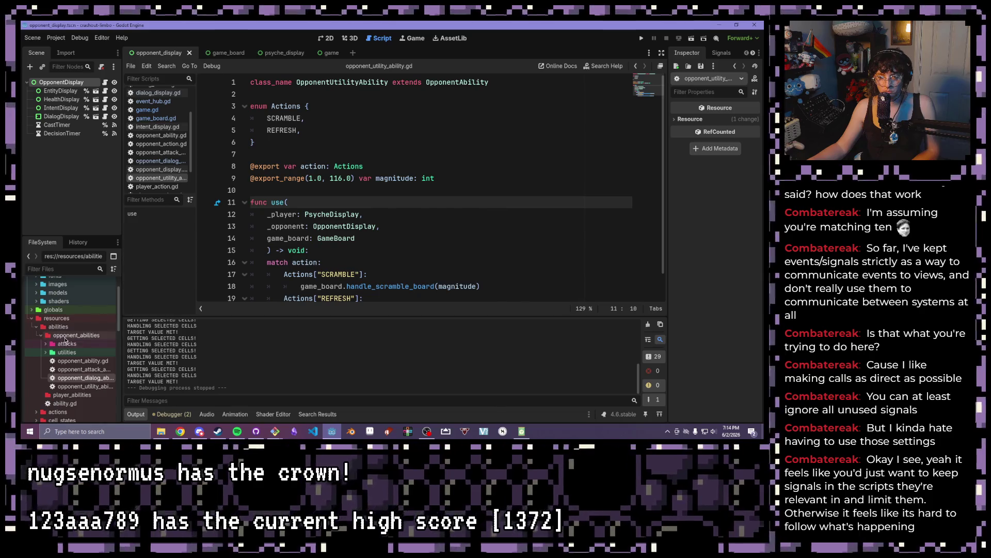
Step: Create a new script in opponent_abilities that inherits OpponentAbility
{"action": "right_click", "coordinate": [66, 340]}
{"action": "mouse_move", "coordinate": [114, 288]}
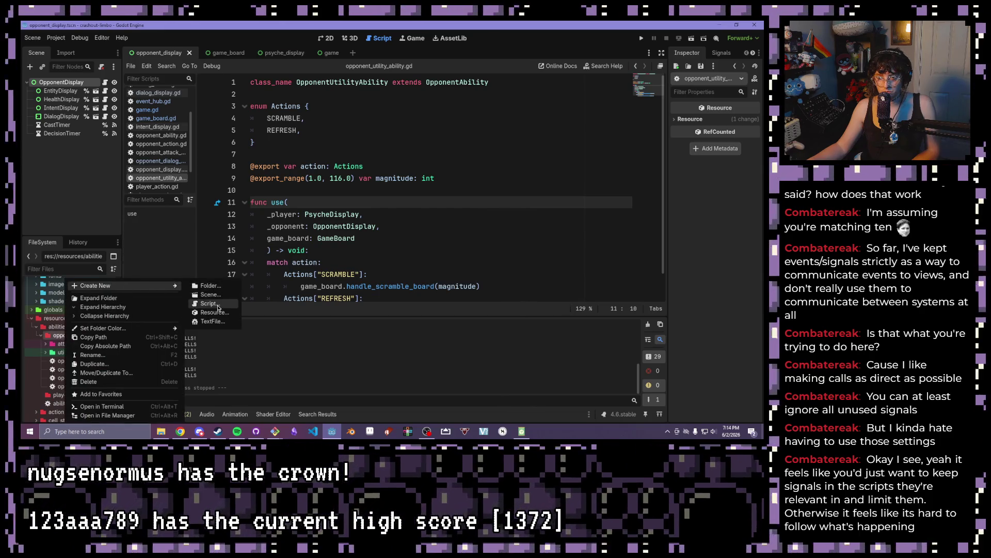
{"action": "left_click", "coordinate": [218, 306]}
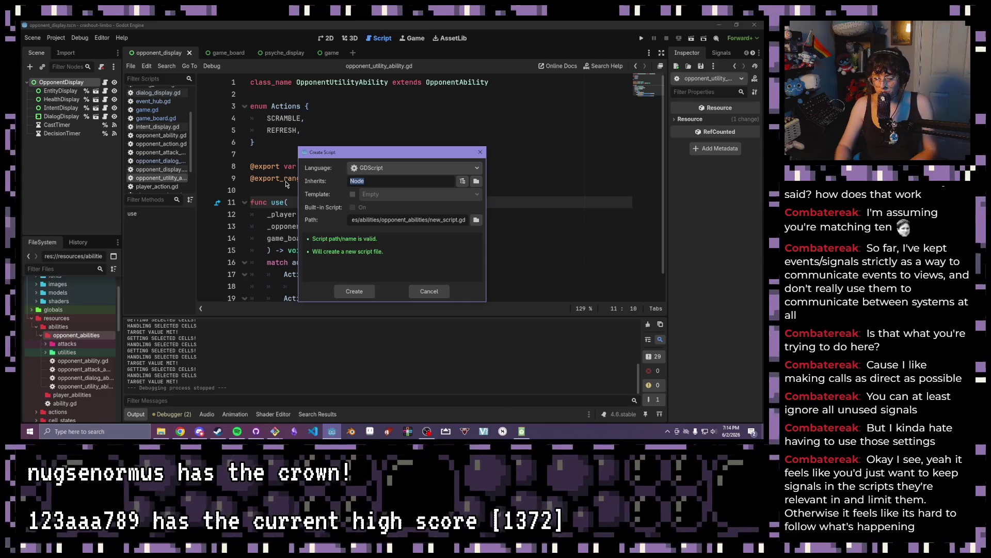
{"action": "type", "text": "OpponentAbility"}
{"action": "key", "text": "Return"}
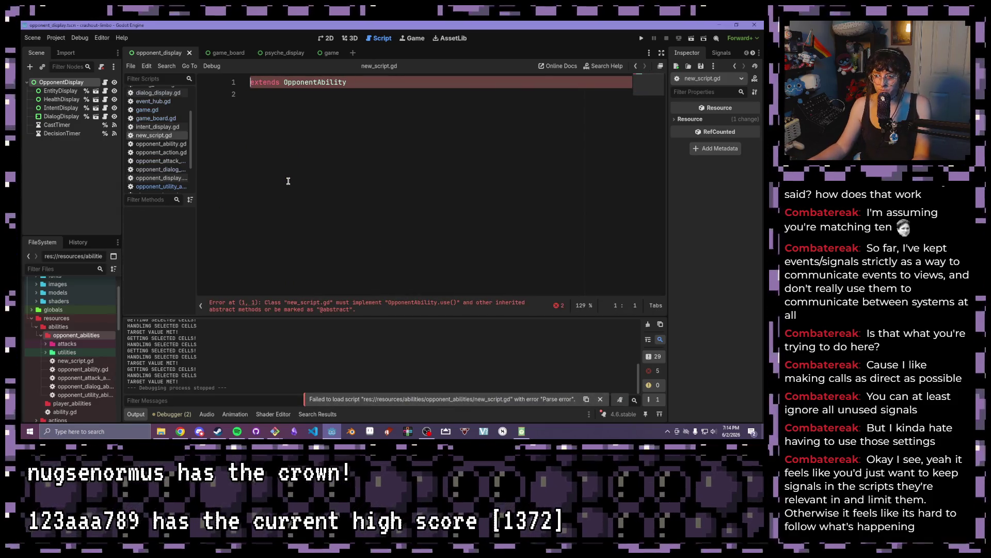
Step: Rename new_script.gd to opponent_update_target_value_ability.gd
{"action": "right_click", "coordinate": [71, 361]}
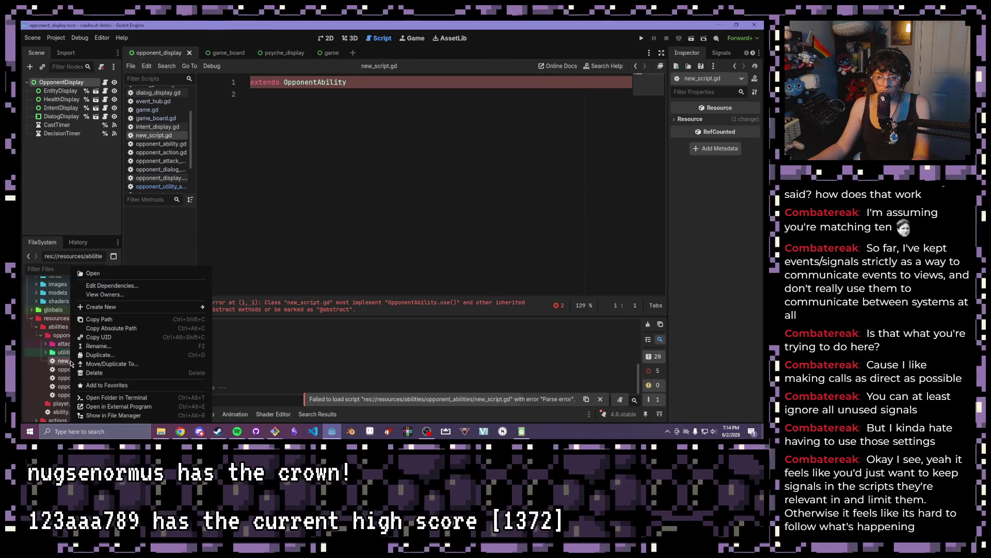
{"action": "left_click", "coordinate": [101, 347]}
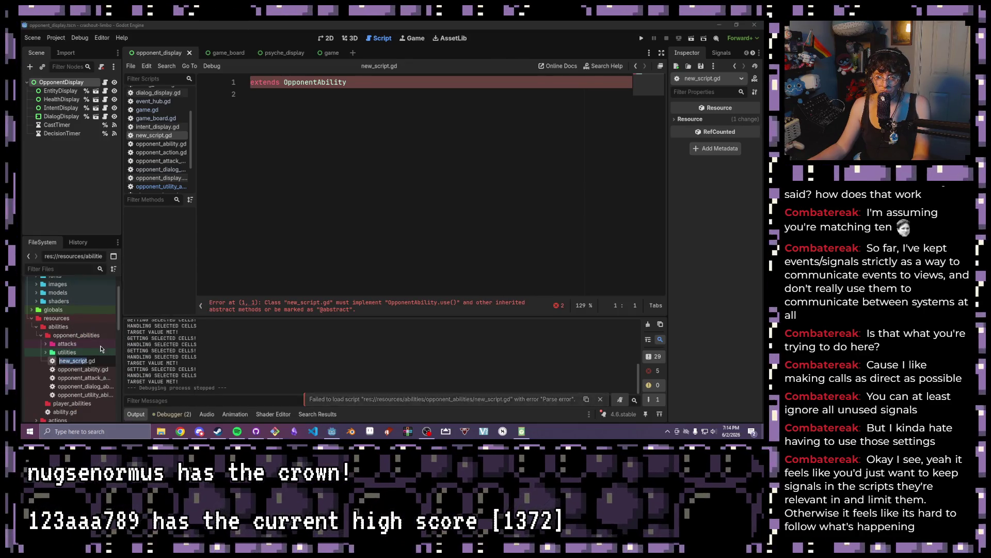
{"action": "type", "text": "op"}
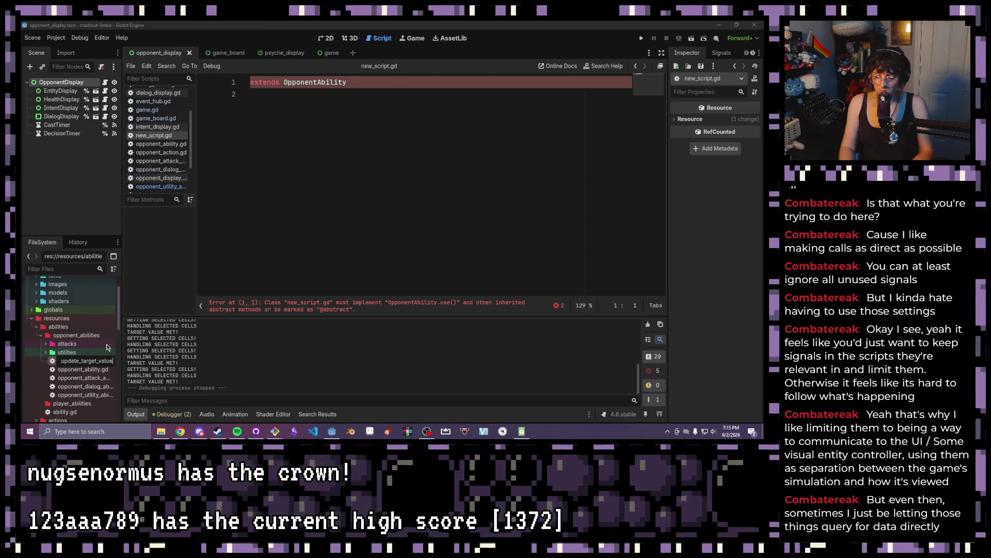
{"action": "type", "text": "ty.gd"}
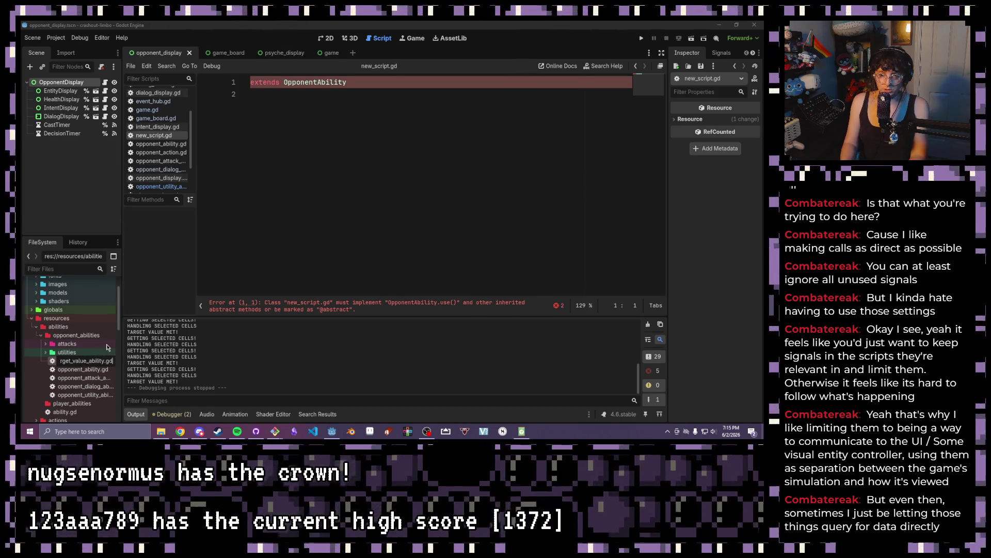
{"action": "key", "text": "Return"}
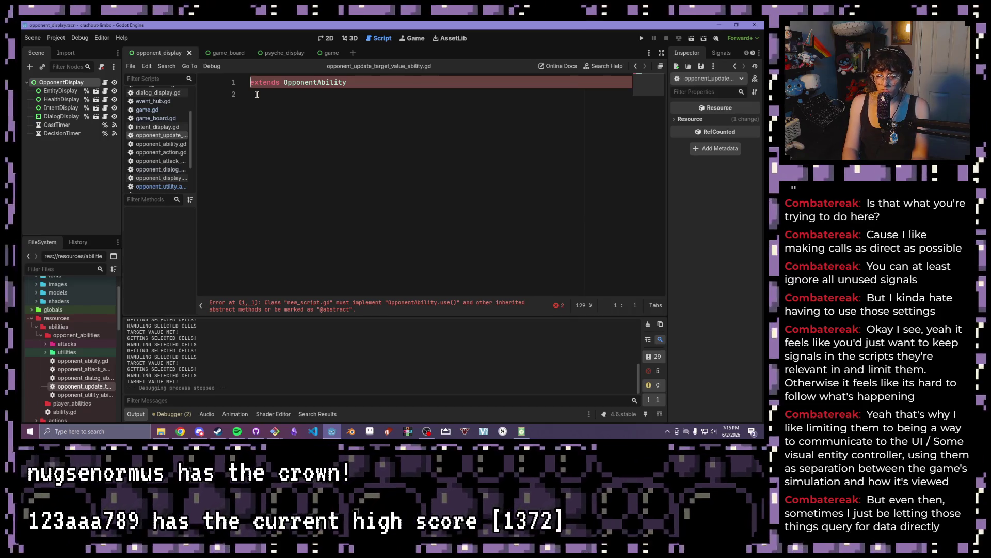
Step: Declare class_name OpponentUpdateTargetAbility extends OpponentAbility on line 1
{"action": "type", "text": "class"}
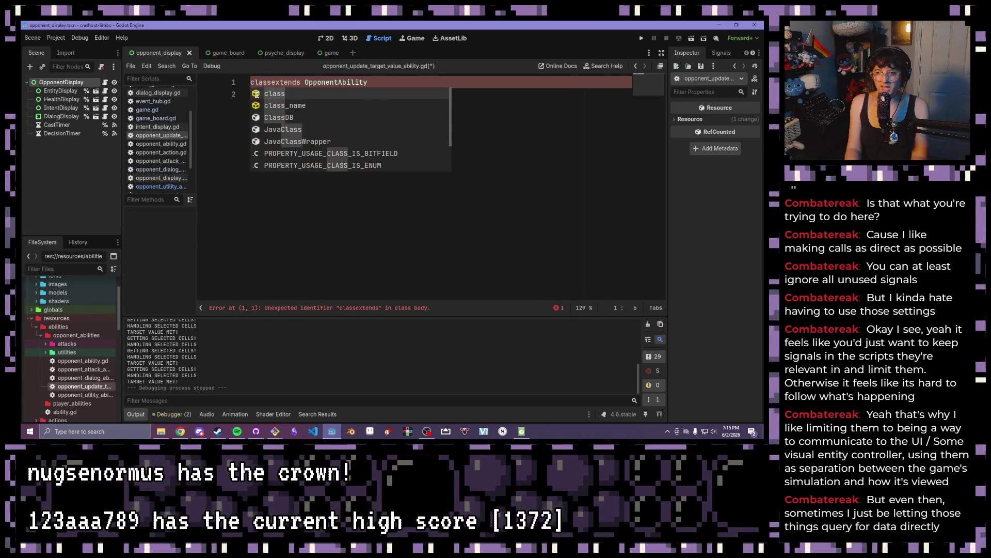
{"action": "key", "text": "Down"}
{"action": "key", "text": "Tab"}
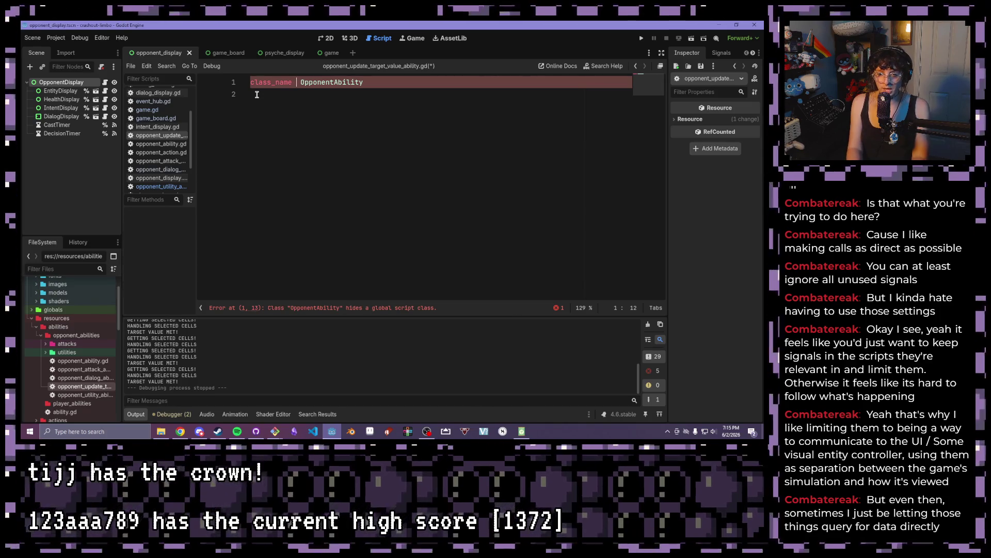
{"action": "type", "text": "Opponent"}
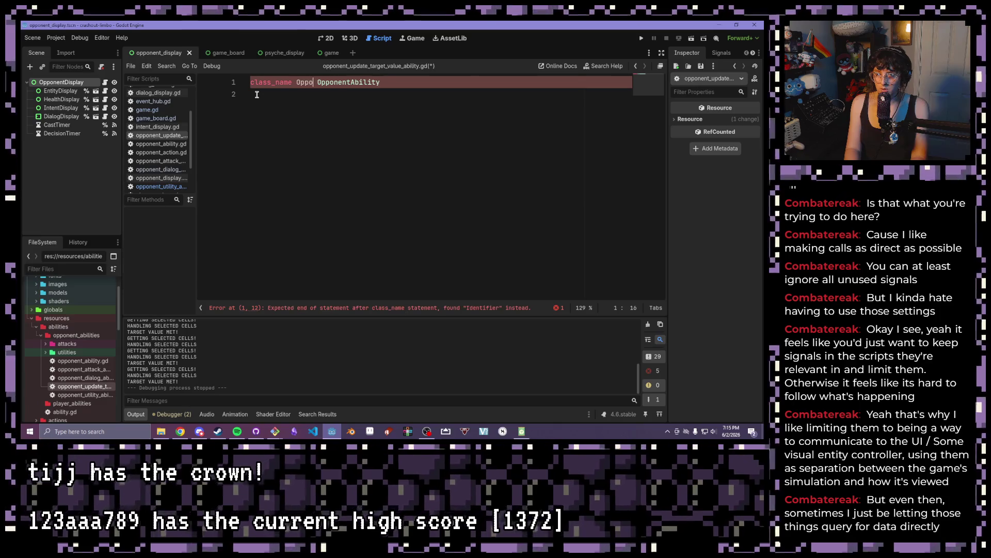
{"action": "type", "text": "Update"}
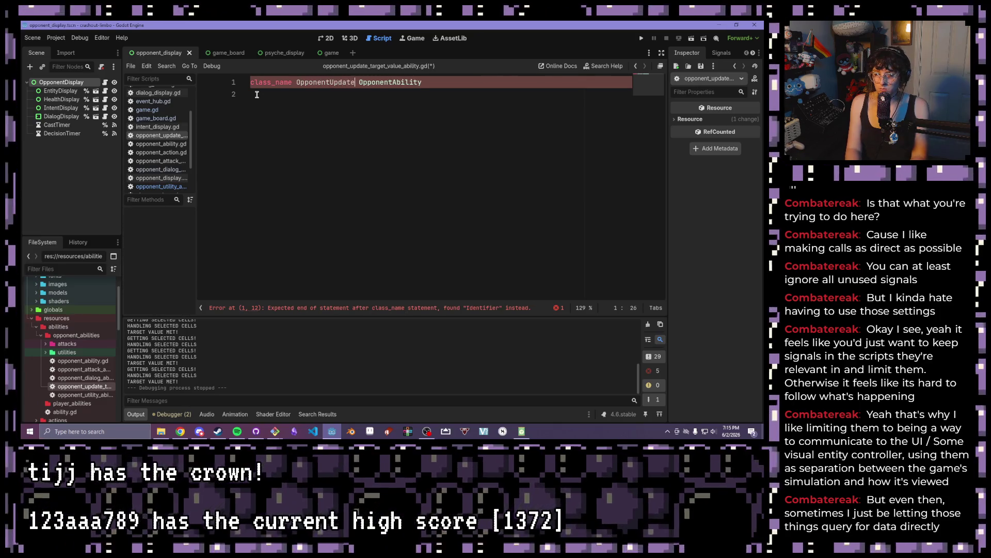
{"action": "type", "text": "TargetAbi"}
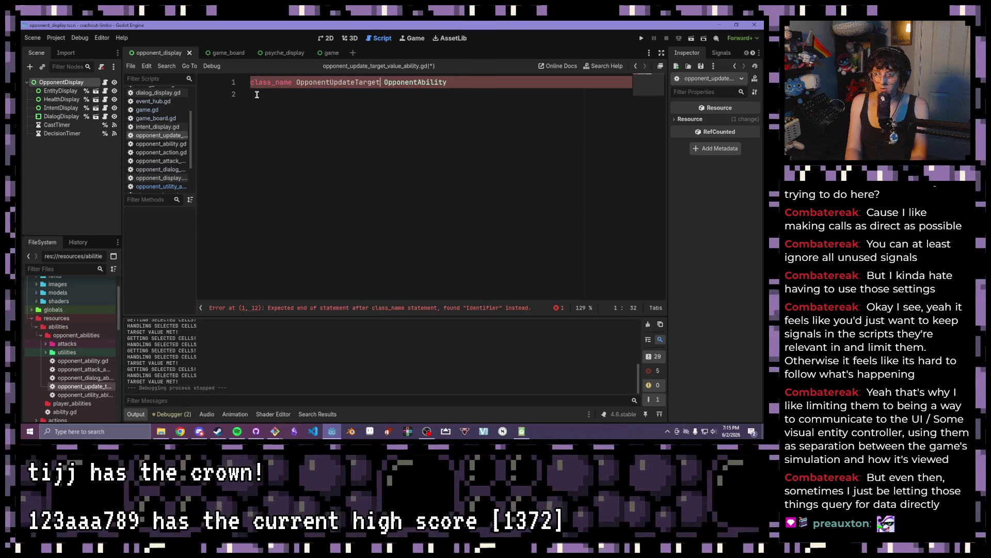
{"action": "type", "text": "lity"}
{"action": "type", "text": " extends"}
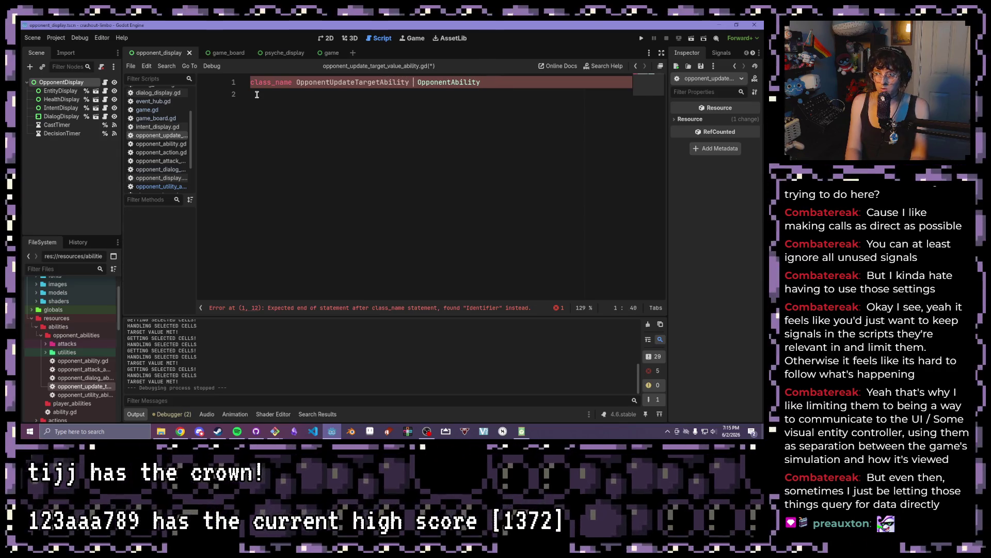
Step: Add the use function signature, prefixing the unused player and game_board parameters with underscores
{"action": "left_click", "coordinate": [331, 95]}
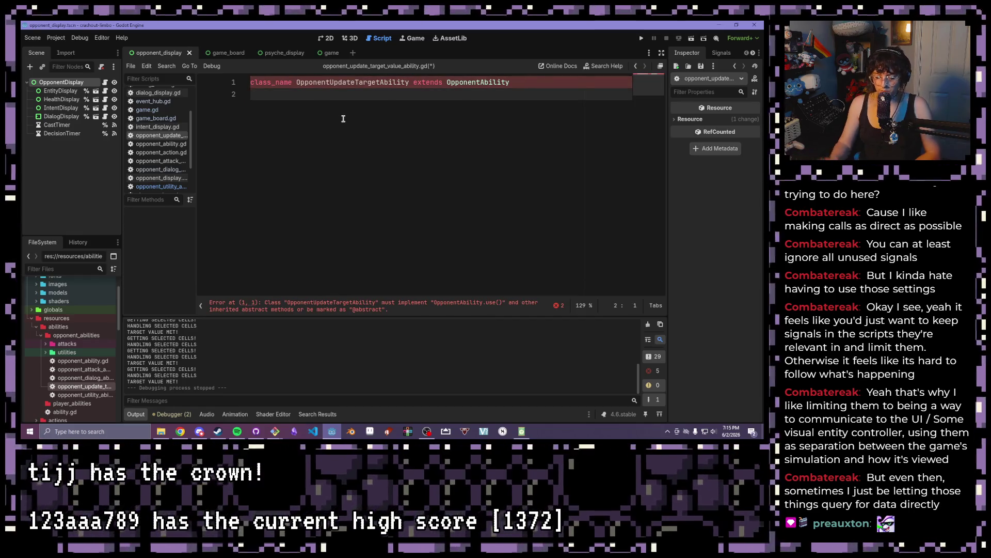
{"action": "key", "text": "Return"}
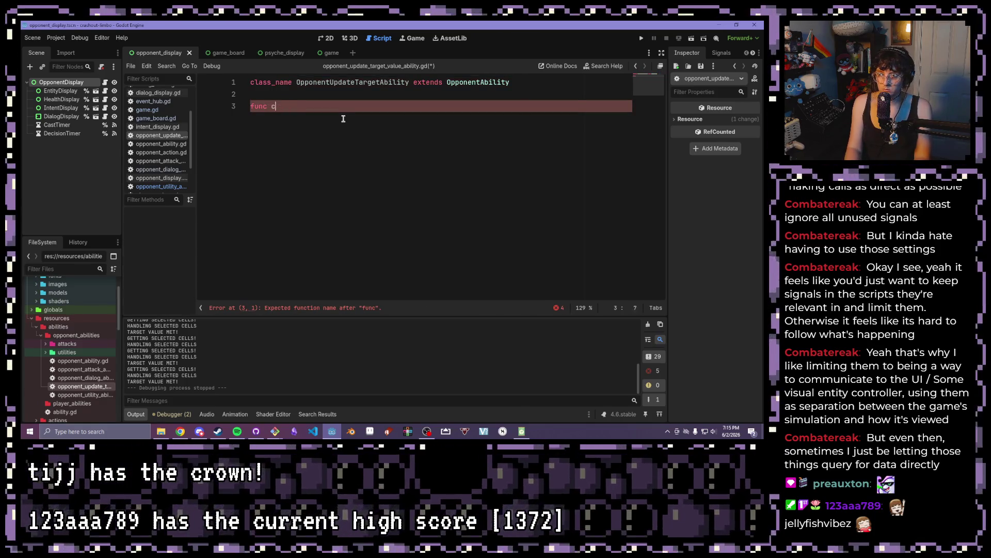
{"action": "key", "text": "Return"}
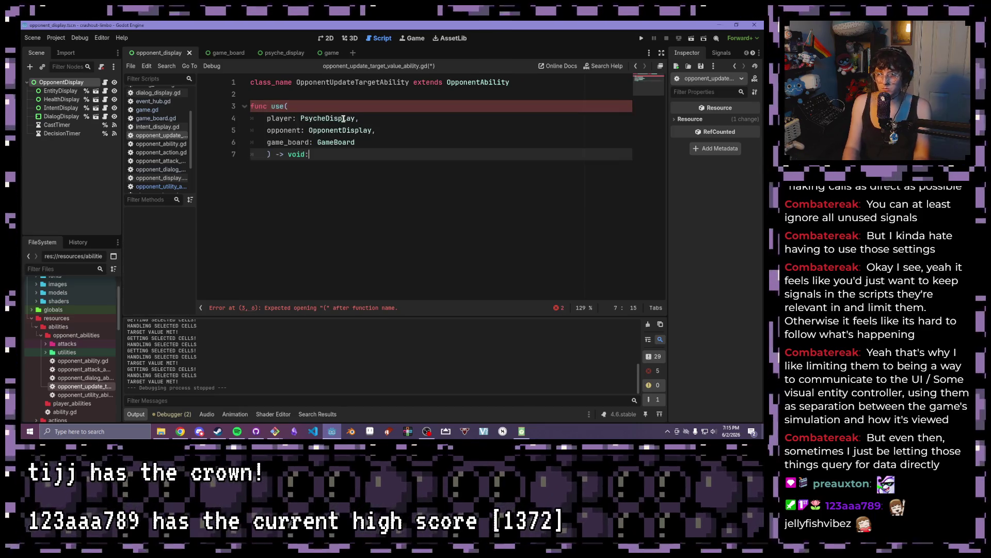
{"action": "left_click", "coordinate": [267, 119]}
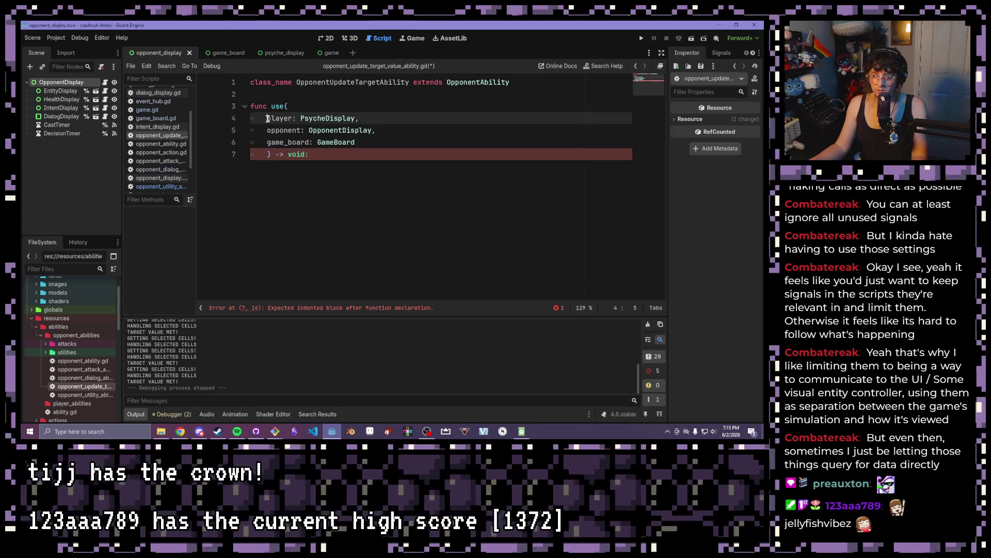
{"action": "type", "text": "_"}
{"action": "left_click", "coordinate": [267, 142]}
{"action": "type", "text": "_"}
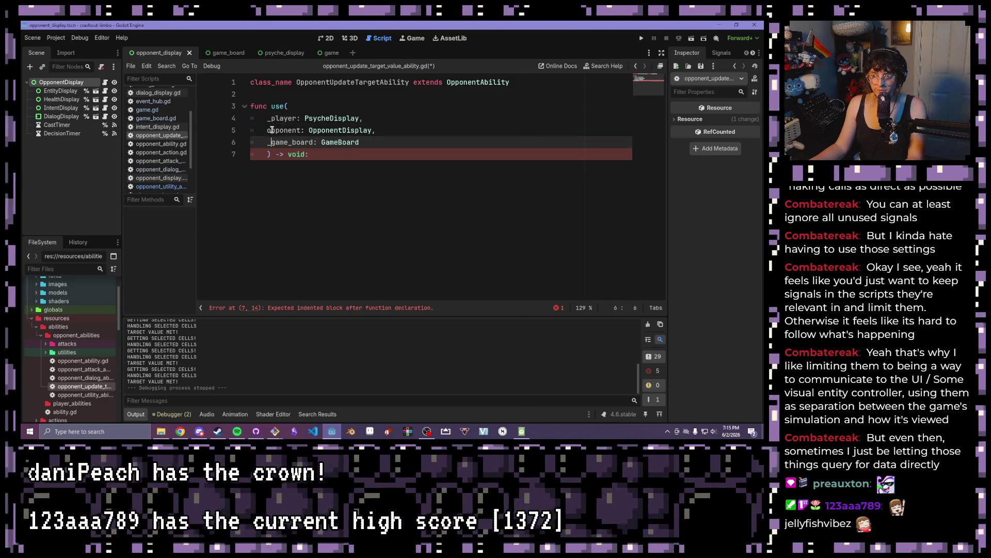
Step: Make use() call the opponent's _handle_update_target_value()
{"action": "left_click", "coordinate": [338, 159]}
{"action": "key", "text": "Return"}
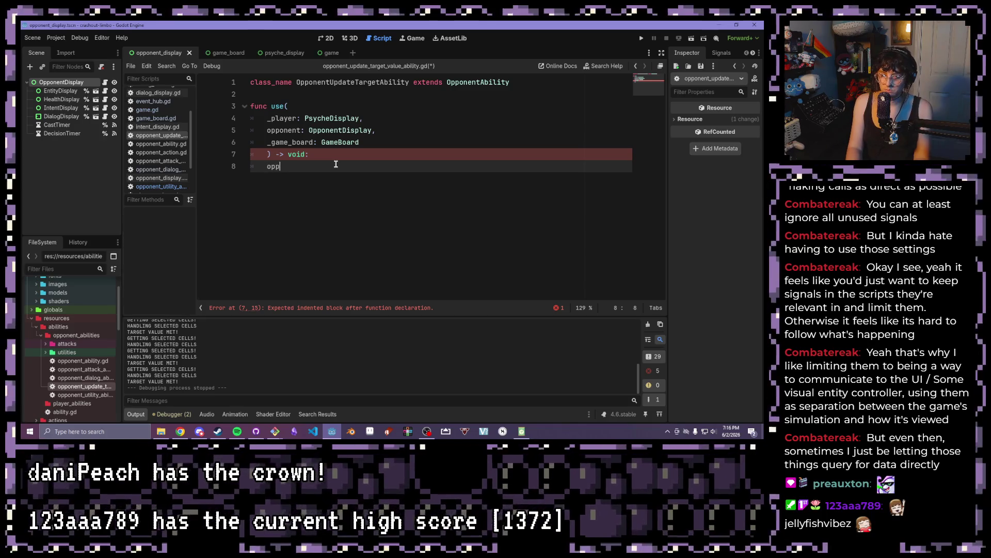
{"action": "type", "text": ".target"}
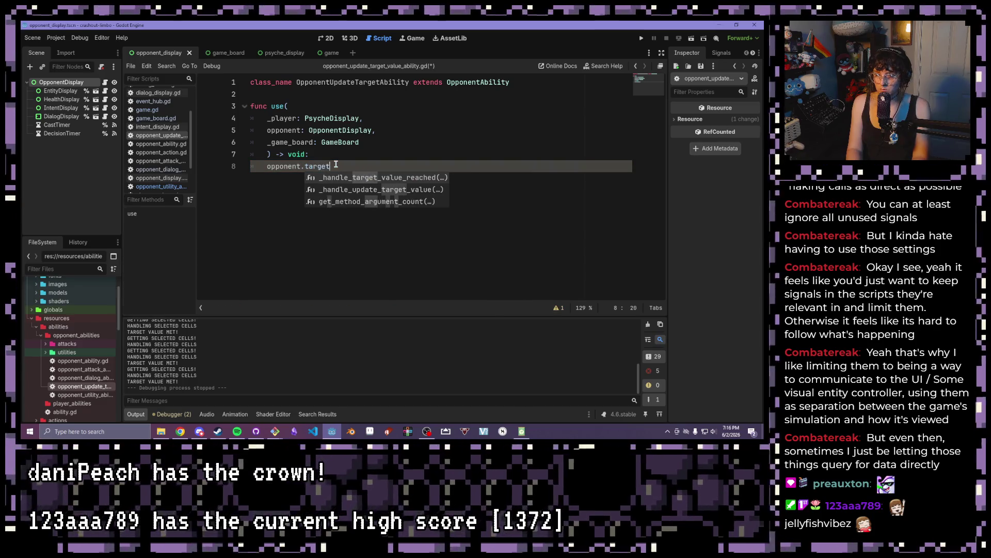
{"action": "left_click", "coordinate": [363, 194]}
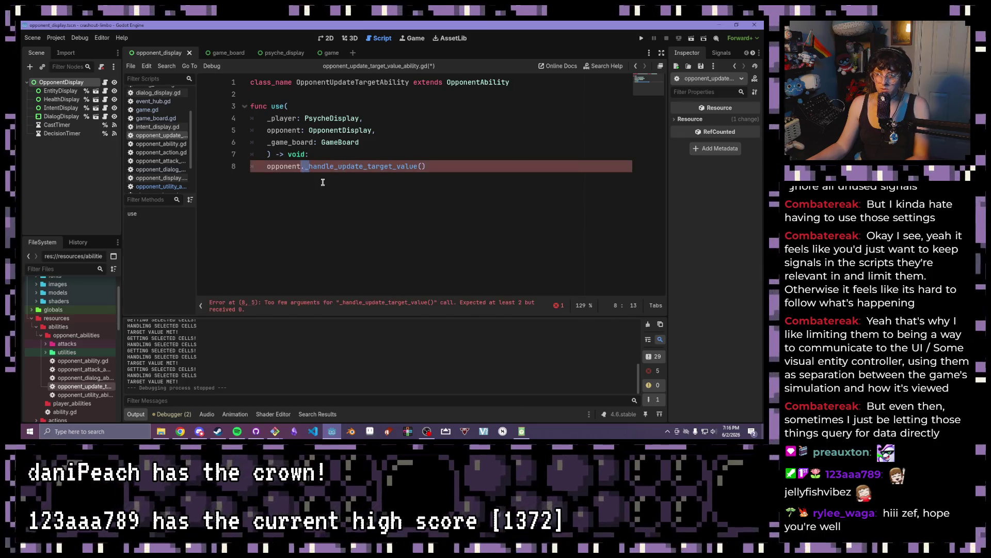
{"action": "type", "text": "."}
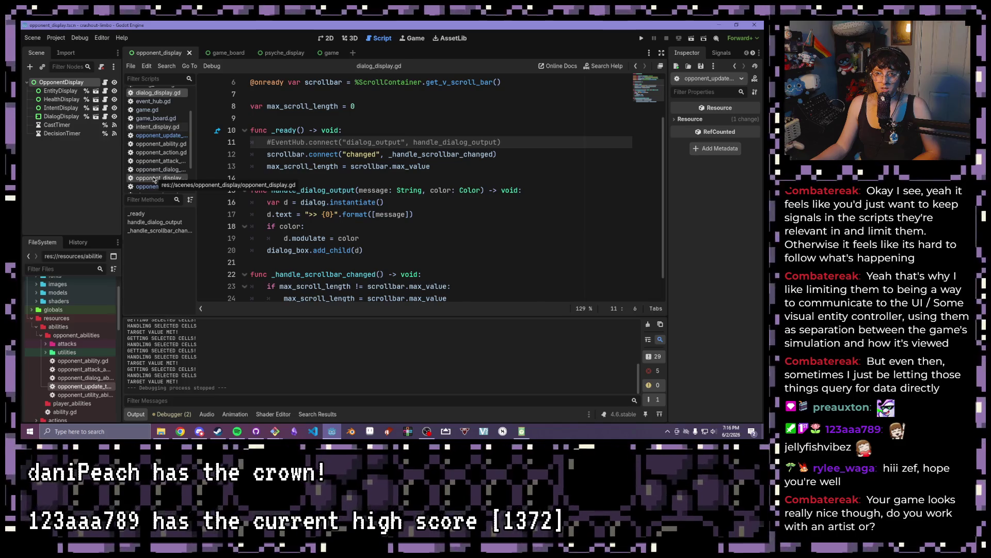
Step: Open opponent_display.gd from the Scripts list
{"action": "left_click", "coordinate": [154, 179]}
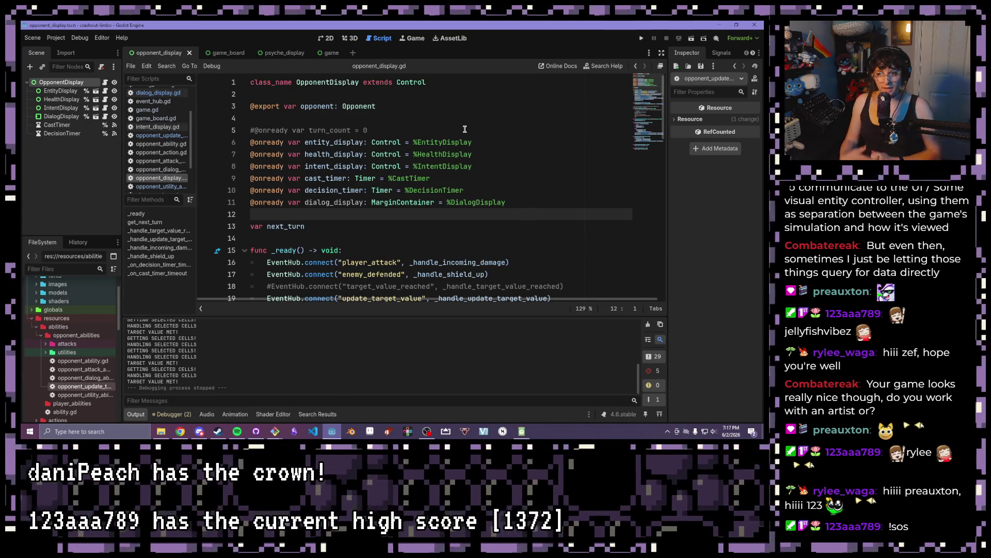
{"action": "left_click_drag", "start_coordinate": [465, 129], "coordinate": [195, 134]}
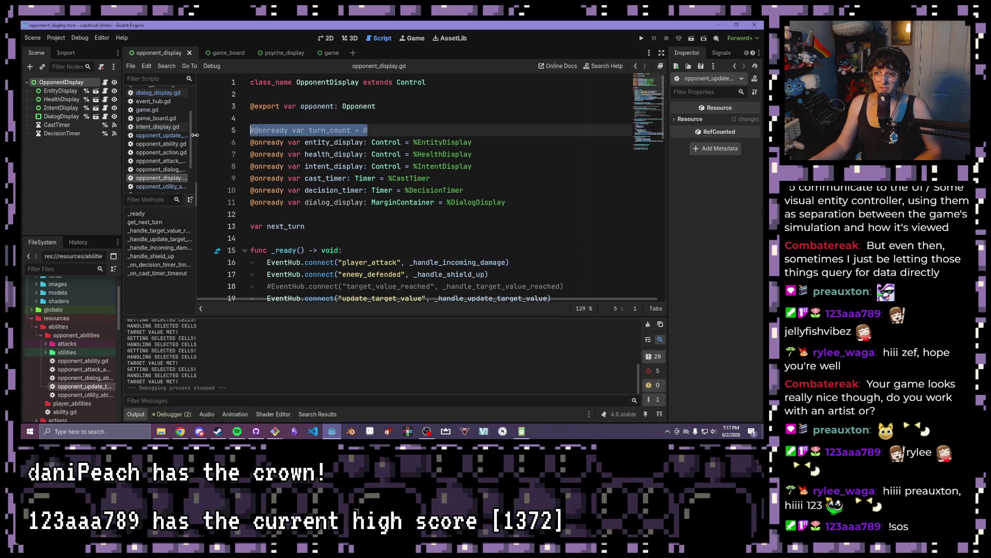
{"action": "key", "text": "BackSpace"}
{"action": "key", "text": "BackSpace"}
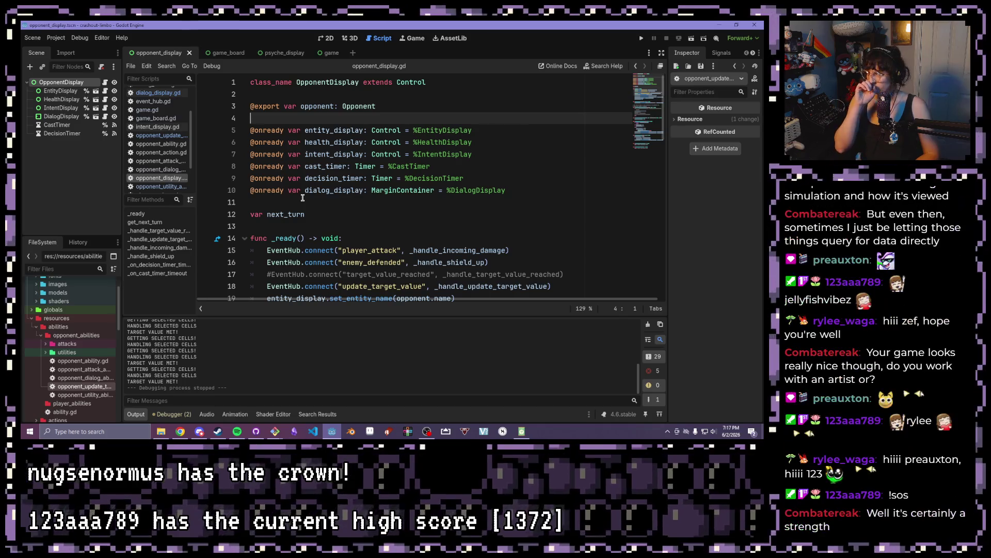
{"action": "scroll", "coordinate": [303, 193], "scroll_direction": "down", "scroll_amount": 6}
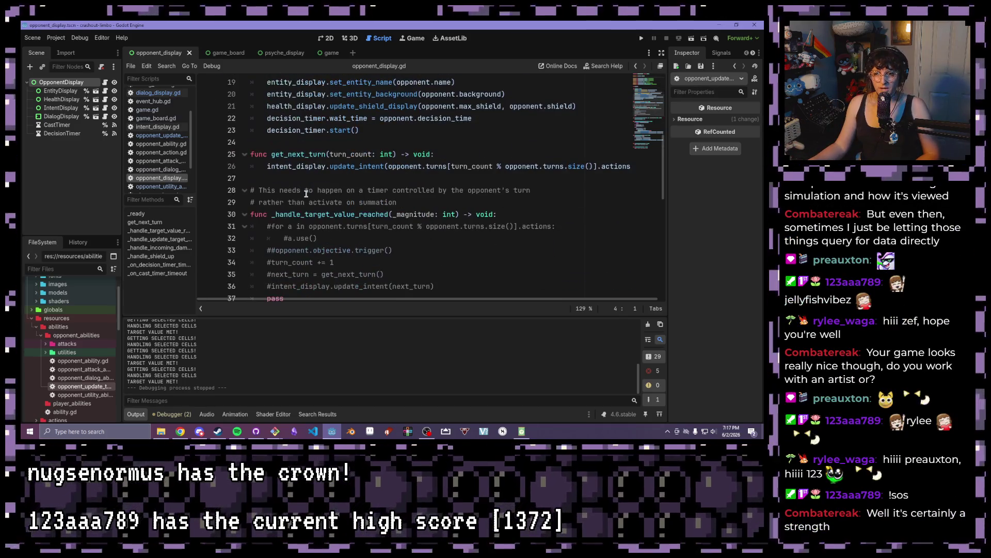
{"action": "scroll", "coordinate": [305, 193], "scroll_direction": "down", "scroll_amount": 1}
{"action": "left_click_drag", "start_coordinate": [267, 190], "coordinate": [358, 204]}
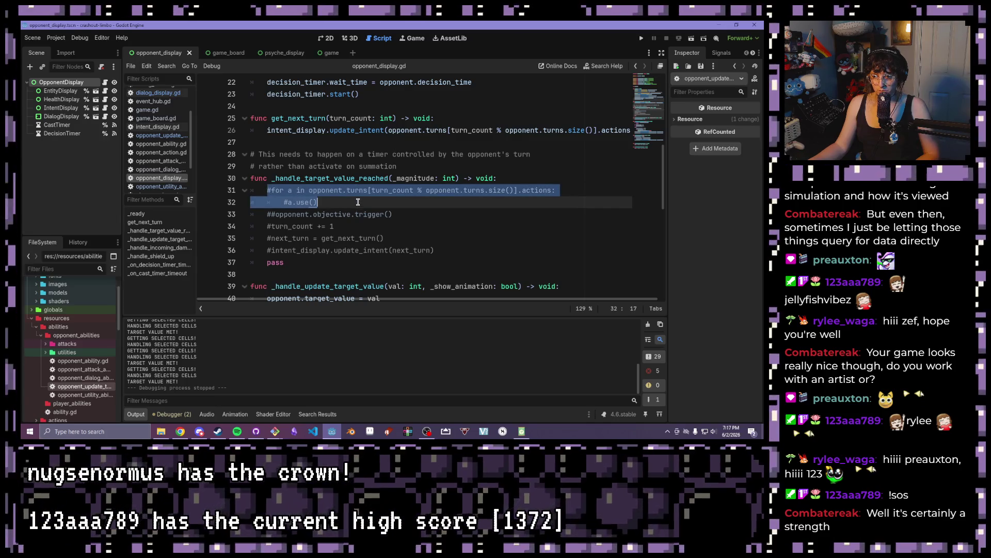
{"action": "left_click_drag", "start_coordinate": [267, 226], "coordinate": [353, 231]}
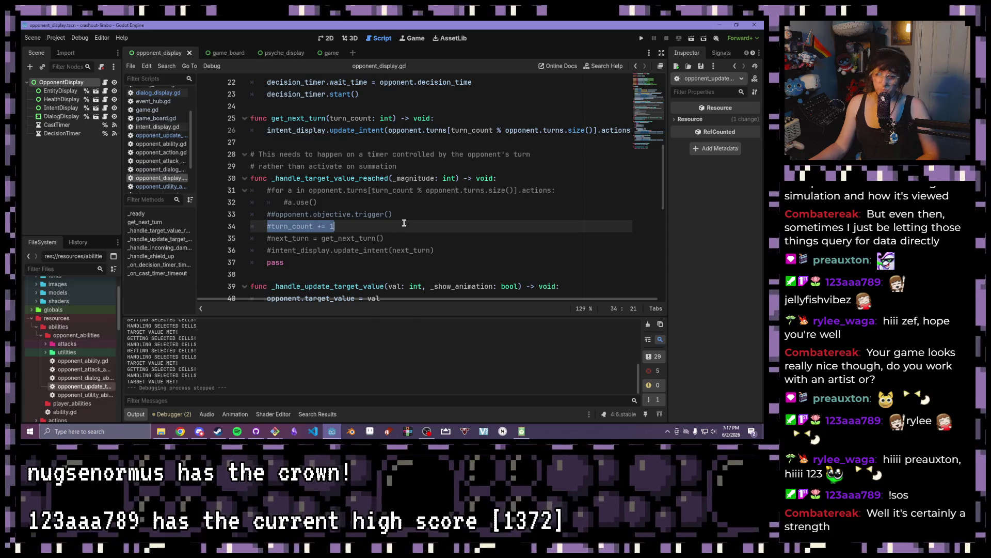
{"action": "left_click", "coordinate": [398, 225]}
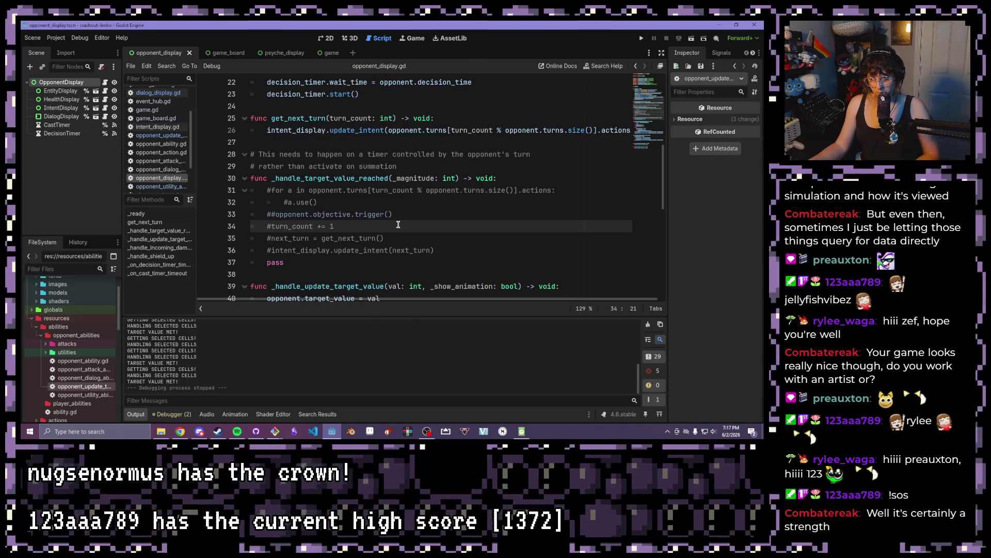
{"action": "mouse_move", "coordinate": [435, 251]}
{"action": "left_mouse_down"}
{"action": "mouse_move", "coordinate": [300, 251]}
{"action": "mouse_move", "coordinate": [296, 227]}
{"action": "mouse_move", "coordinate": [272, 228]}
{"action": "left_mouse_up"}
{"action": "key", "text": "ctrl+c"}
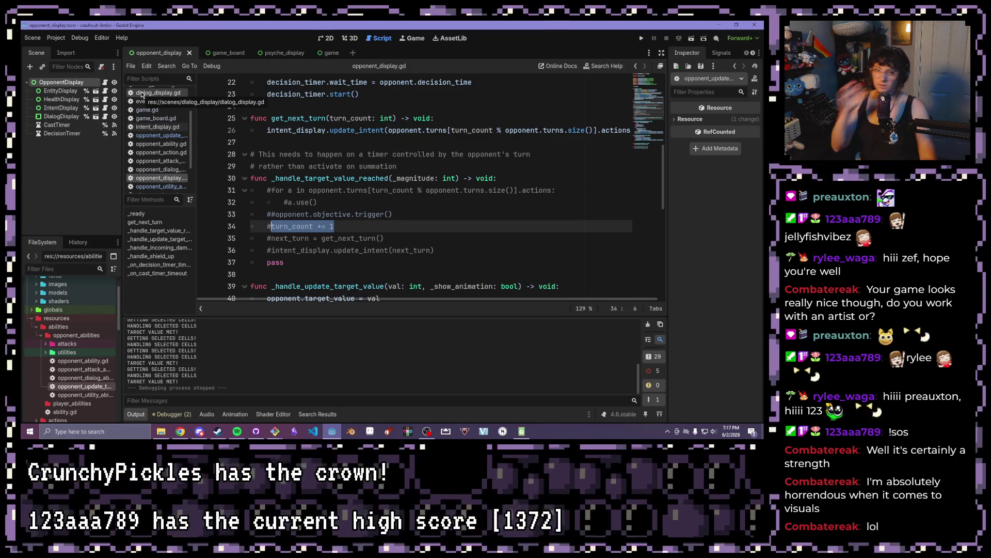
{"action": "mouse_move", "coordinate": [142, 95]}
{"action": "left_mouse_down"}
{"action": "mouse_move", "coordinate": [236, 52]}
{"action": "mouse_move", "coordinate": [225, 61]}
{"action": "left_mouse_up"}
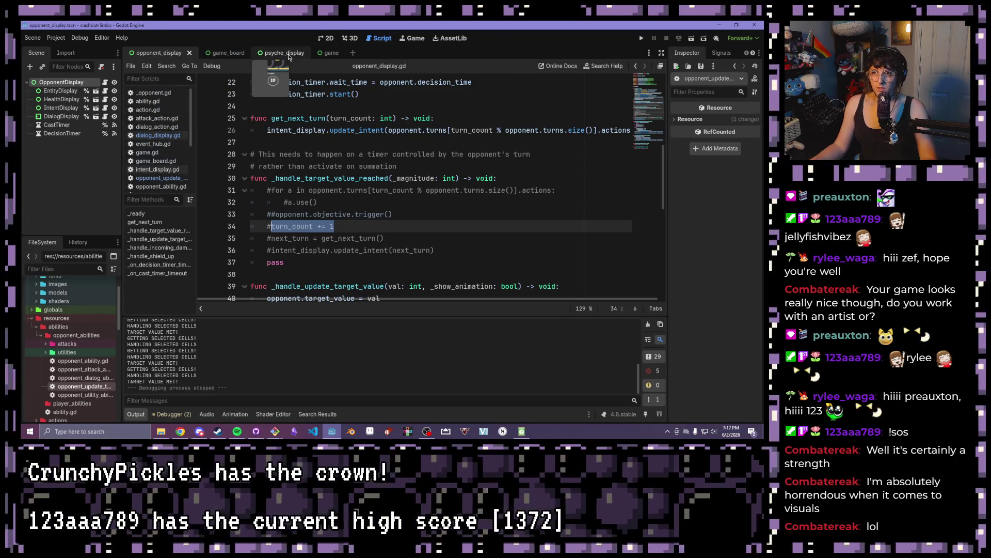
Step: Switch through the game_board and game scenes and open game.gd
{"action": "left_click", "coordinate": [224, 53]}
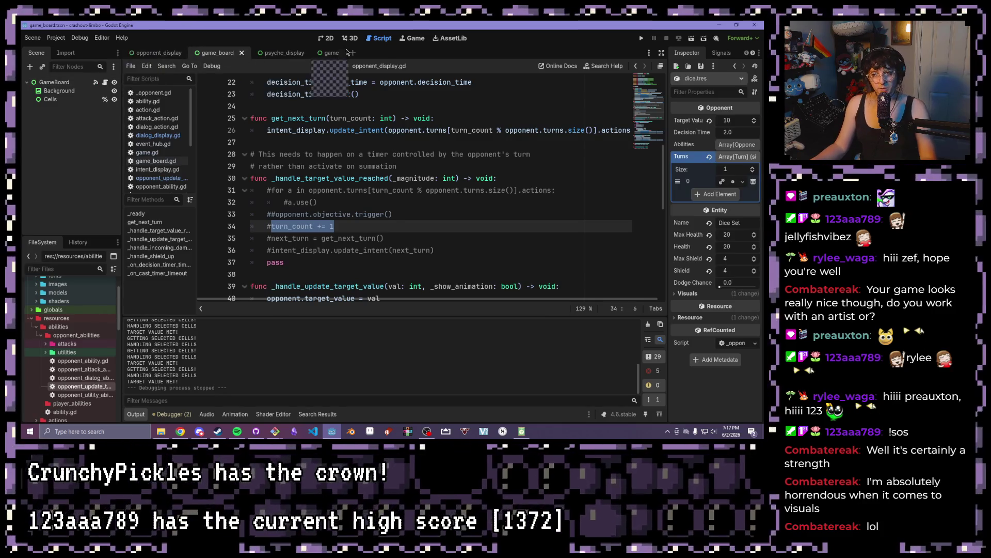
{"action": "left_click", "coordinate": [331, 53]}
{"action": "scroll", "coordinate": [386, 199], "scroll_direction": "up", "scroll_amount": 7}
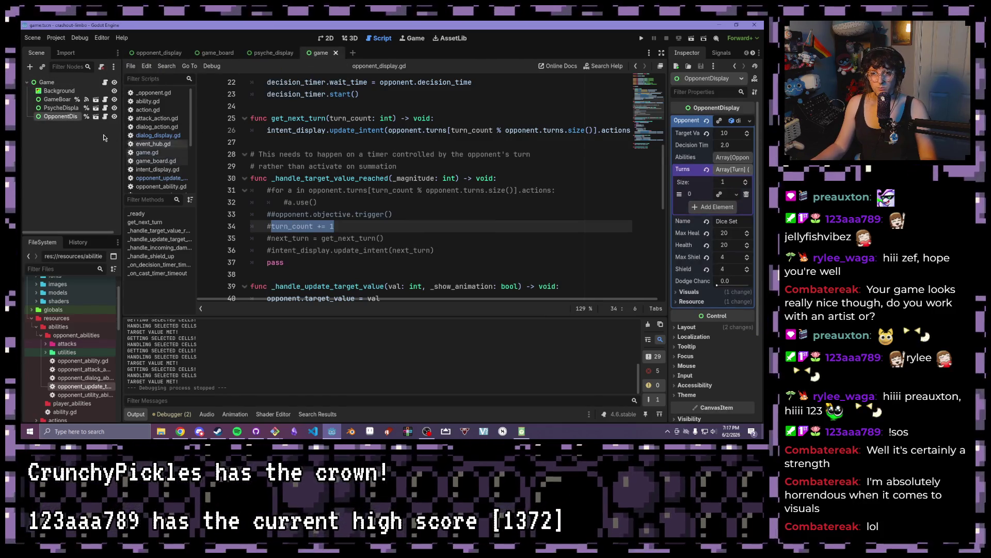
{"action": "left_click", "coordinate": [147, 153]}
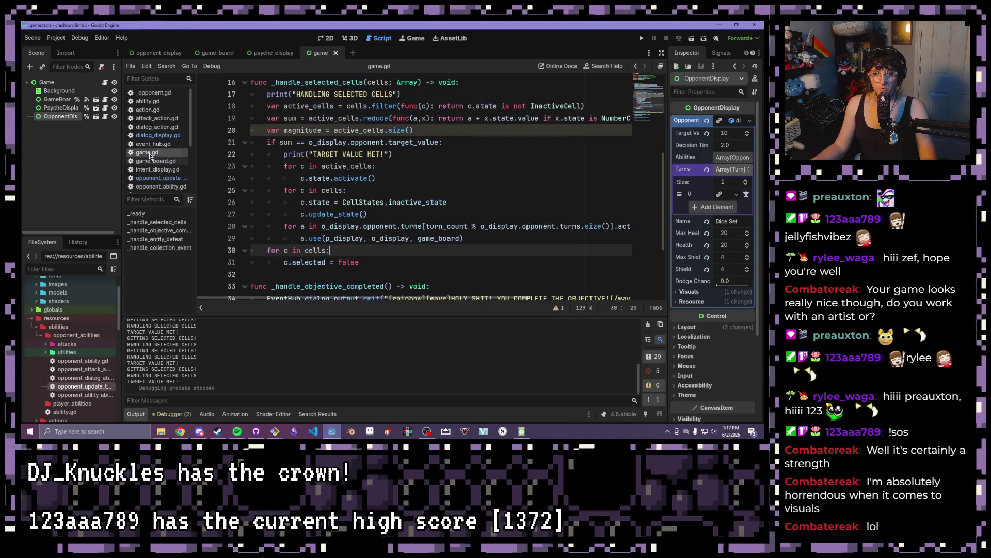
{"action": "scroll", "coordinate": [357, 162], "scroll_direction": "up", "scroll_amount": 5}
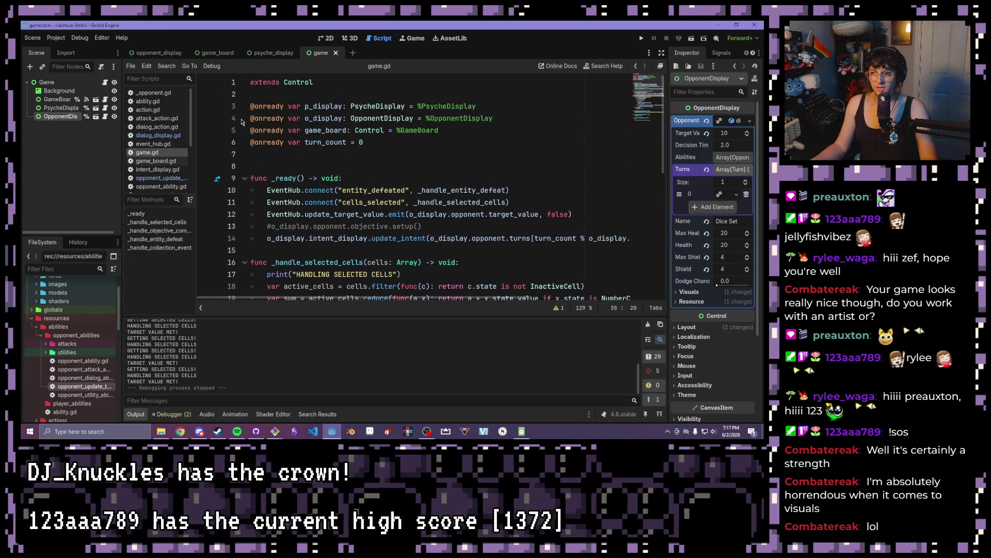
{"action": "scroll", "coordinate": [375, 137], "scroll_direction": "down", "scroll_amount": 2}
{"action": "scroll", "coordinate": [375, 137], "scroll_direction": "down", "scroll_amount": 6}
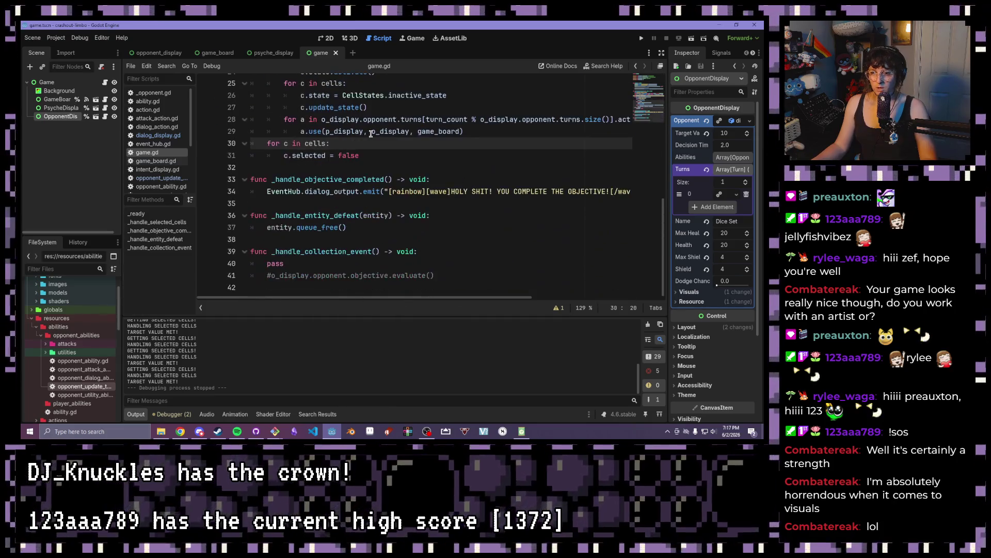
{"action": "scroll", "coordinate": [304, 132], "scroll_direction": "up", "scroll_amount": 1}
{"action": "scroll", "coordinate": [304, 173], "scroll_direction": "up", "scroll_amount": 3}
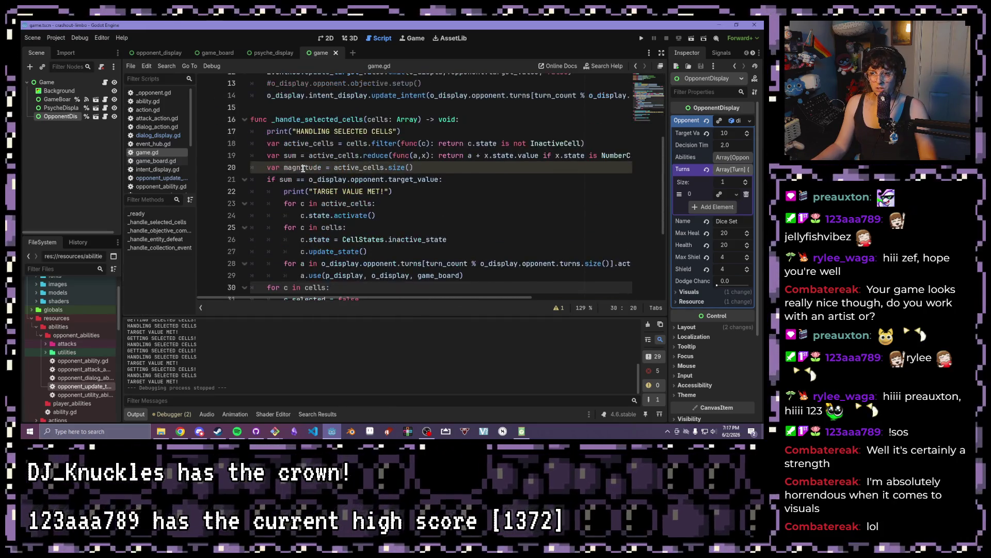
{"action": "scroll", "coordinate": [303, 171], "scroll_direction": "down", "scroll_amount": 2}
Step: Add a dedented turn_count increment after the action loop and delete the accidental duplicate
{"action": "left_click_drag", "start_coordinate": [286, 187], "coordinate": [461, 203]}
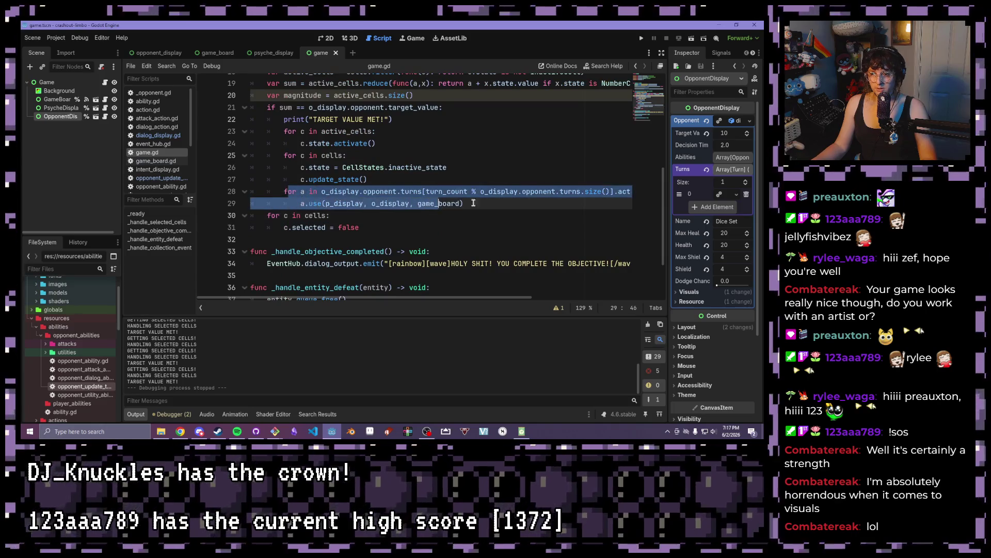
{"action": "left_click", "coordinate": [484, 202]}
{"action": "key", "text": "Return"}
{"action": "type", "text": "rn"}
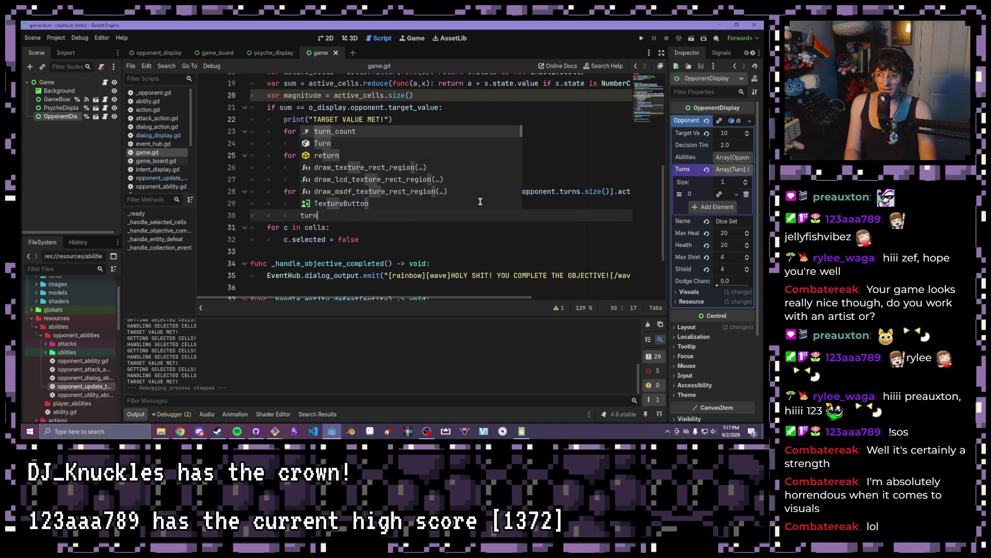
{"action": "key", "text": "Return"}
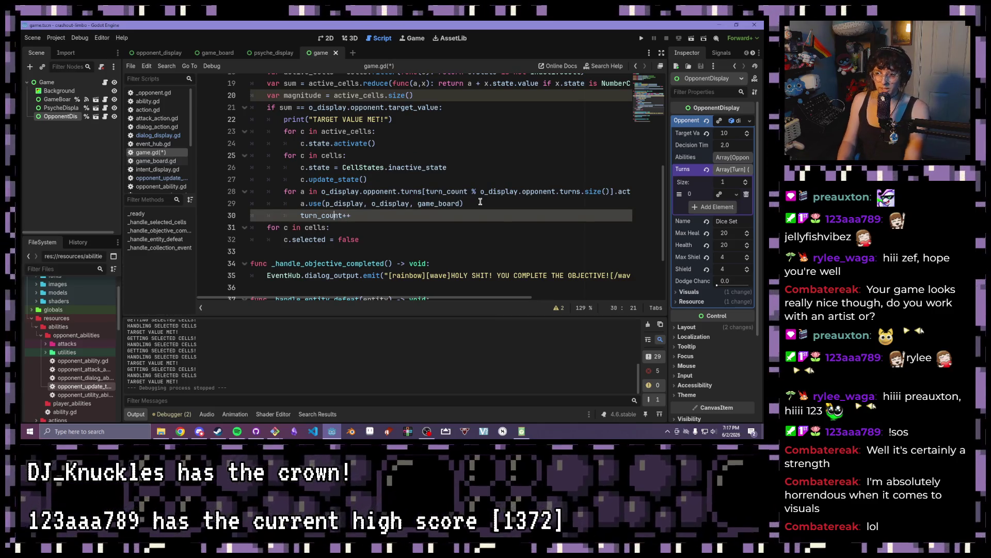
{"action": "key", "text": "Home"}
{"action": "key", "text": "BackSpace"}
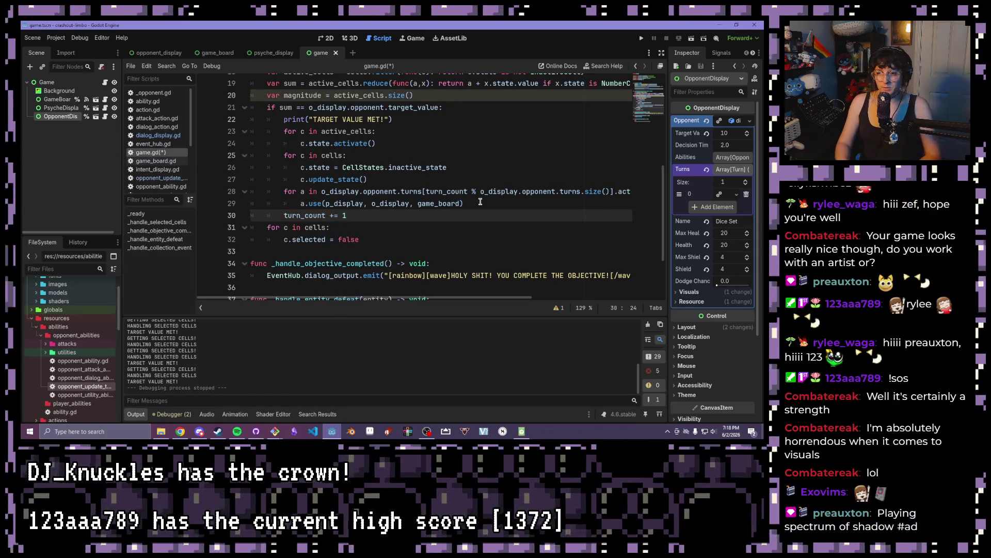
{"action": "key", "text": "Return"}
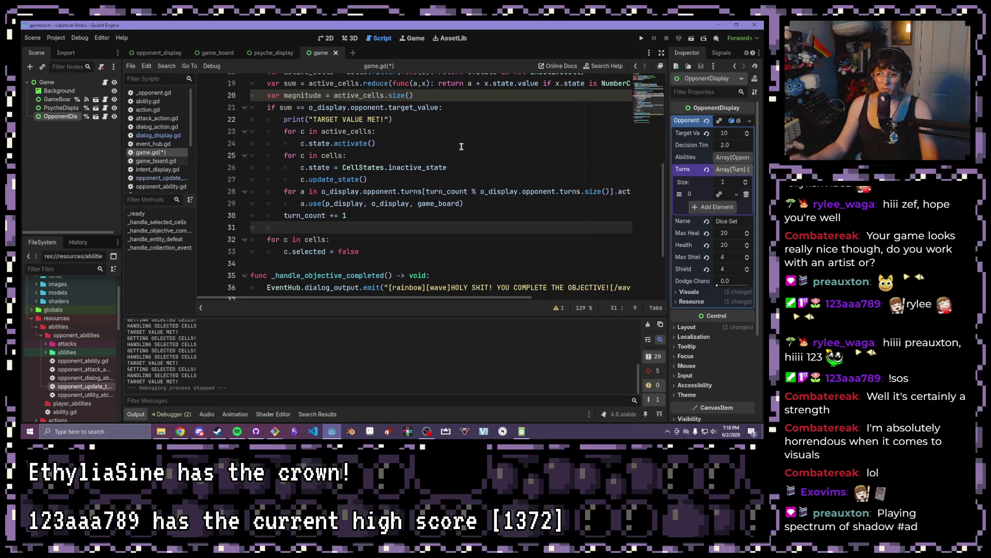
{"action": "key", "text": "ctrl+v"}
{"action": "left_click_drag", "start_coordinate": [391, 226], "coordinate": [285, 227]}
{"action": "key", "text": "BackSpace"}
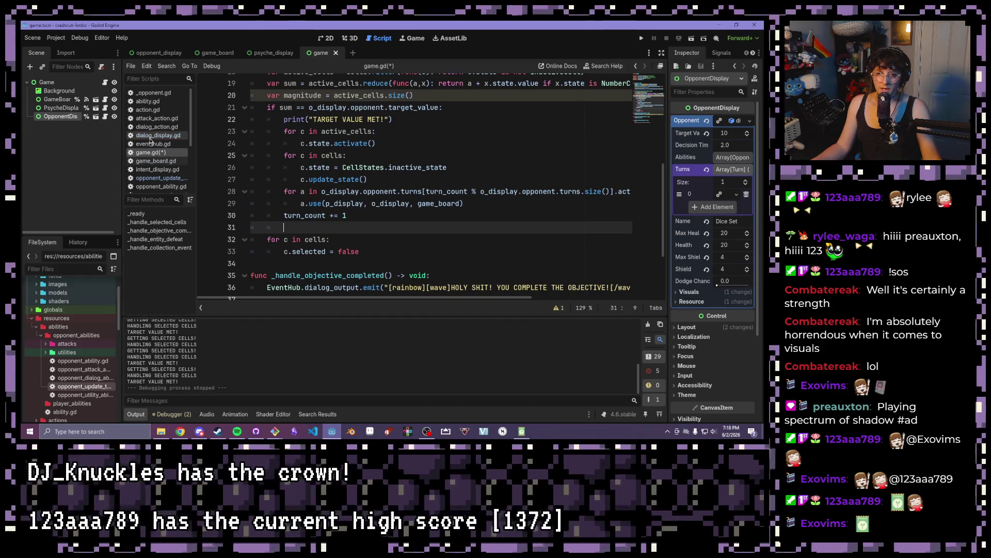
{"action": "left_click", "coordinate": [160, 178]}
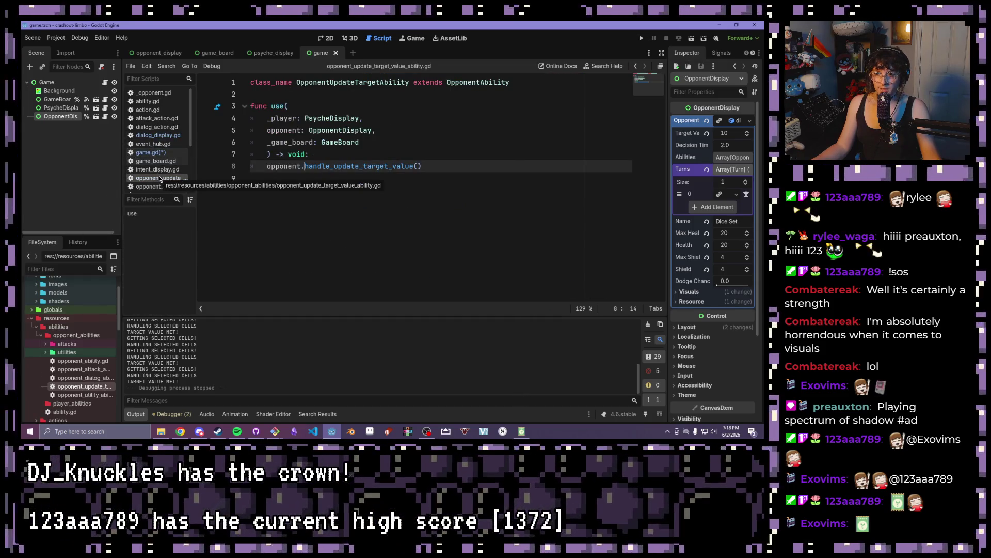
{"action": "left_click", "coordinate": [162, 153]}
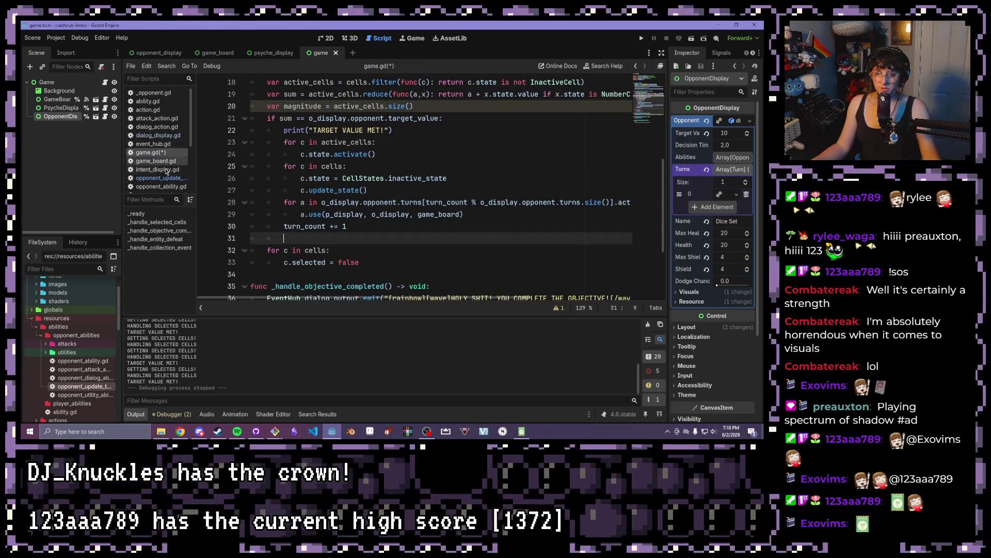
{"action": "left_click", "coordinate": [163, 170]}
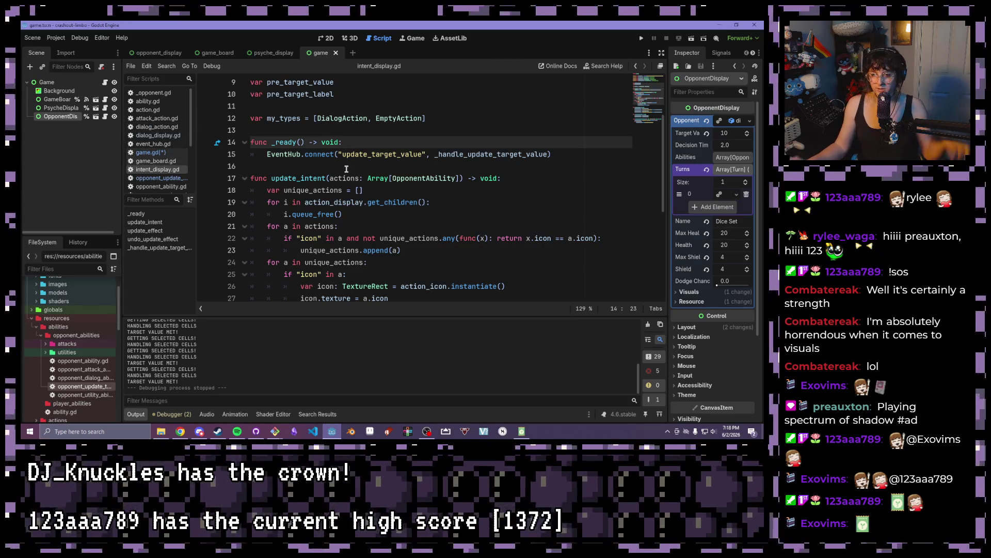
{"action": "scroll", "coordinate": [158, 155], "scroll_direction": "down", "scroll_amount": 3}
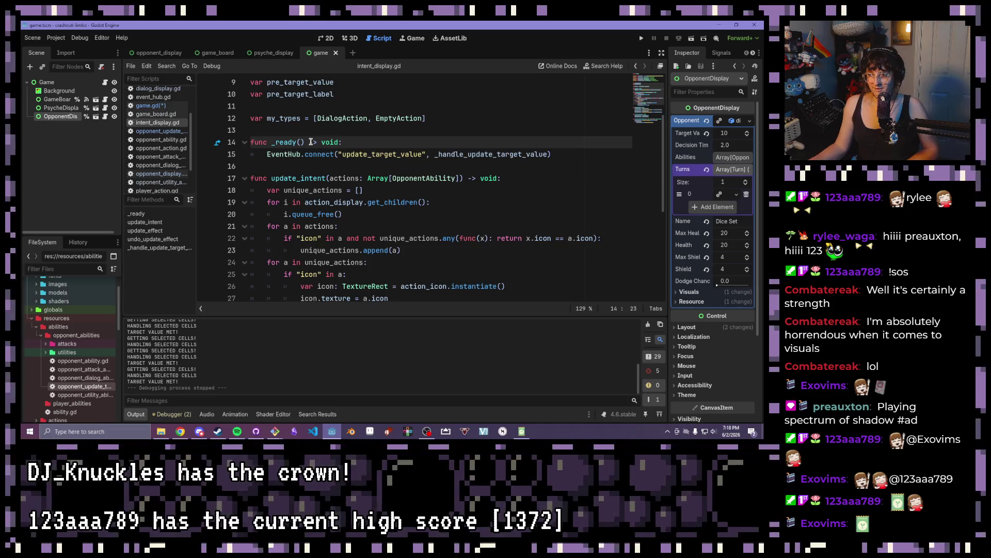
{"action": "scroll", "coordinate": [311, 141], "scroll_direction": "down", "scroll_amount": 3}
{"action": "scroll", "coordinate": [306, 156], "scroll_direction": "down", "scroll_amount": 3}
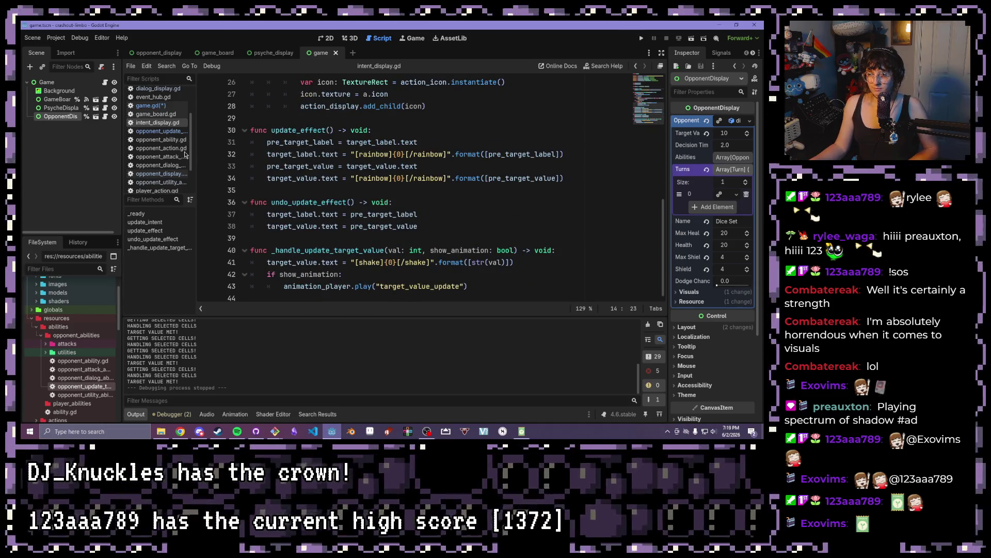
{"action": "left_click", "coordinate": [161, 175]}
{"action": "scroll", "coordinate": [405, 206], "scroll_direction": "down", "scroll_amount": 9}
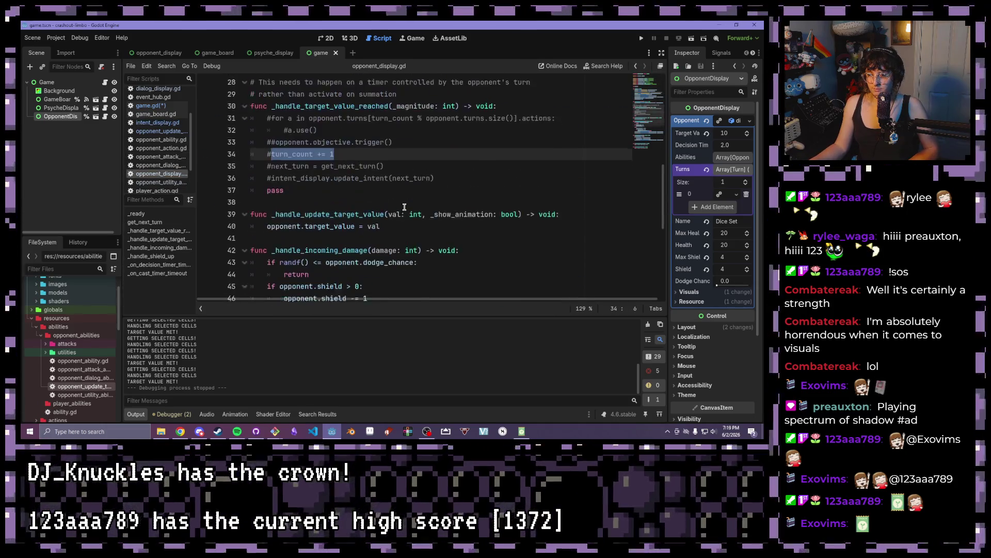
{"action": "left_click_drag", "start_coordinate": [444, 184], "coordinate": [269, 175]}
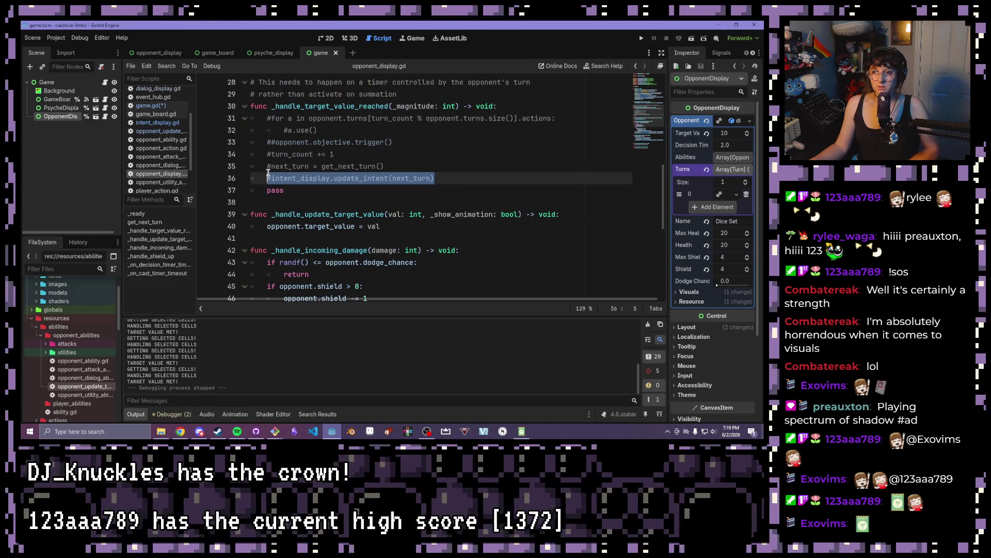
{"action": "scroll", "coordinate": [261, 169], "scroll_direction": "up", "scroll_amount": 4}
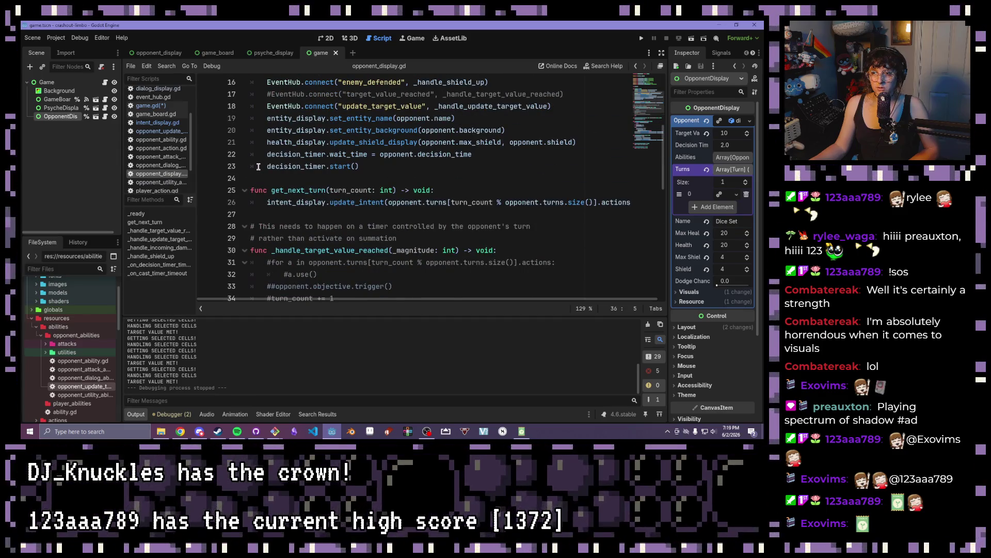
{"action": "left_click", "coordinate": [153, 106]}
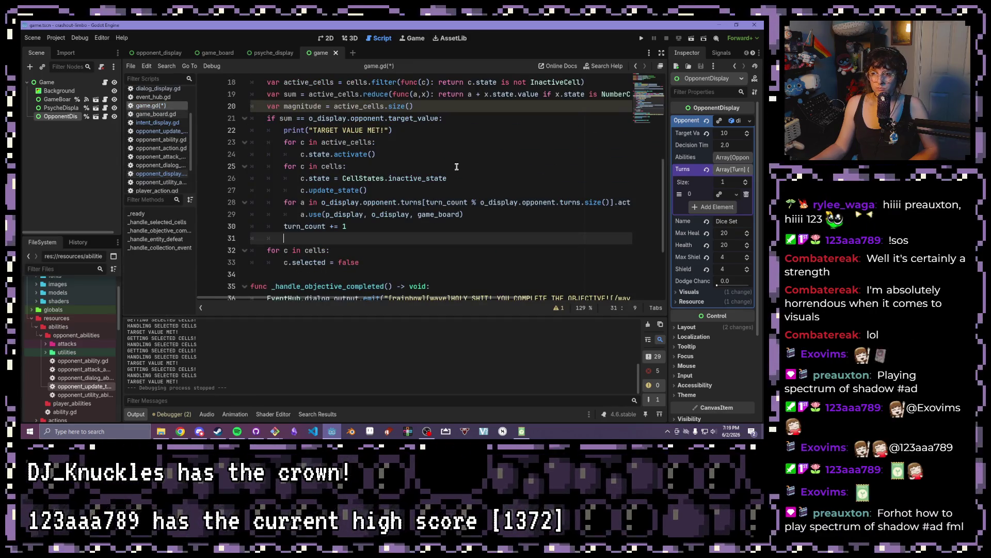
Step: Copy the update_intent call from _ready and paste it below turn_count += 1
{"action": "scroll", "coordinate": [442, 171], "scroll_direction": "up", "scroll_amount": 5}
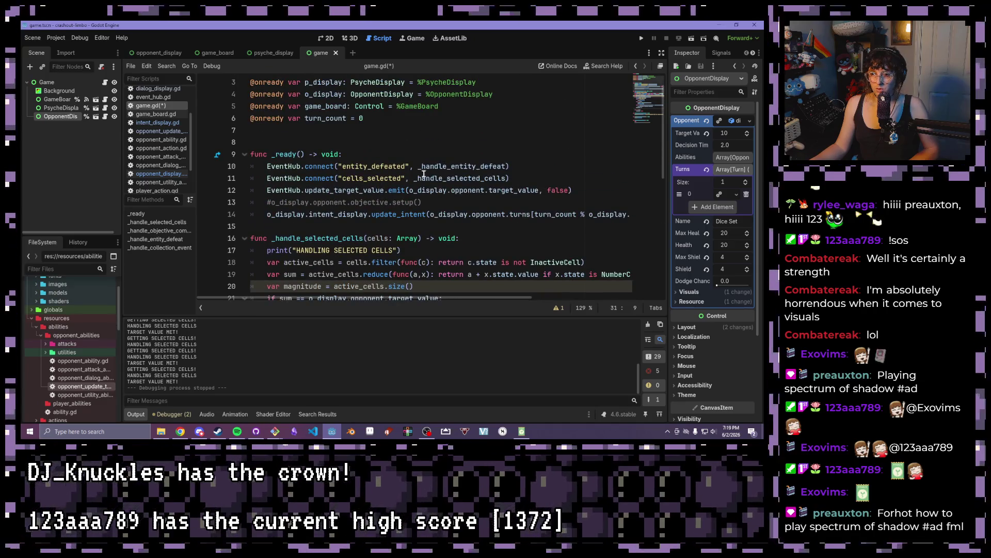
{"action": "left_click_drag", "start_coordinate": [265, 214], "coordinate": [630, 220]}
{"action": "key", "text": "ctrl+c"}
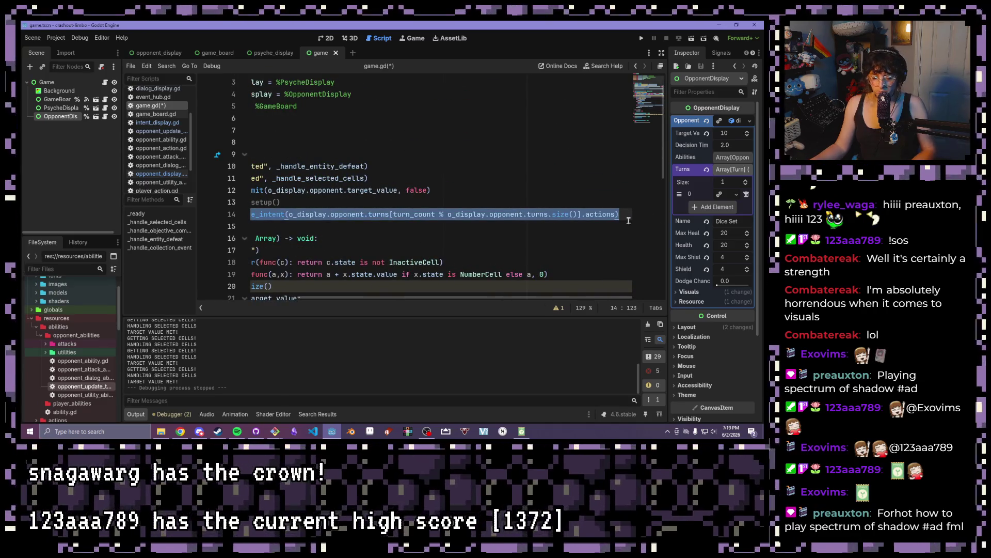
{"action": "left_click_drag", "start_coordinate": [448, 297], "coordinate": [347, 298]}
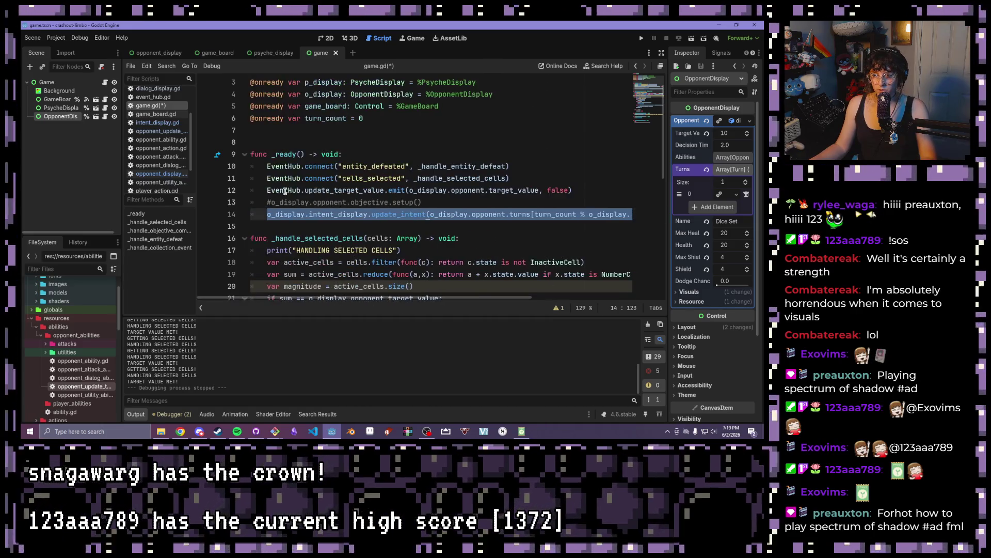
{"action": "left_click", "coordinate": [257, 214]}
{"action": "scroll", "coordinate": [310, 202], "scroll_direction": "down", "scroll_amount": 6}
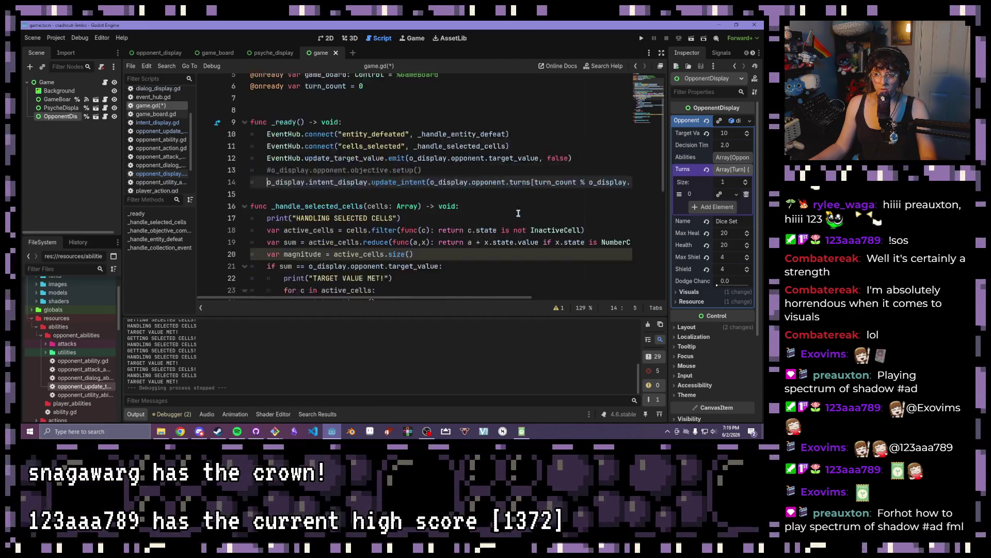
{"action": "left_click", "coordinate": [340, 198]}
{"action": "key", "text": "ctrl+v"}
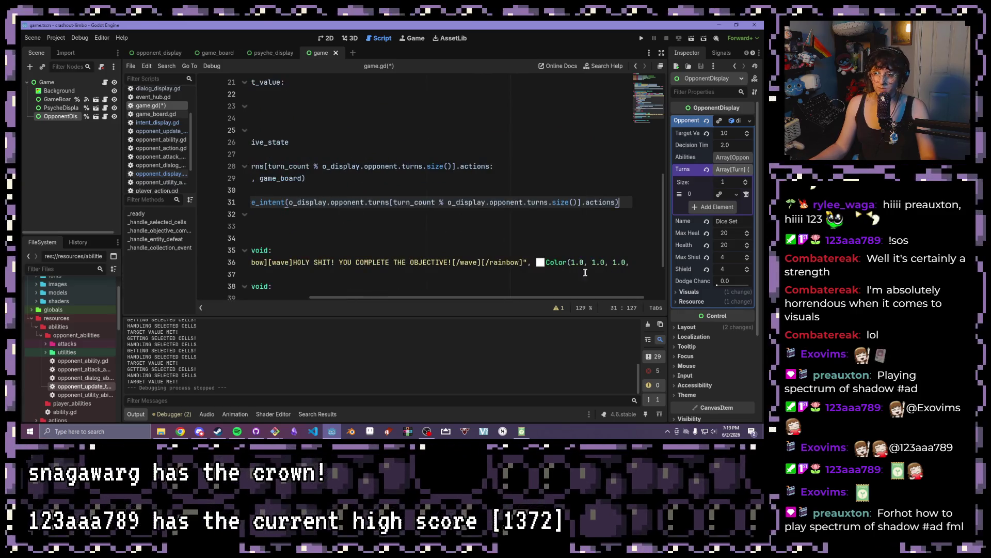
{"action": "left_click_drag", "start_coordinate": [497, 298], "coordinate": [268, 302]}
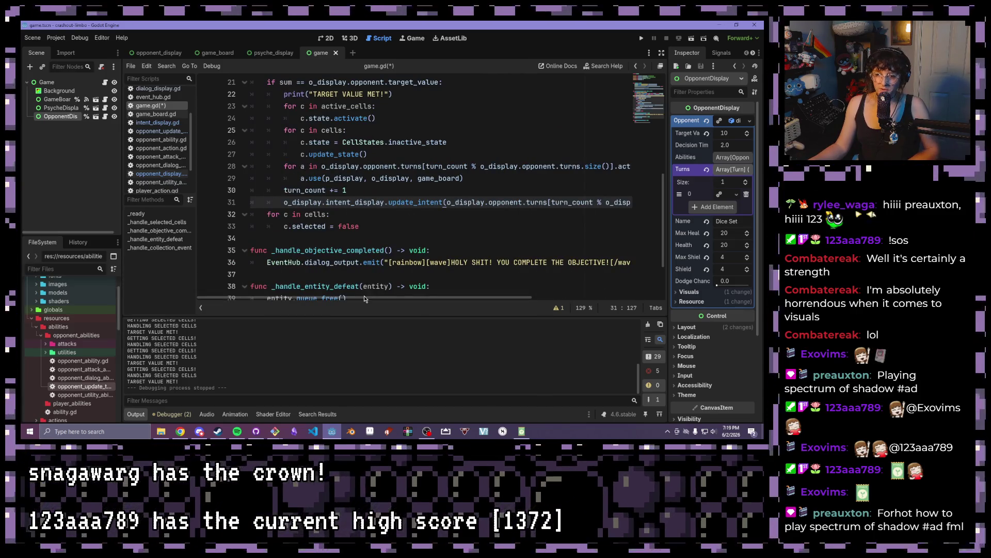
{"action": "left_click_drag", "start_coordinate": [367, 298], "coordinate": [551, 297]}
{"action": "left_click_drag", "start_coordinate": [642, 300], "coordinate": [514, 299]}
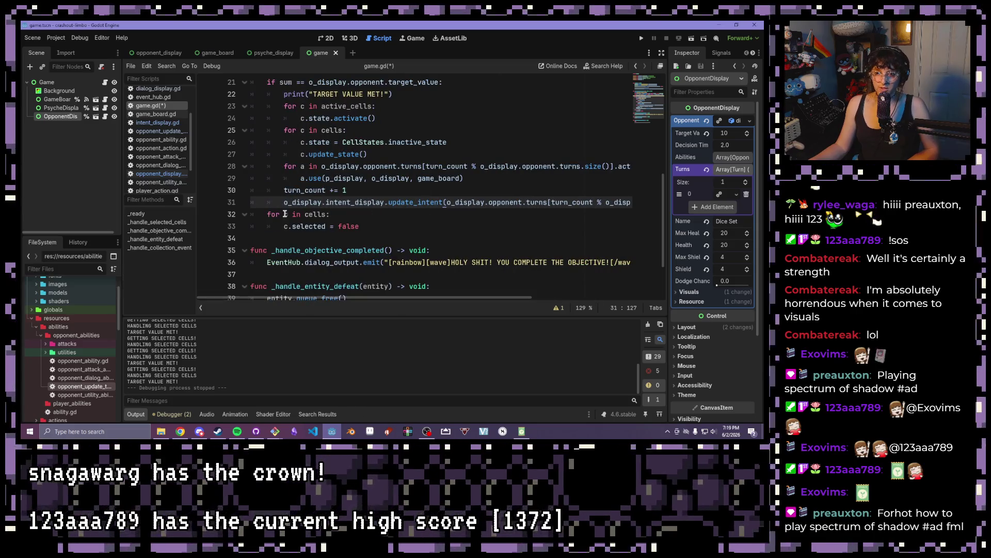
Step: Delete the commented-out #o_display.opponent.objective.setup() line from _ready
{"action": "scroll", "coordinate": [378, 163], "scroll_direction": "up", "scroll_amount": 7}
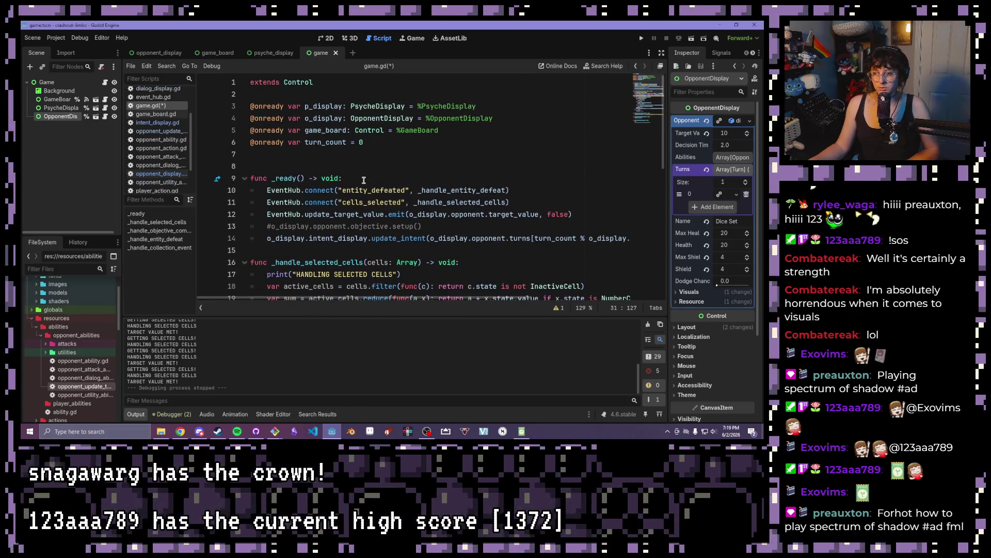
{"action": "left_click", "coordinate": [363, 179]}
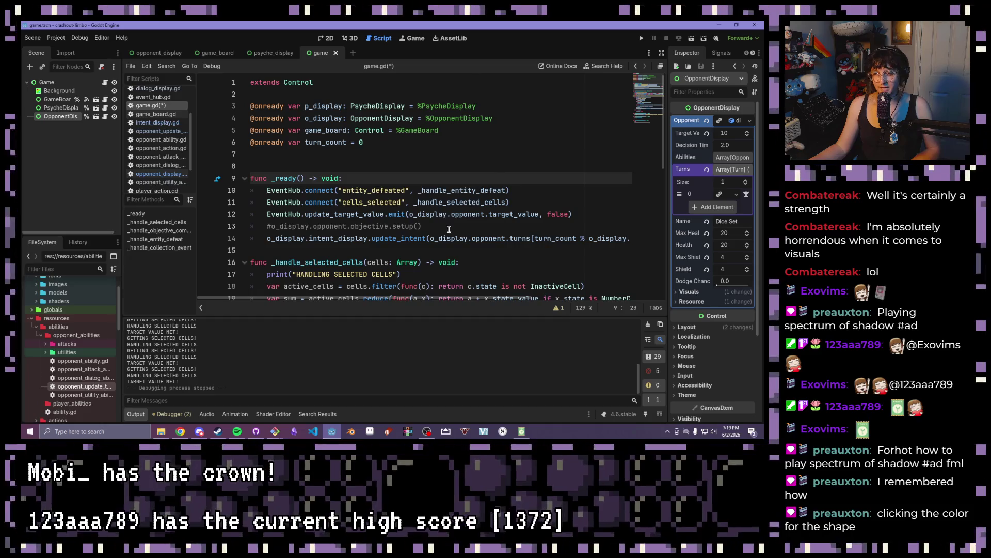
{"action": "left_click", "coordinate": [441, 225]}
{"action": "left_click_drag", "start_coordinate": [423, 226], "coordinate": [251, 226]}
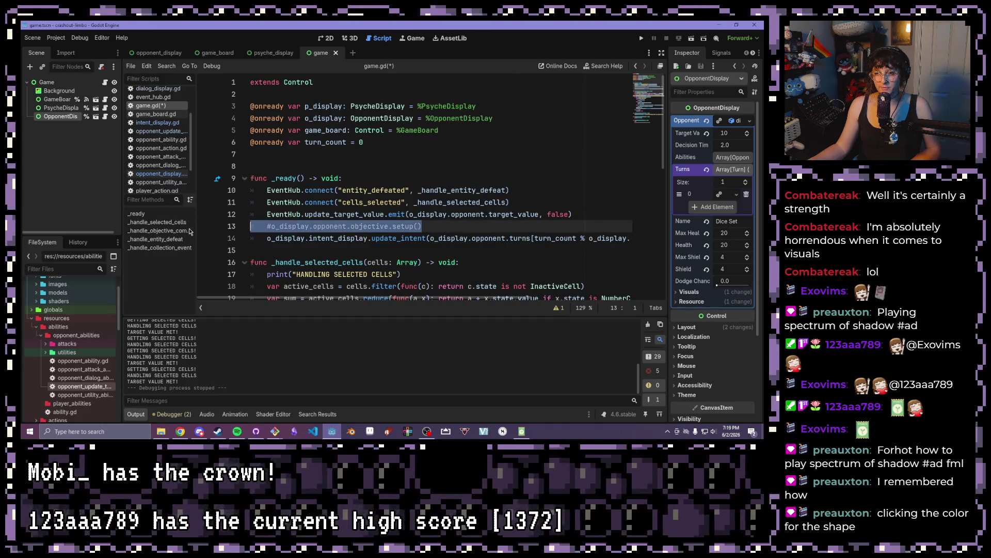
{"action": "key", "text": "BackSpace"}
{"action": "key", "text": "BackSpace"}
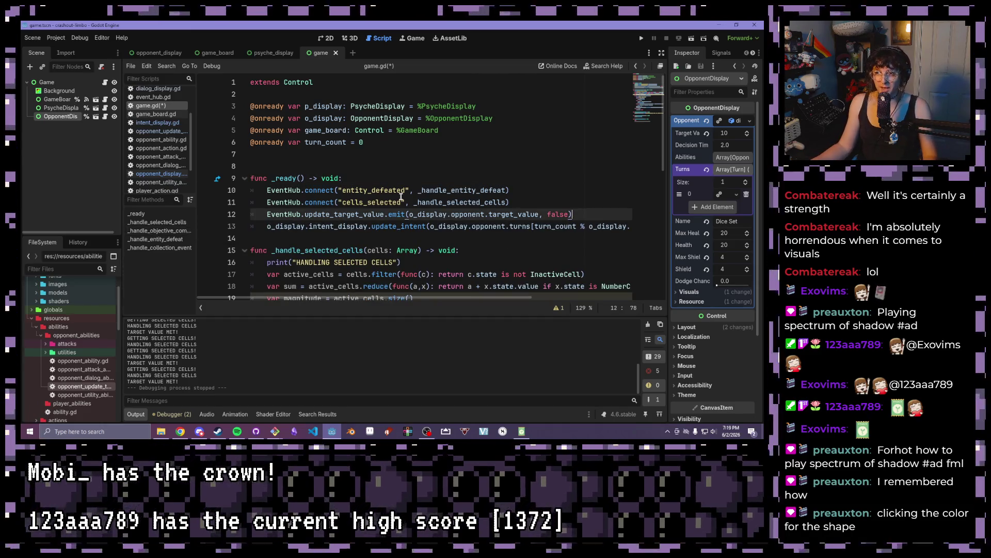
Step: Save game.gd, then test-run the project and close the game window
{"action": "key", "text": "ctrl+s"}
{"action": "left_click", "coordinate": [641, 38]}
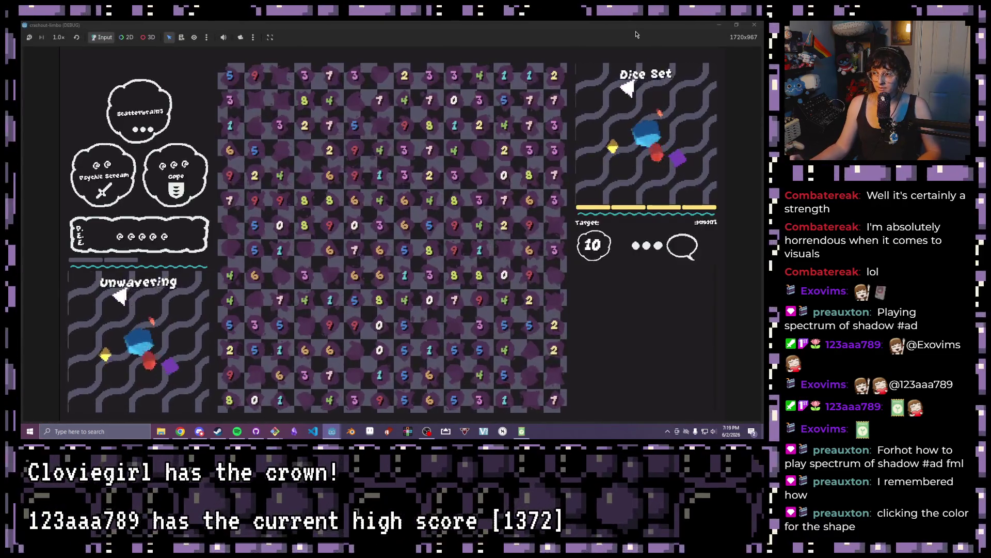
{"action": "left_click", "coordinate": [755, 24]}
Step: Open the dice.tres opponent resource from the FileSystem dock
{"action": "scroll", "coordinate": [344, 274], "scroll_direction": "down", "scroll_amount": 5}
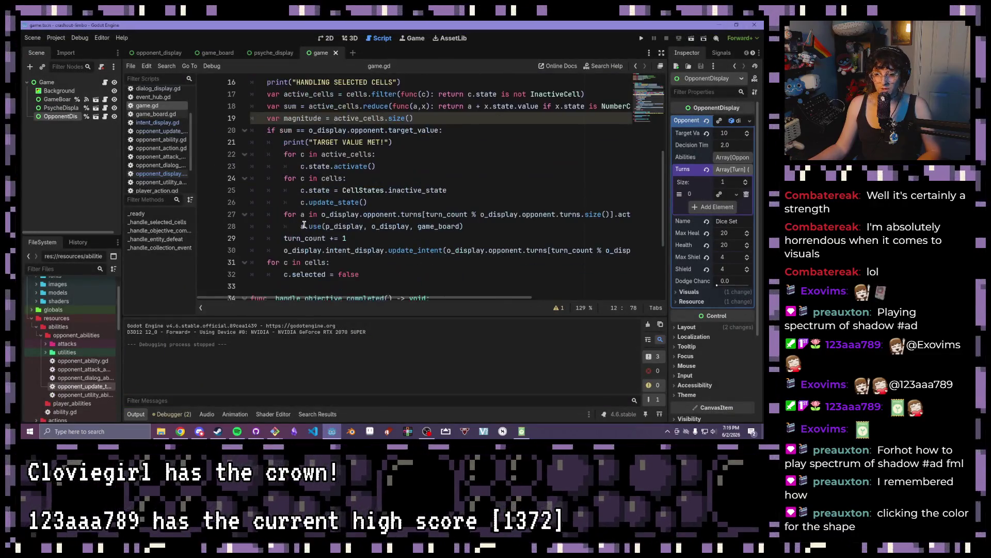
{"action": "scroll", "coordinate": [302, 225], "scroll_direction": "down", "scroll_amount": 1}
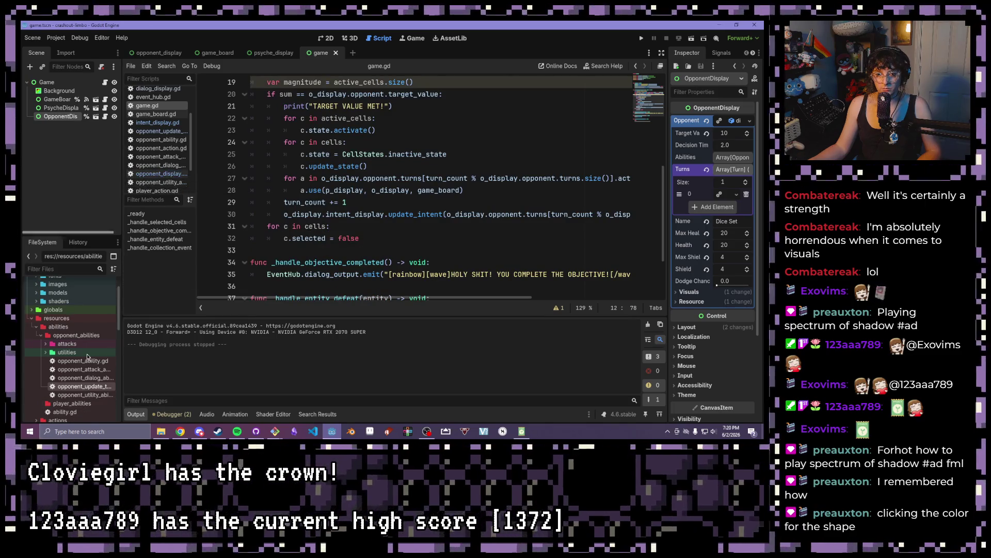
{"action": "scroll", "coordinate": [73, 362], "scroll_direction": "down", "scroll_amount": 4}
{"action": "left_click", "coordinate": [64, 376]}
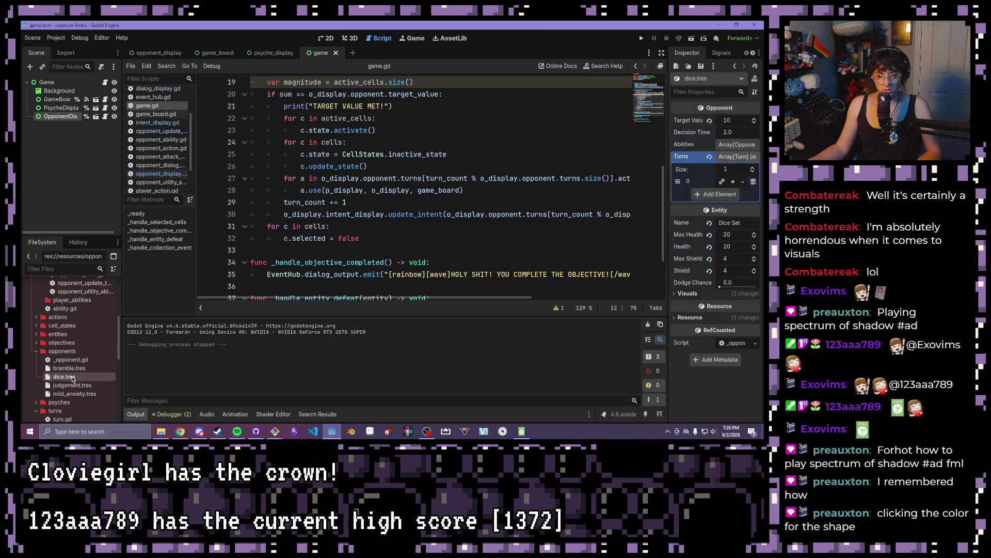
Step: Add an empty third action to Turns element 0 in dice.tres, then open opponent_update_target_value_ability.gd
{"action": "left_click_drag", "start_coordinate": [668, 206], "coordinate": [496, 204]}
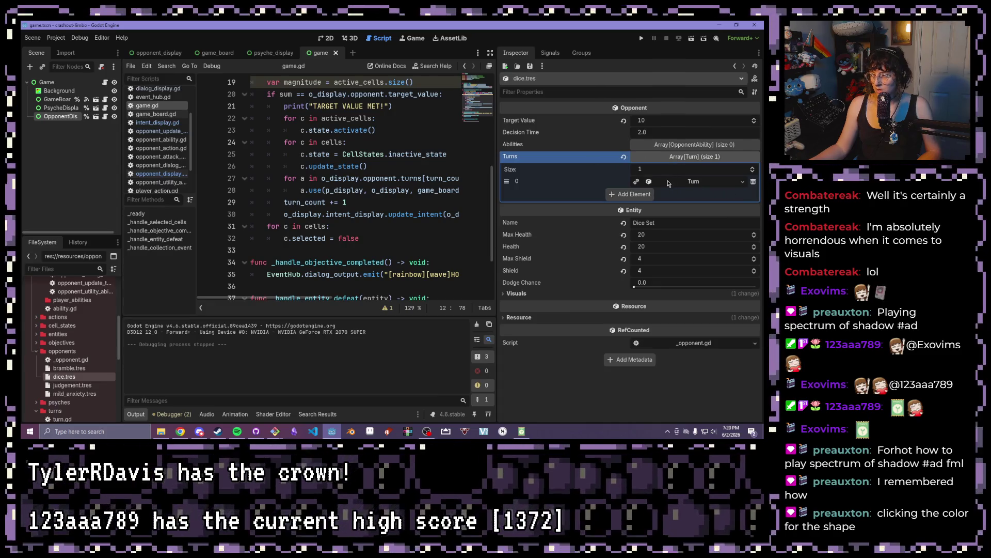
{"action": "left_click", "coordinate": [696, 182]}
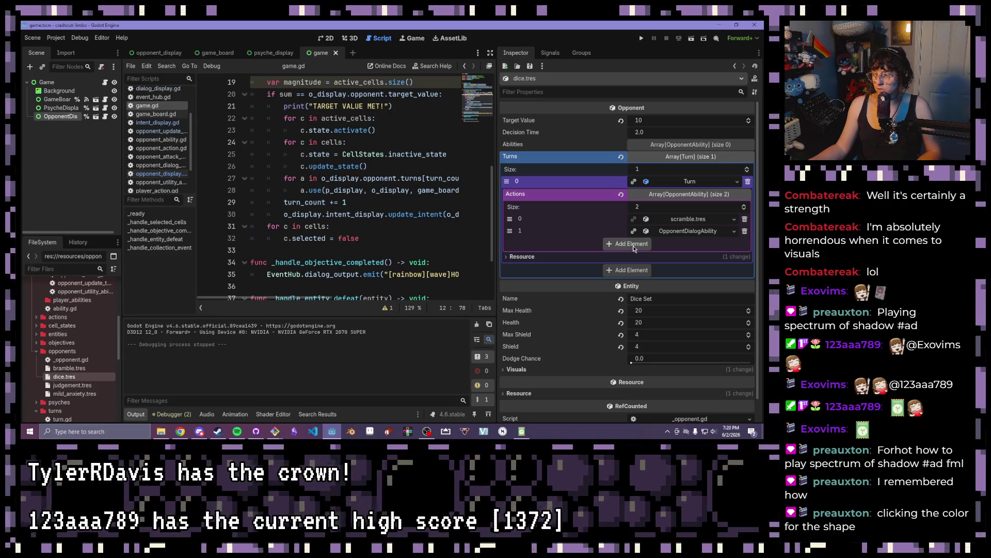
{"action": "left_click", "coordinate": [633, 245]}
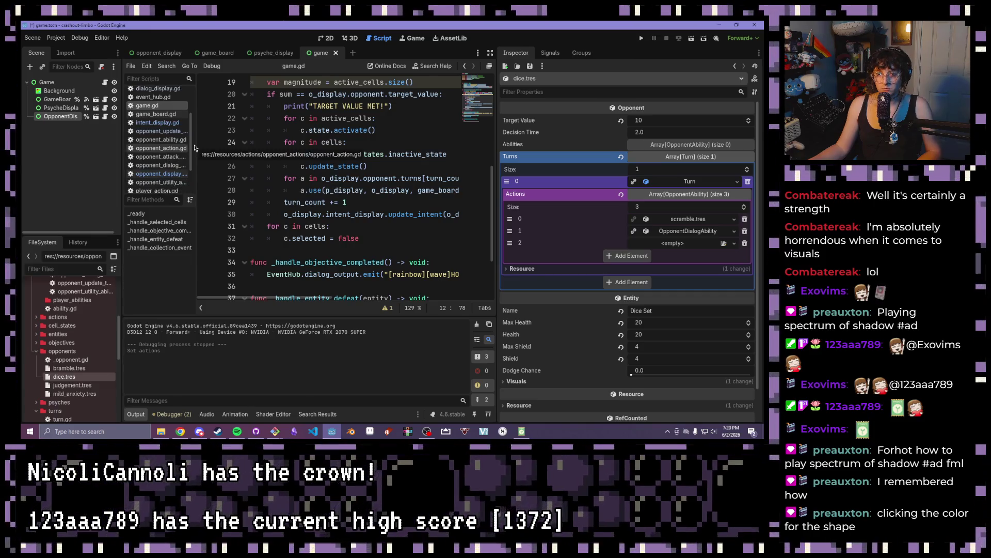
{"action": "left_click", "coordinate": [181, 133]}
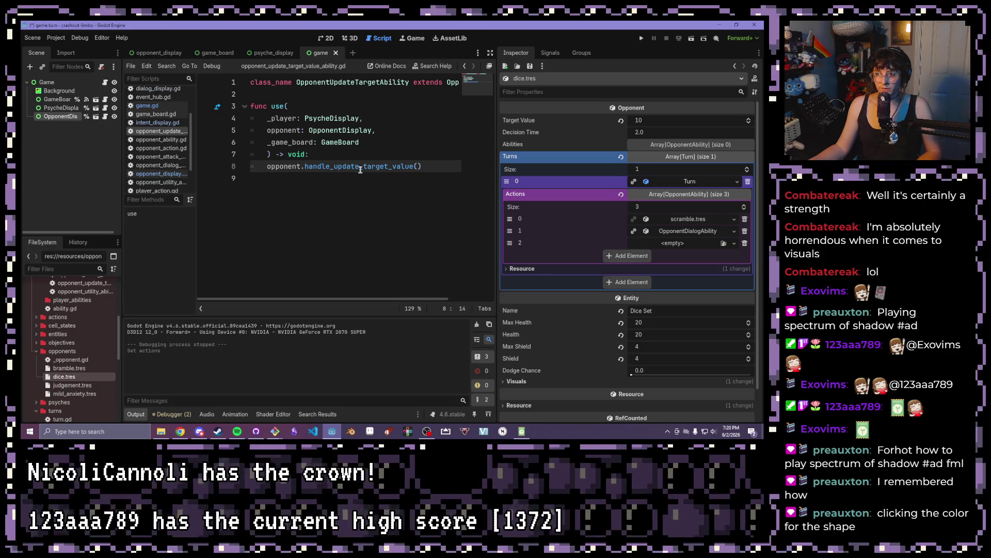
{"action": "left_click", "coordinate": [292, 90]}
{"action": "key", "text": "Return"}
{"action": "key", "text": "Return"}
{"action": "key", "text": "Up"}
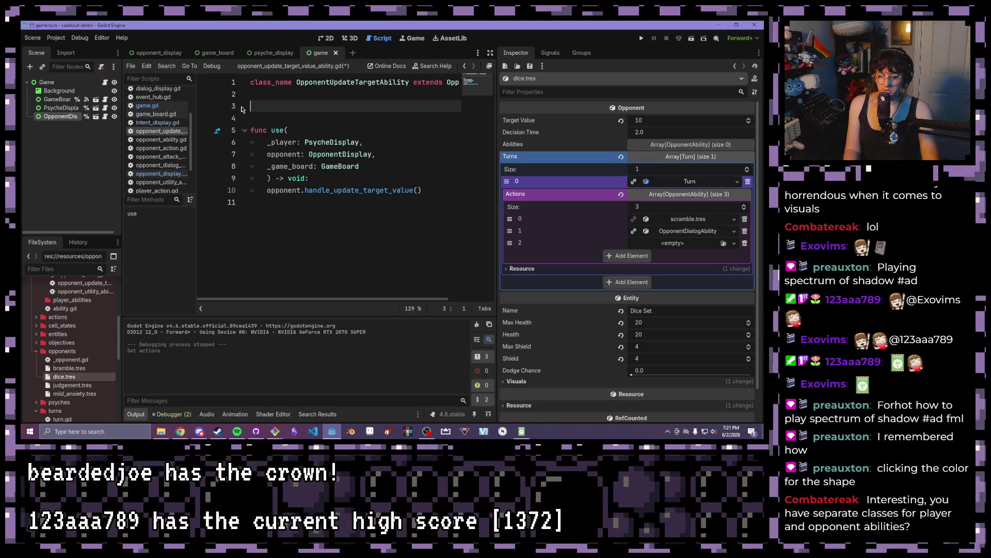
{"action": "type", "text": "@export "}
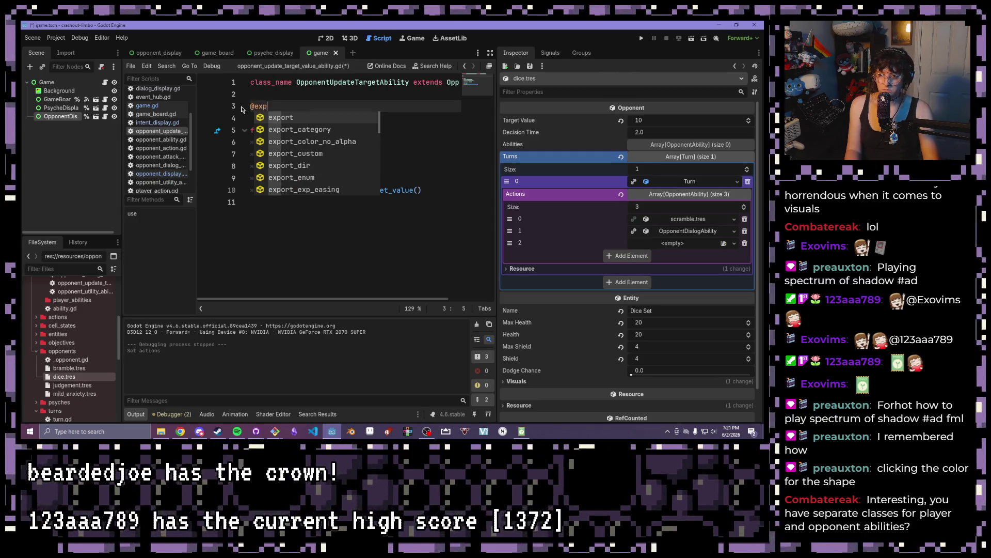
{"action": "type", "text": "var values"}
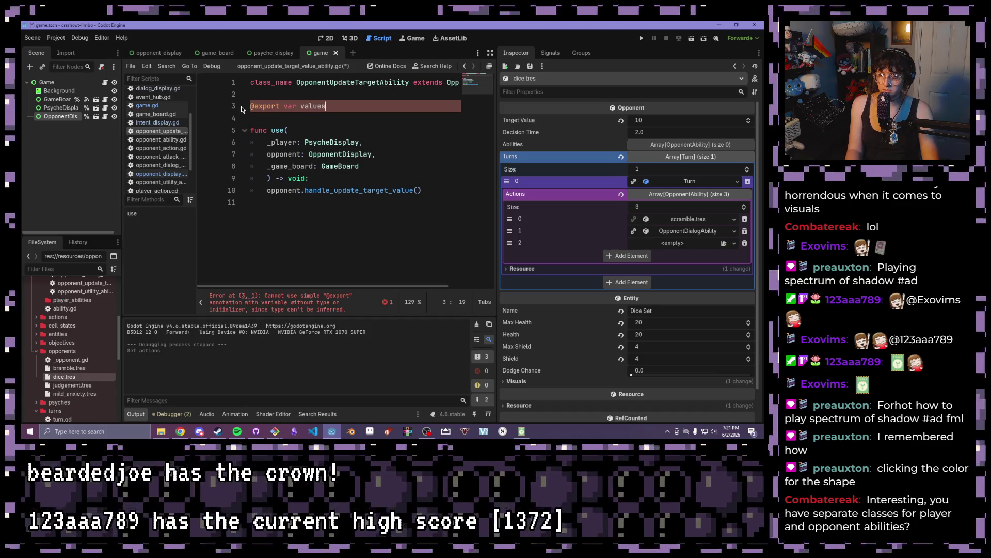
{"action": "type", "text": "="}
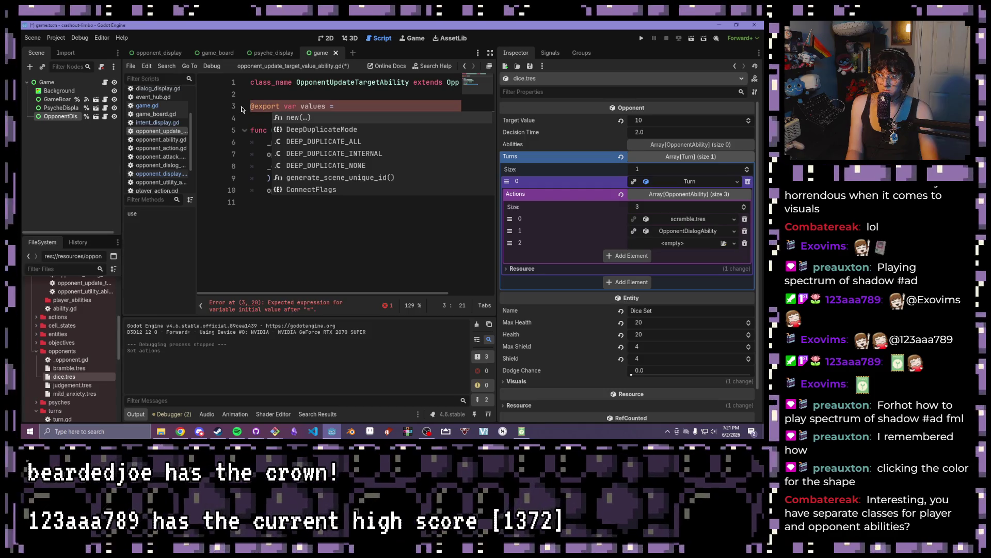
{"action": "key", "text": "BackSpace"}
{"action": "key", "text": "BackSpace"}
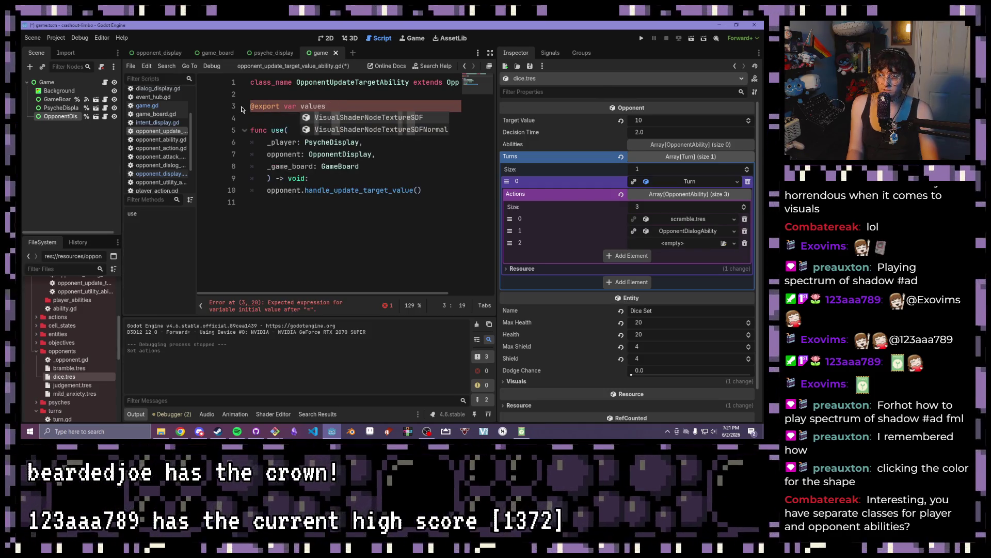
{"action": "type", "text": ": Arra"}
{"action": "type", "text": "y[int"}
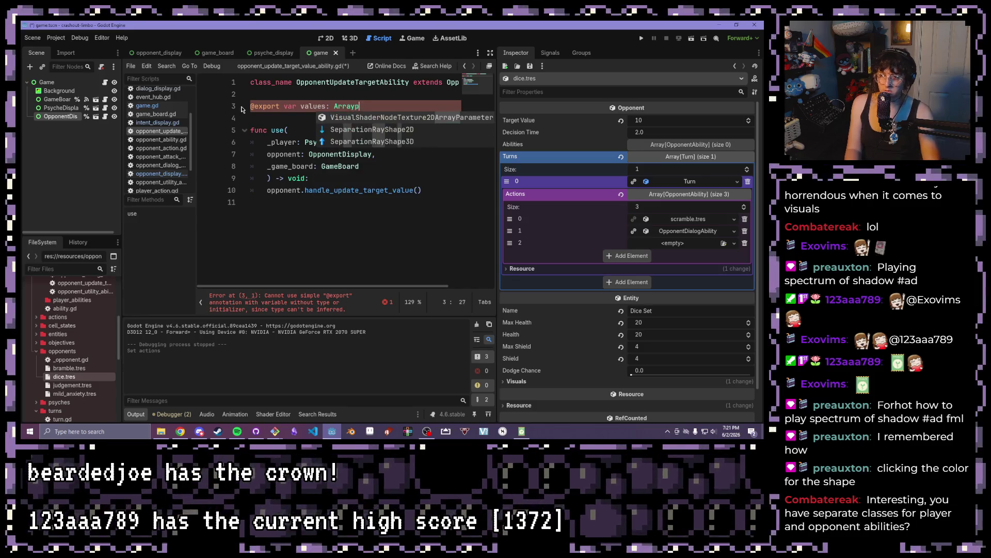
{"action": "type", "text": "]"}
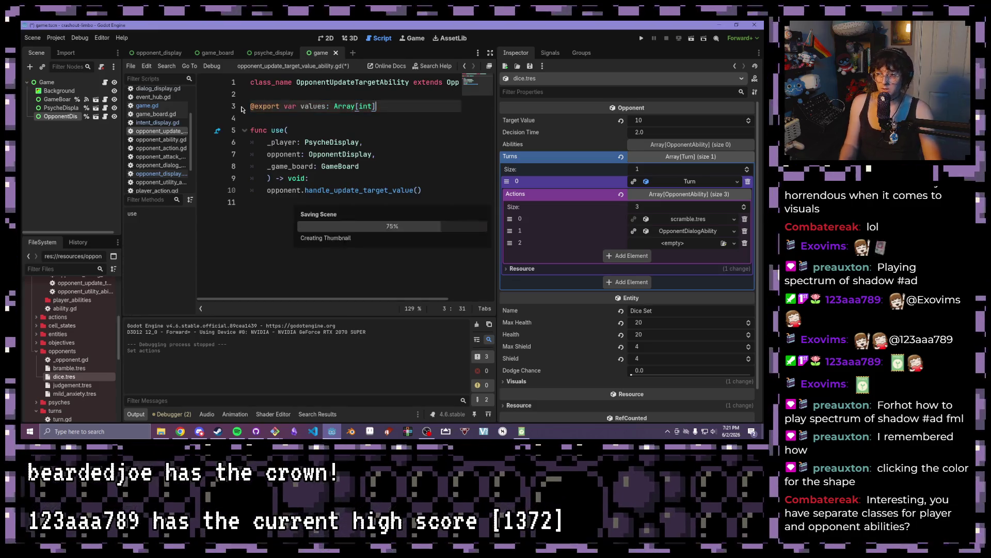
{"action": "key", "text": "ctrl+s"}
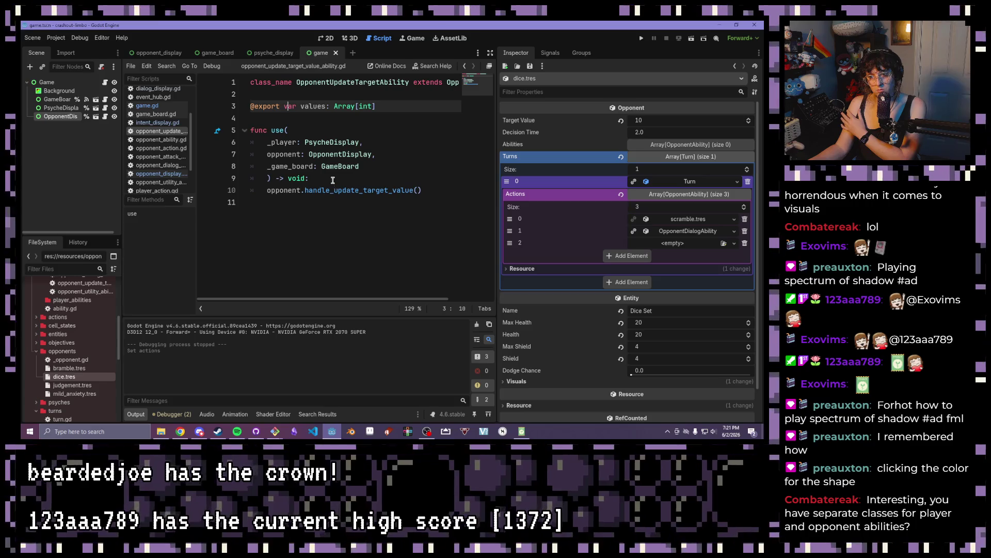
Step: Start changing the handle_update_target_value argument to values.pick_random()
{"action": "left_click", "coordinate": [416, 190]}
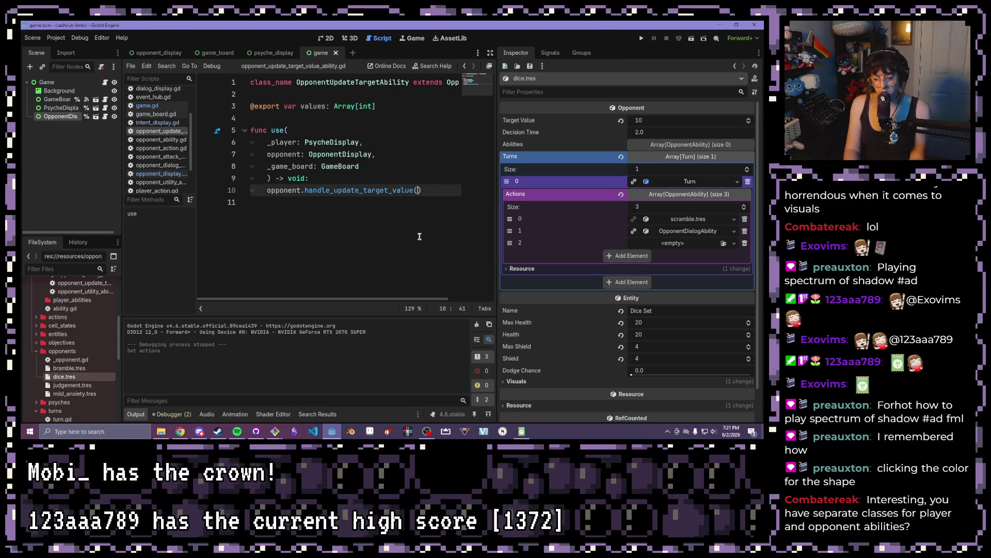
{"action": "type", "text": "piuc"}
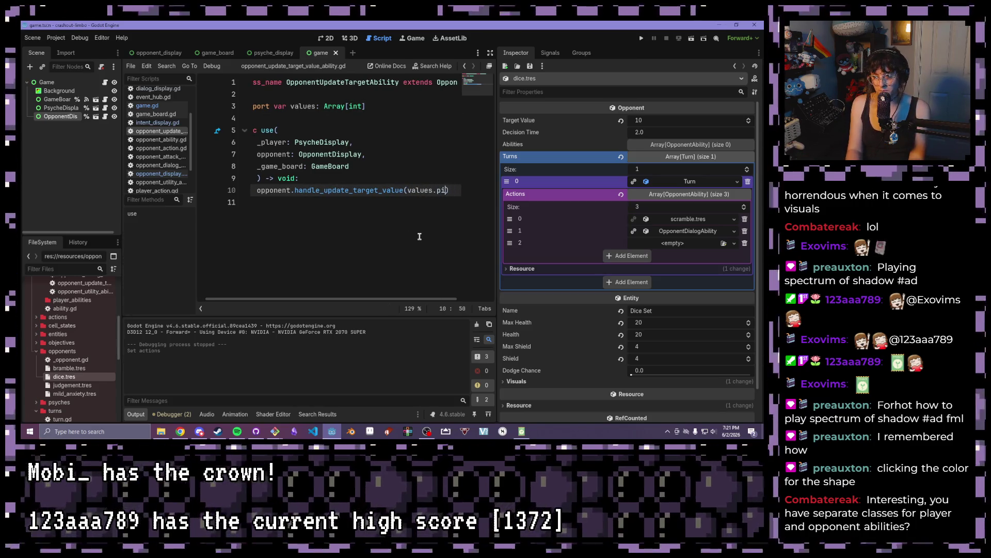
{"action": "key", "text": "Return"}
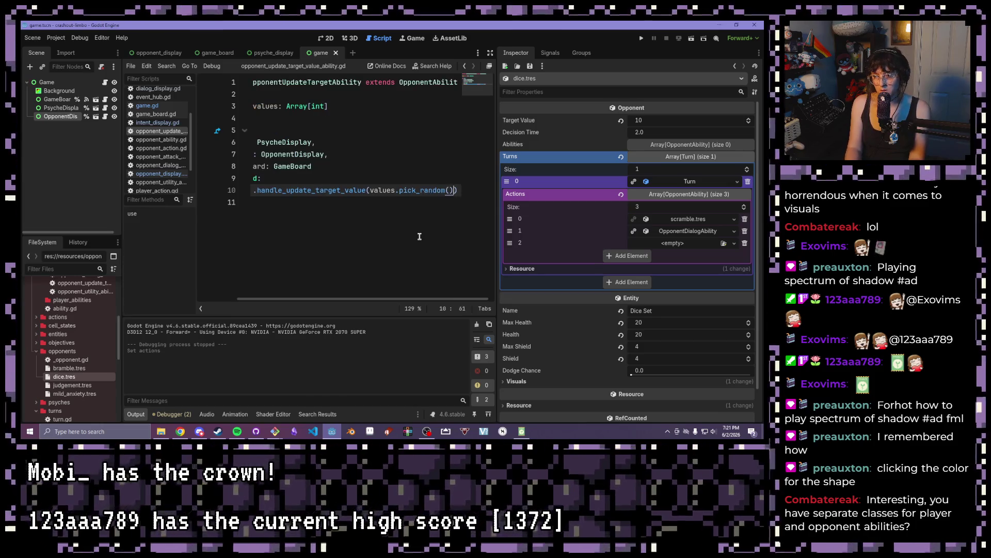
{"action": "left_click_drag", "start_coordinate": [432, 301], "coordinate": [391, 299]}
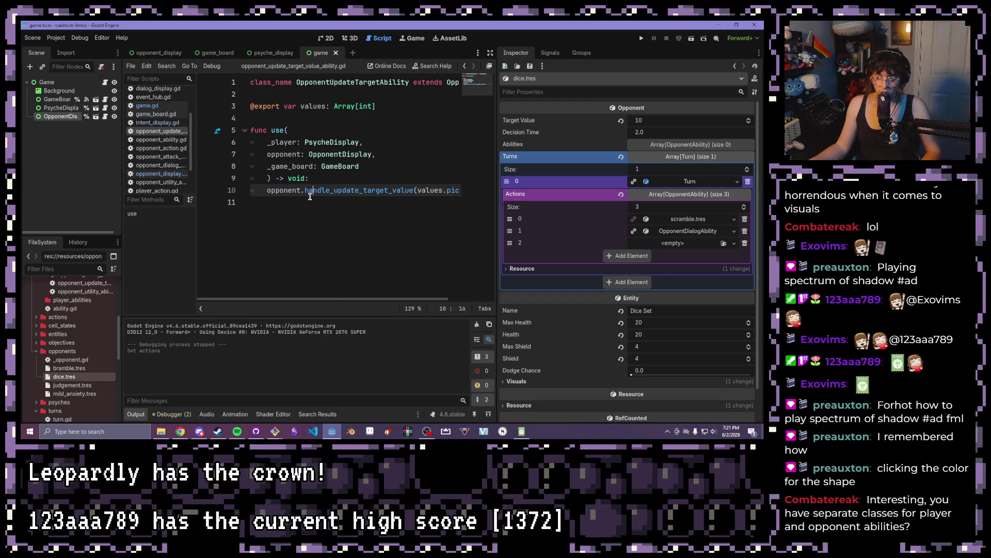
{"action": "left_click", "coordinate": [310, 195]}
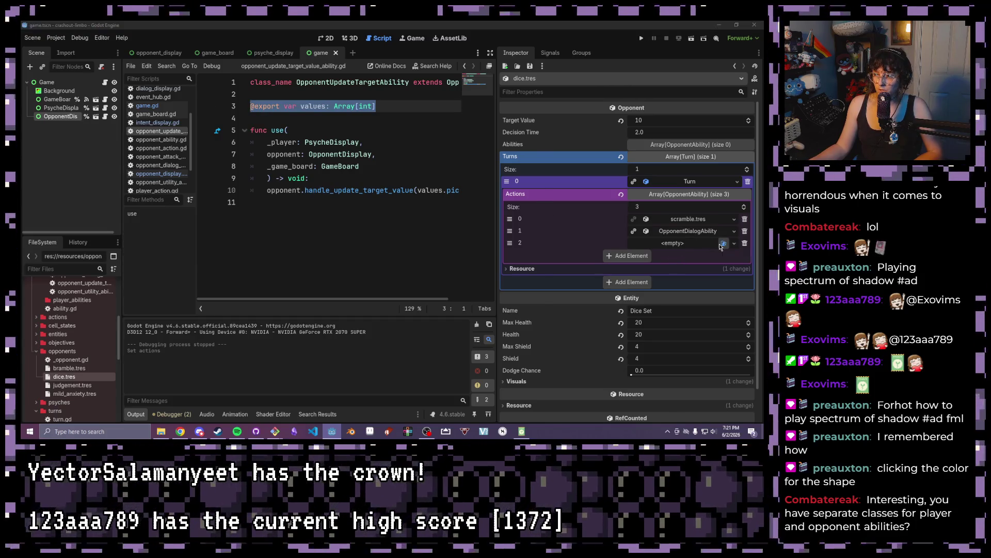
Step: Assign a New OpponentUpdateTargetAbility to the empty Actions element 2 and inspect its properties
{"action": "left_click", "coordinate": [721, 245]}
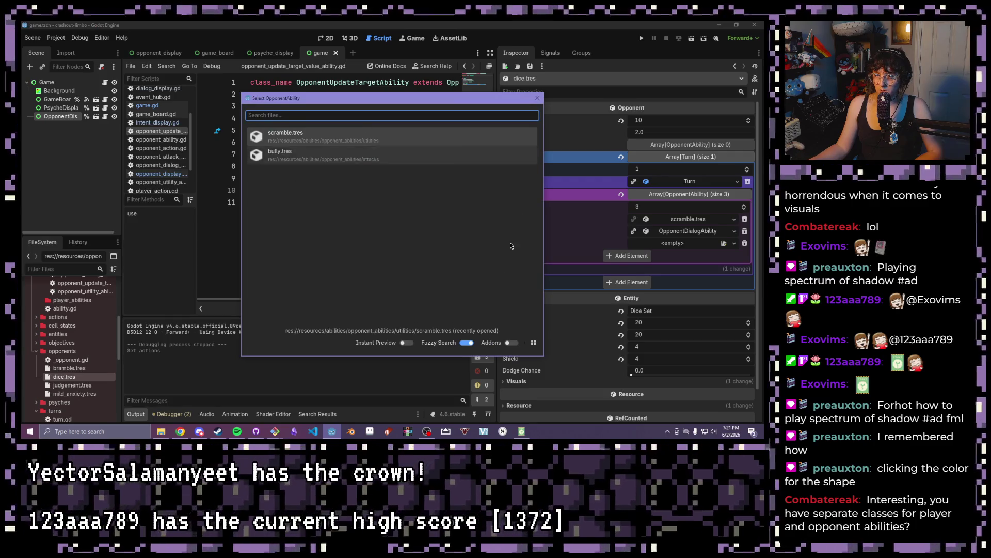
{"action": "key", "text": "Escape"}
{"action": "left_click", "coordinate": [735, 243]}
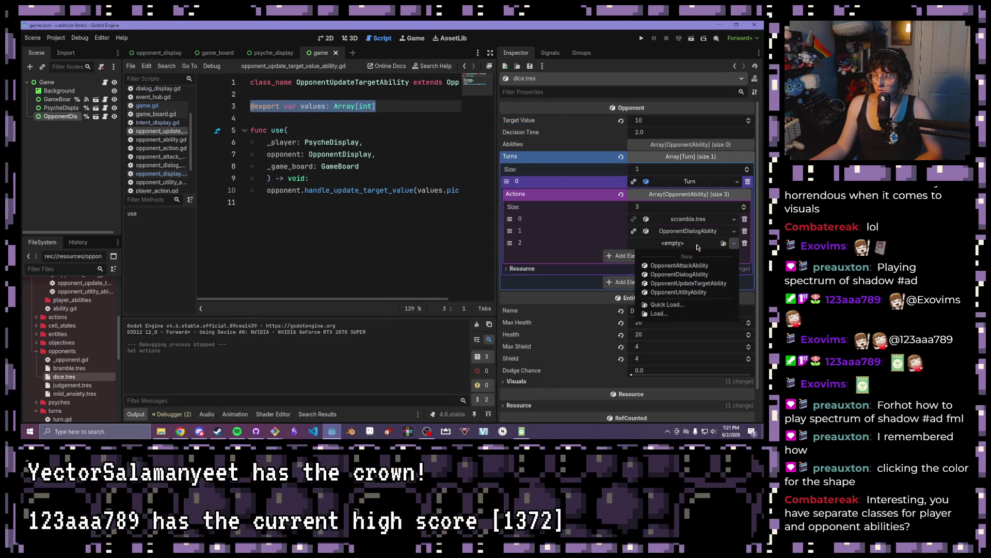
{"action": "left_click", "coordinate": [688, 283]}
{"action": "left_click", "coordinate": [695, 242]}
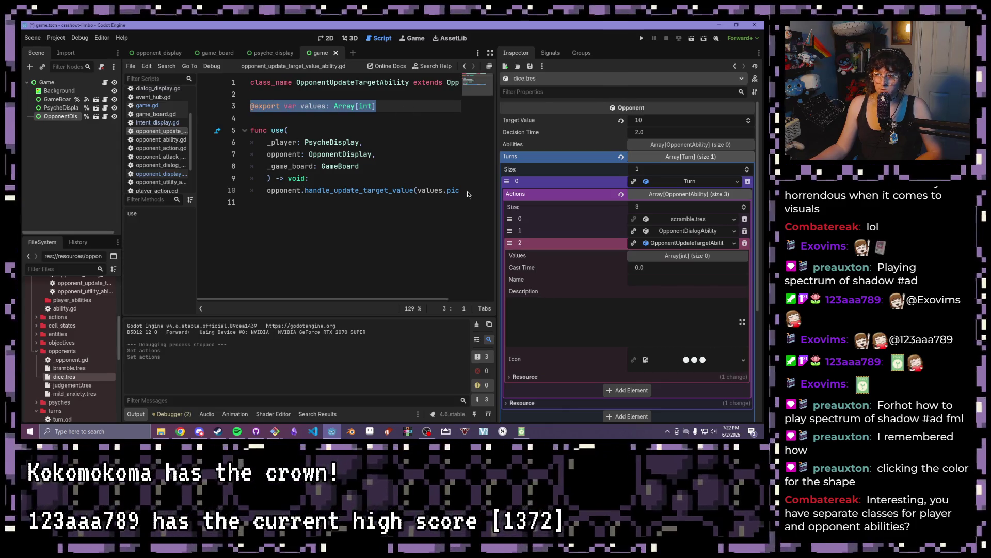
{"action": "mouse_move", "coordinate": [459, 188]}
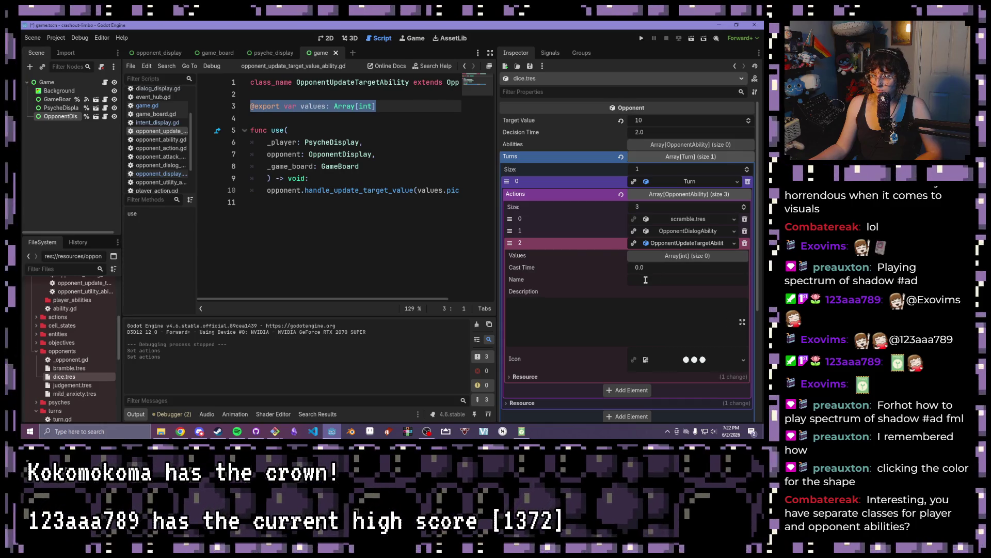
{"action": "left_click", "coordinate": [646, 279]}
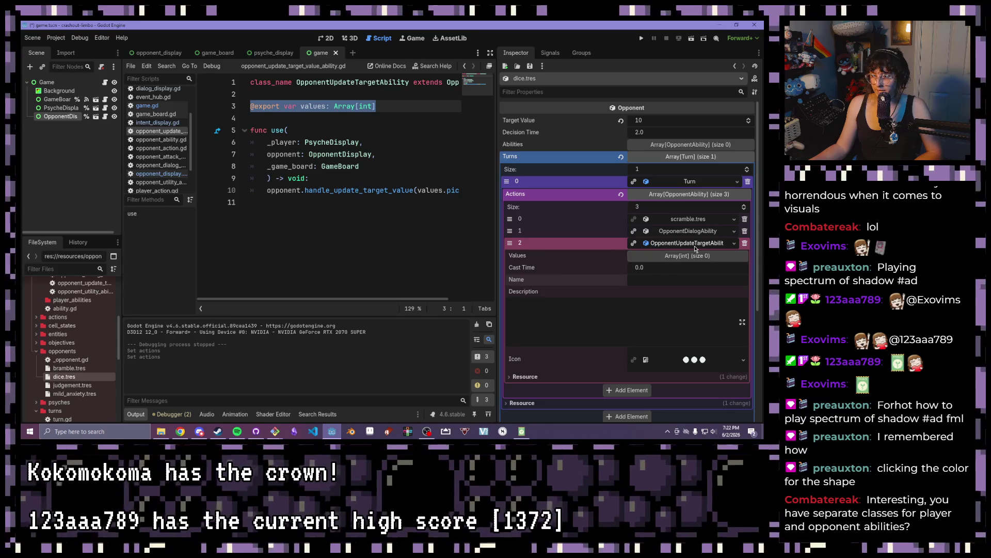
{"action": "left_click", "coordinate": [678, 244]}
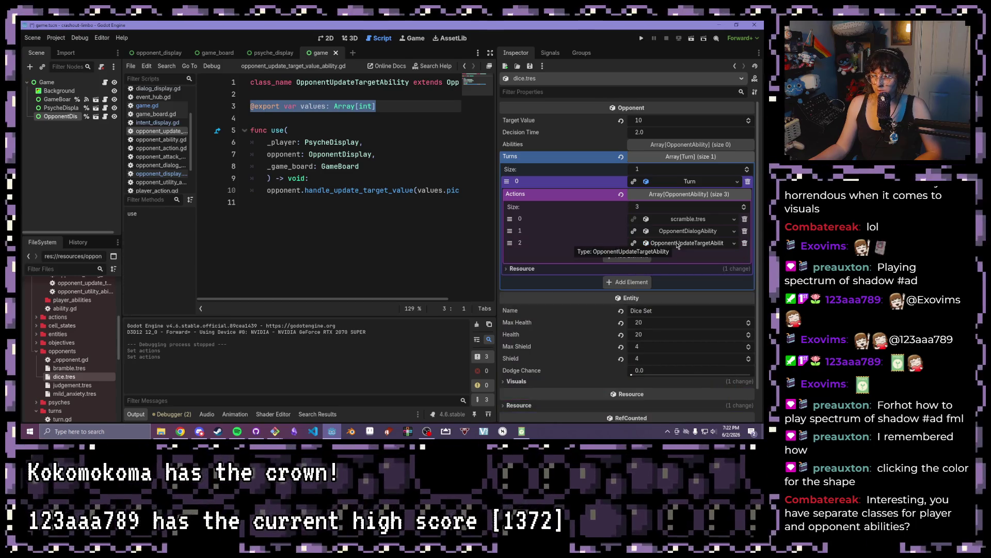
Step: Set the Values array size to 11, then delete surplus entries until one remains
{"action": "left_click", "coordinate": [678, 244]}
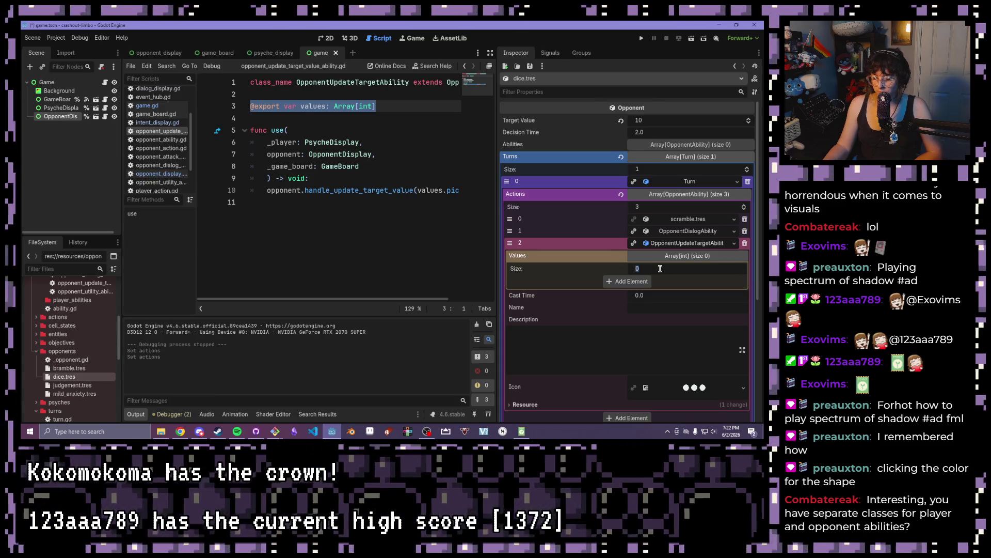
{"action": "type", "text": "11"}
{"action": "key", "text": "Return"}
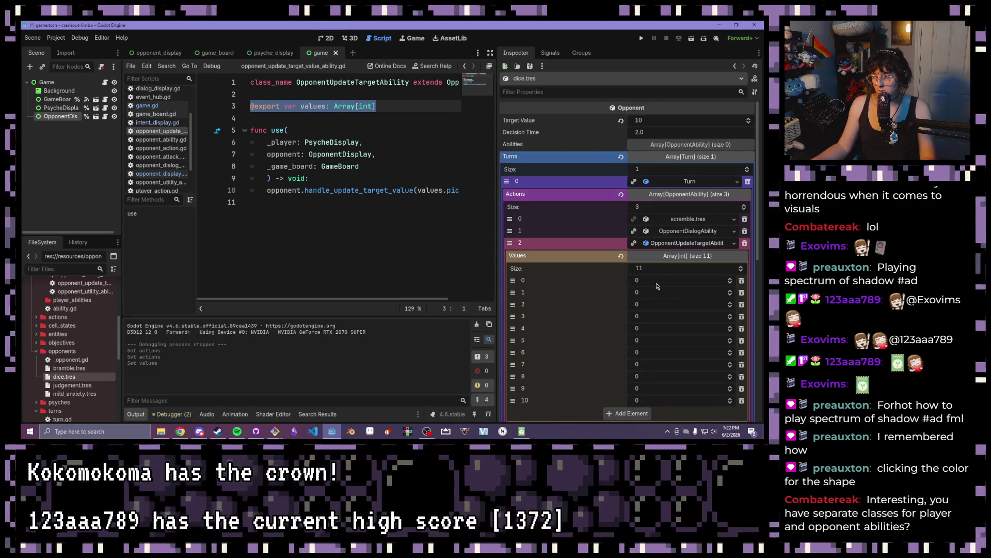
{"action": "left_click", "coordinate": [741, 271]}
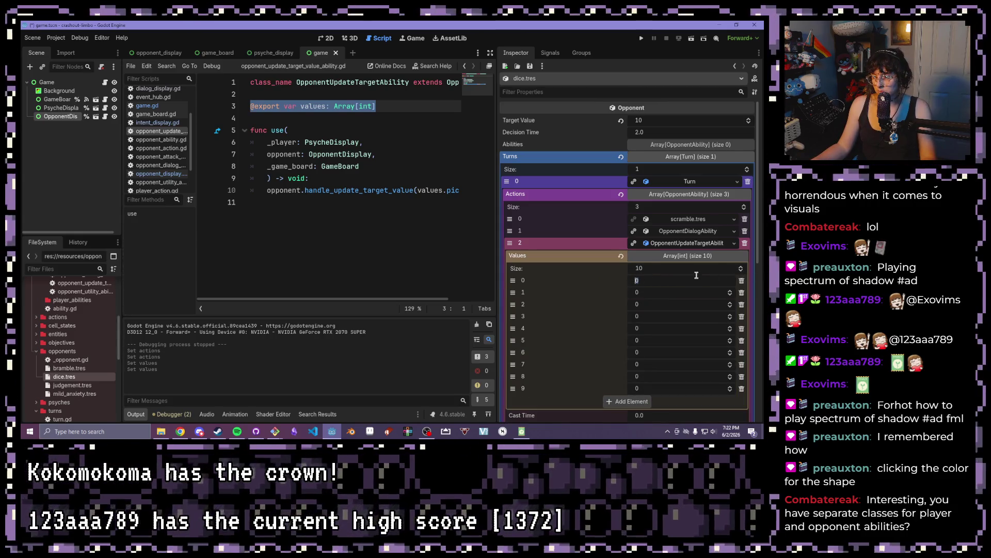
{"action": "left_click", "coordinate": [699, 282]}
{"action": "scroll", "coordinate": [723, 320], "scroll_direction": "down", "scroll_amount": 2}
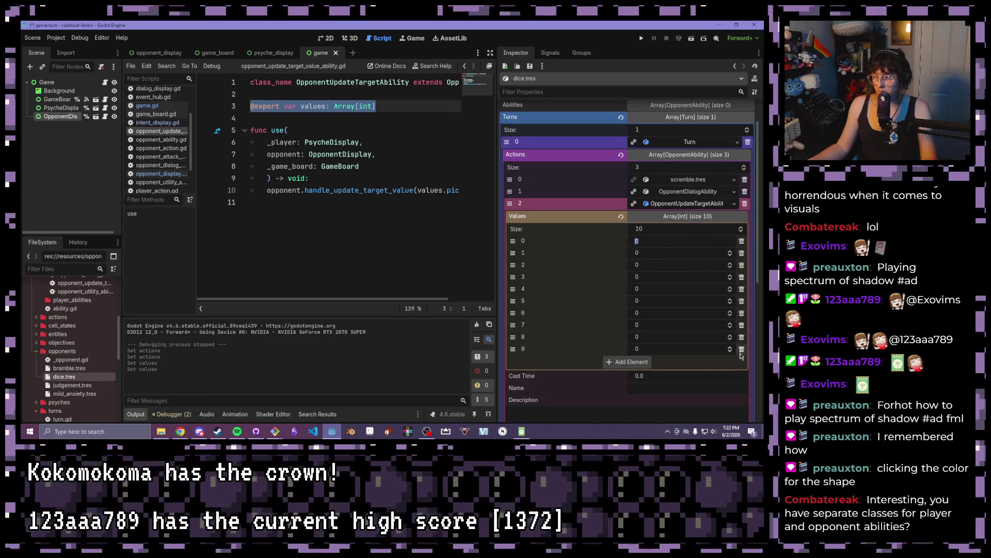
{"action": "left_click", "coordinate": [743, 341]}
{"action": "left_click", "coordinate": [742, 337]}
{"action": "left_click", "coordinate": [742, 324]}
{"action": "left_click", "coordinate": [742, 313]}
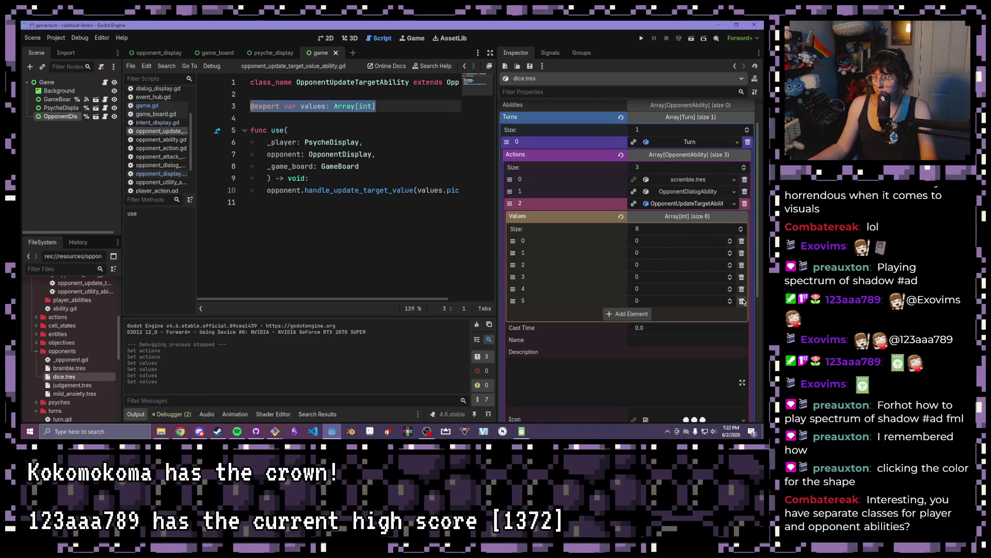
{"action": "left_click", "coordinate": [742, 301]}
{"action": "left_click", "coordinate": [742, 289]}
{"action": "left_click", "coordinate": [742, 277]}
{"action": "left_click", "coordinate": [741, 265]}
{"action": "left_click", "coordinate": [741, 254]}
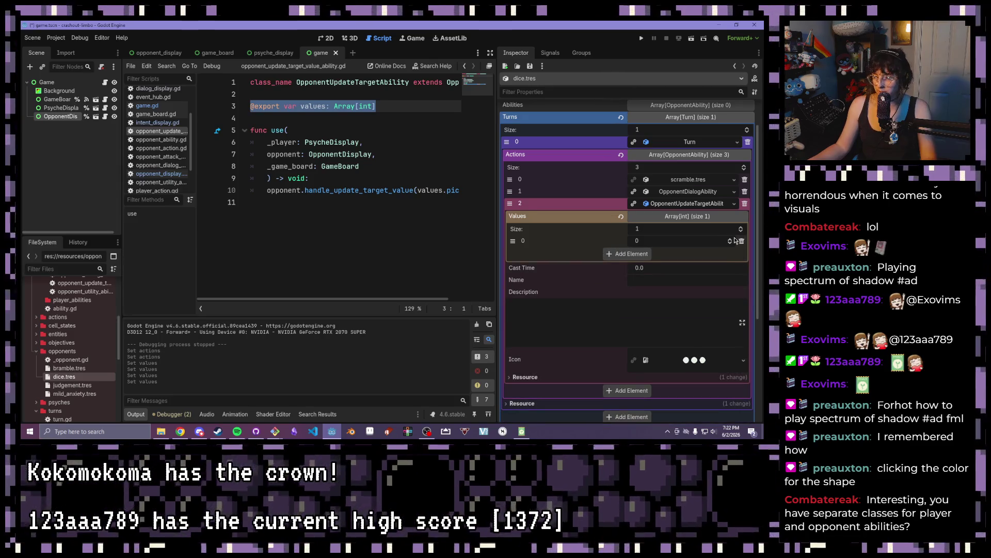
Step: Enter the values 10, 12 and 15, adding a fourth entry
{"action": "left_click", "coordinate": [657, 244]}
{"action": "type", "text": "10"}
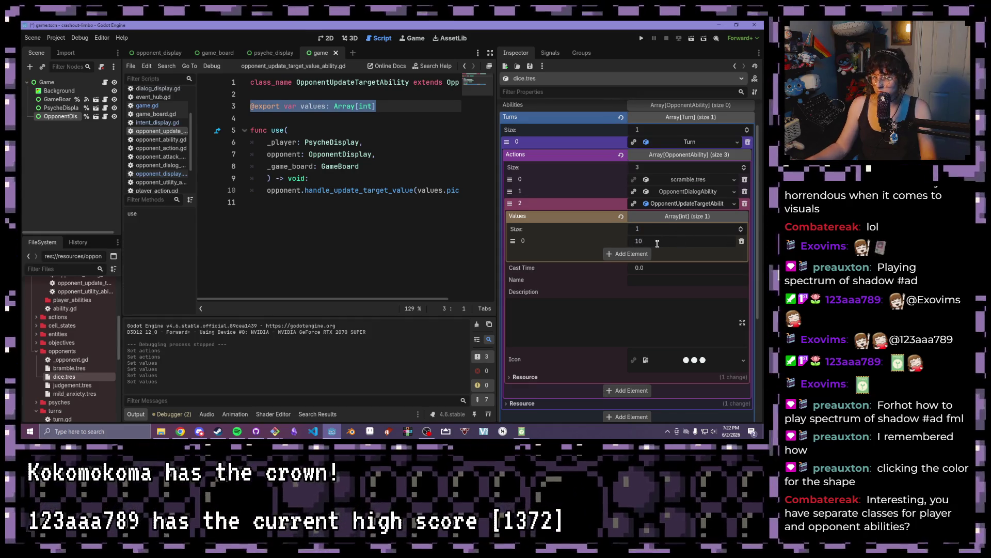
{"action": "left_click", "coordinate": [648, 253]}
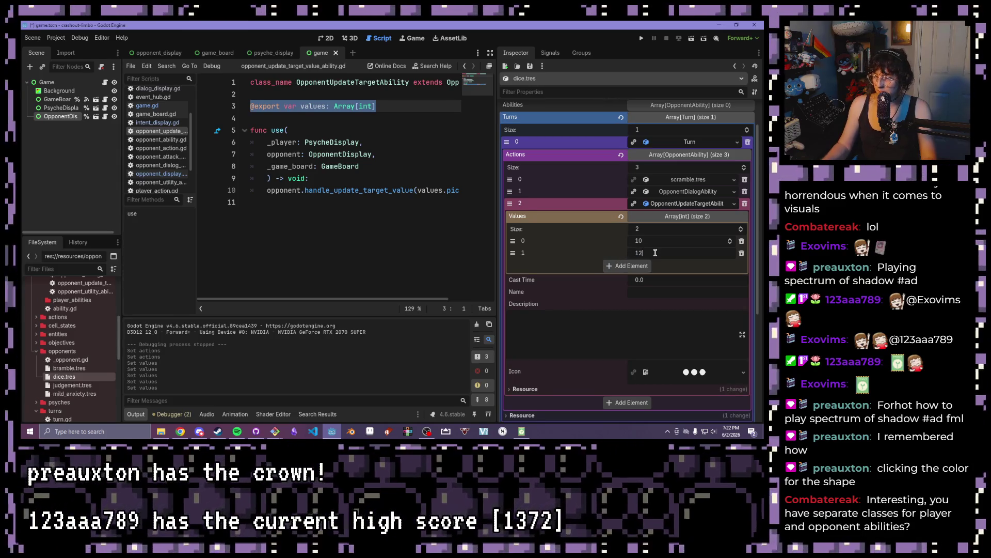
{"action": "left_click", "coordinate": [643, 264]}
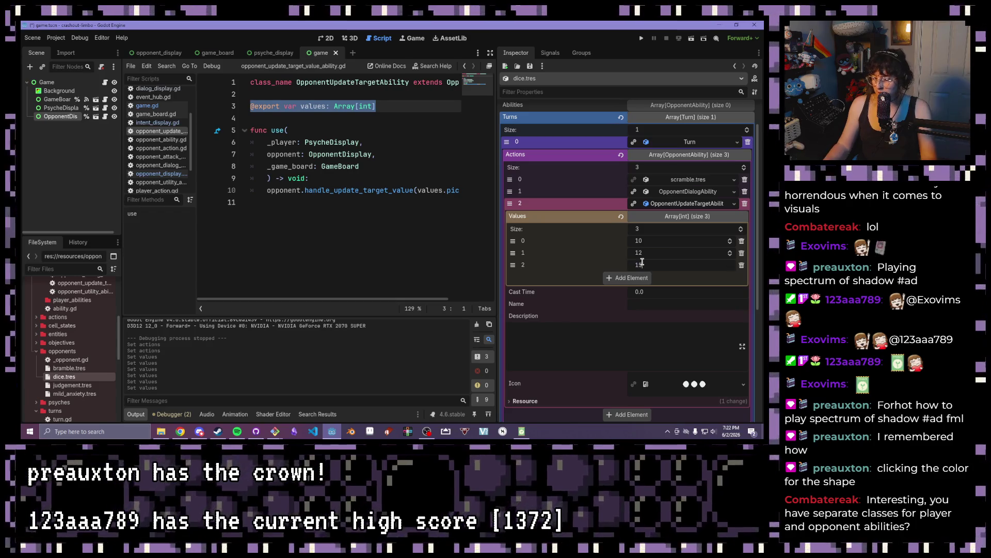
{"action": "type", "text": "5"}
{"action": "left_click", "coordinate": [641, 278]}
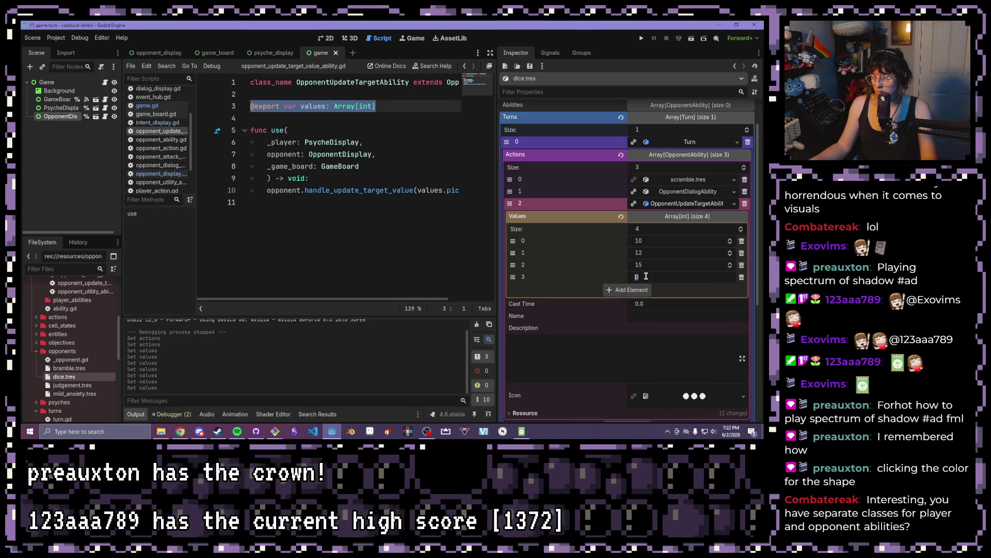
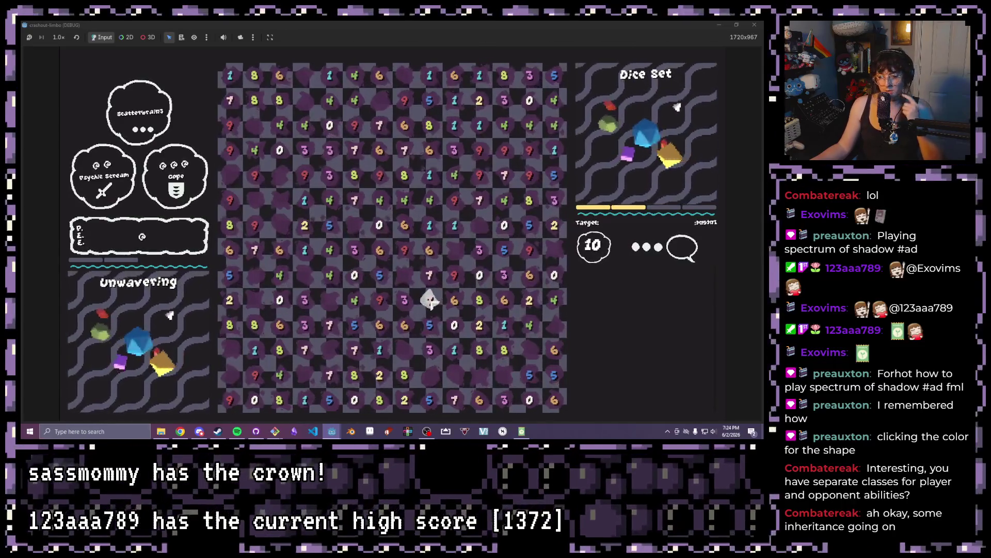
Step: Test clearing the 7 and 3 board cells, then bring up opponent_display.gd in the script editor
{"action": "left_click_drag", "start_coordinate": [428, 300], "coordinate": [405, 308]}
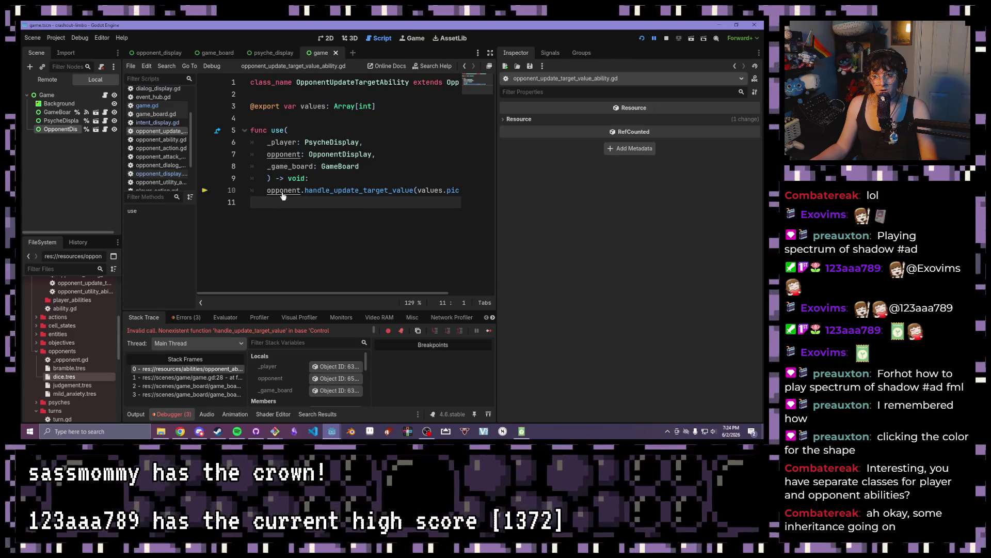
{"action": "key", "text": "Up"}
{"action": "key", "text": "Up"}
{"action": "key", "text": "Up"}
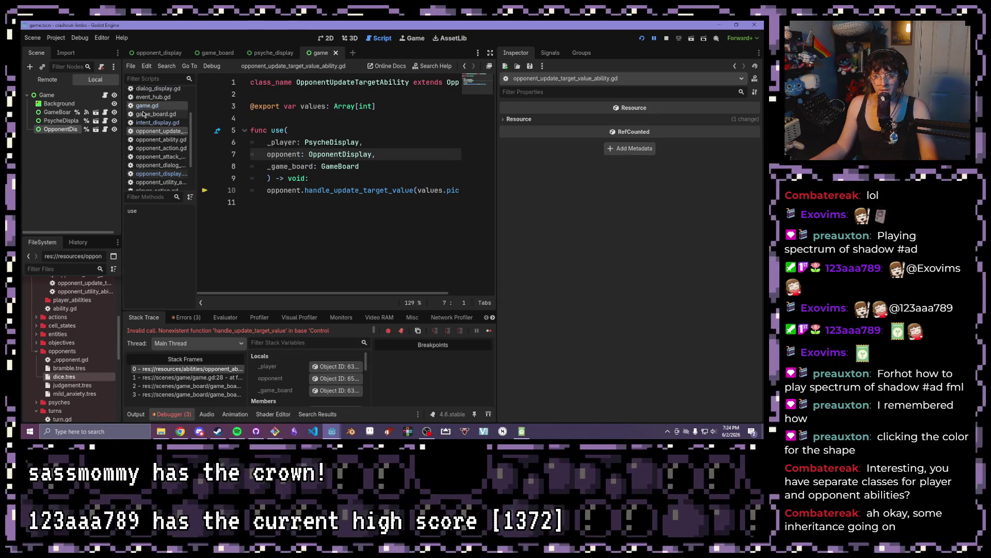
{"action": "scroll", "coordinate": [152, 136], "scroll_direction": "up", "scroll_amount": 2}
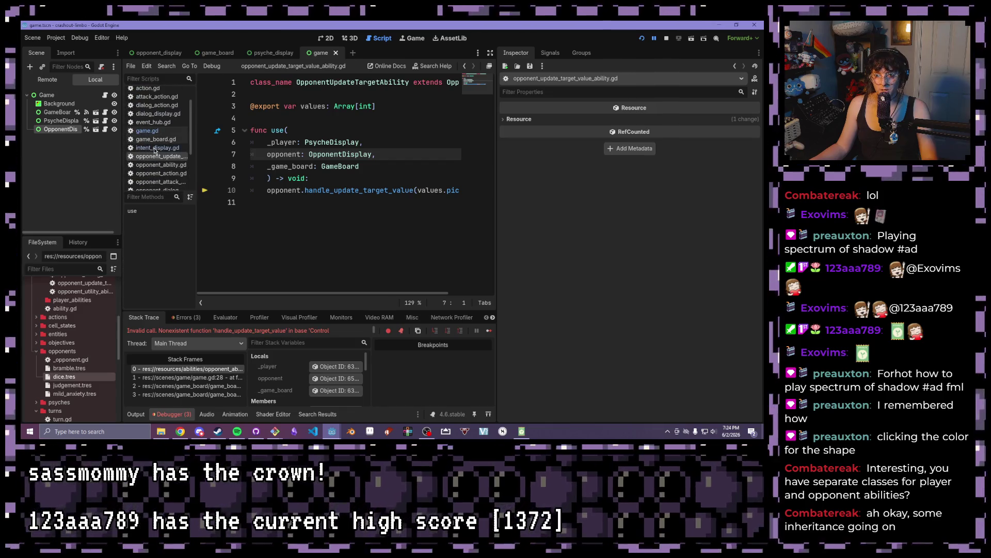
{"action": "scroll", "coordinate": [154, 150], "scroll_direction": "down", "scroll_amount": 3}
{"action": "scroll", "coordinate": [151, 143], "scroll_direction": "up", "scroll_amount": 3}
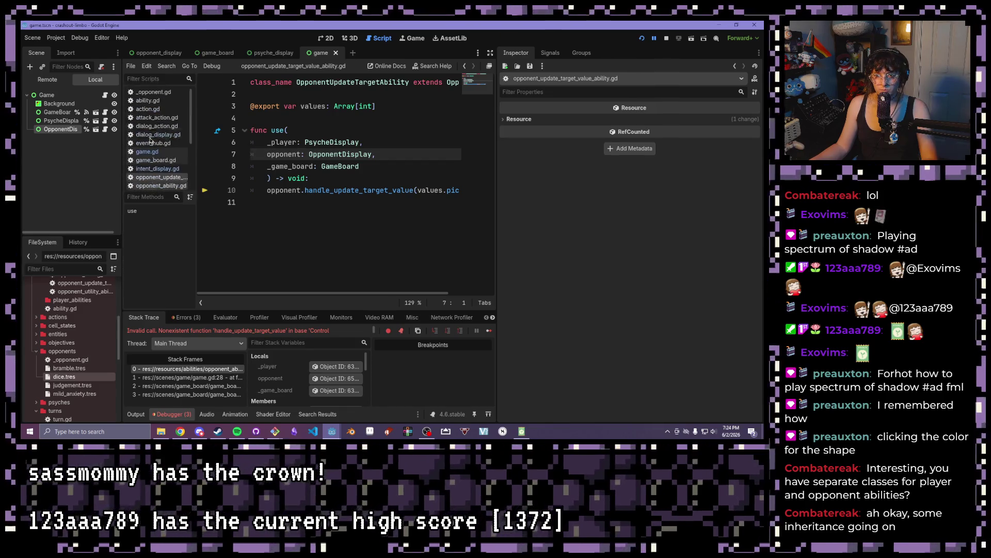
{"action": "scroll", "coordinate": [153, 153], "scroll_direction": "down", "scroll_amount": 1}
{"action": "scroll", "coordinate": [153, 153], "scroll_direction": "down", "scroll_amount": 1}
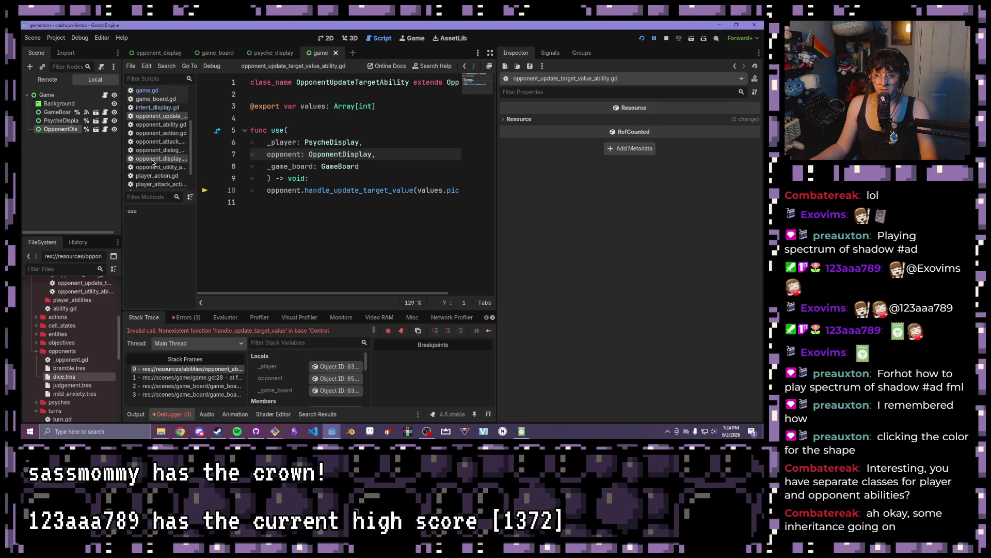
{"action": "left_click", "coordinate": [154, 158]}
{"action": "scroll", "coordinate": [336, 232], "scroll_direction": "up", "scroll_amount": 5}
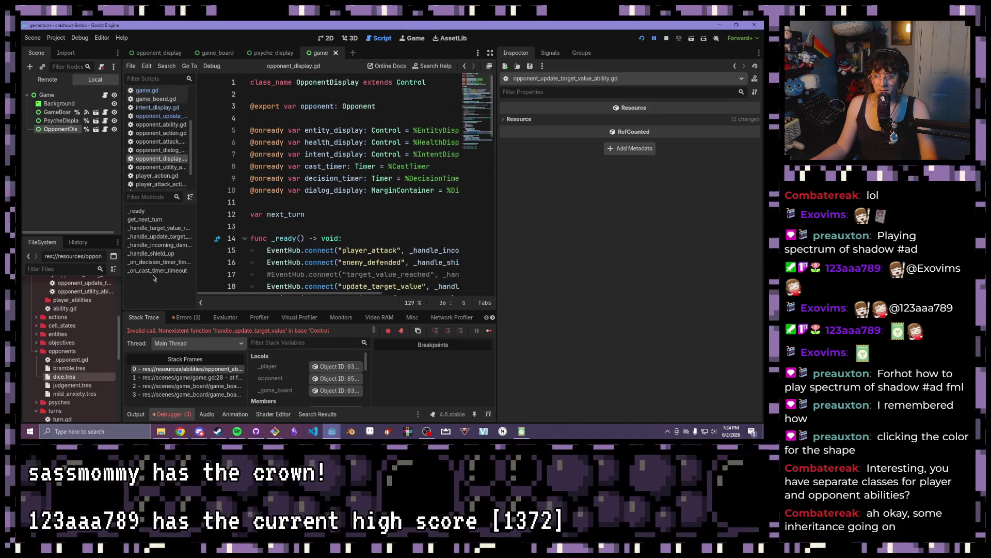
Step: Jump to the _handle_update_target_value handler in opponent_display.gd and review it
{"action": "left_click", "coordinate": [146, 238]}
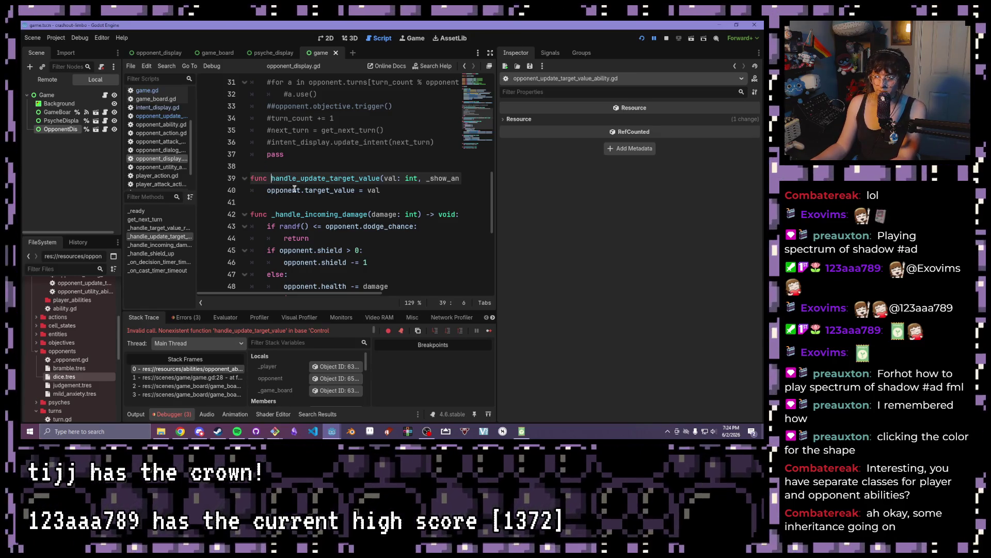
{"action": "mouse_move", "coordinate": [343, 281]}
{"action": "left_mouse_down"}
{"action": "mouse_move", "coordinate": [410, 282]}
{"action": "mouse_move", "coordinate": [312, 279]}
{"action": "left_mouse_up"}
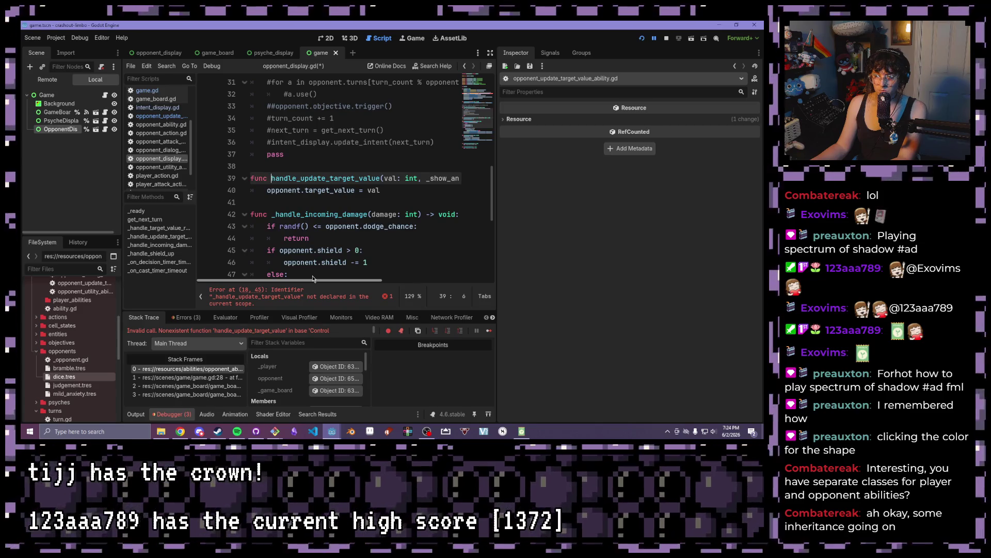
{"action": "mouse_move", "coordinate": [313, 279]}
{"action": "left_mouse_down"}
{"action": "mouse_move", "coordinate": [402, 284]}
{"action": "mouse_move", "coordinate": [341, 283]}
{"action": "left_mouse_up"}
{"action": "scroll", "coordinate": [330, 255], "scroll_direction": "up", "scroll_amount": 4}
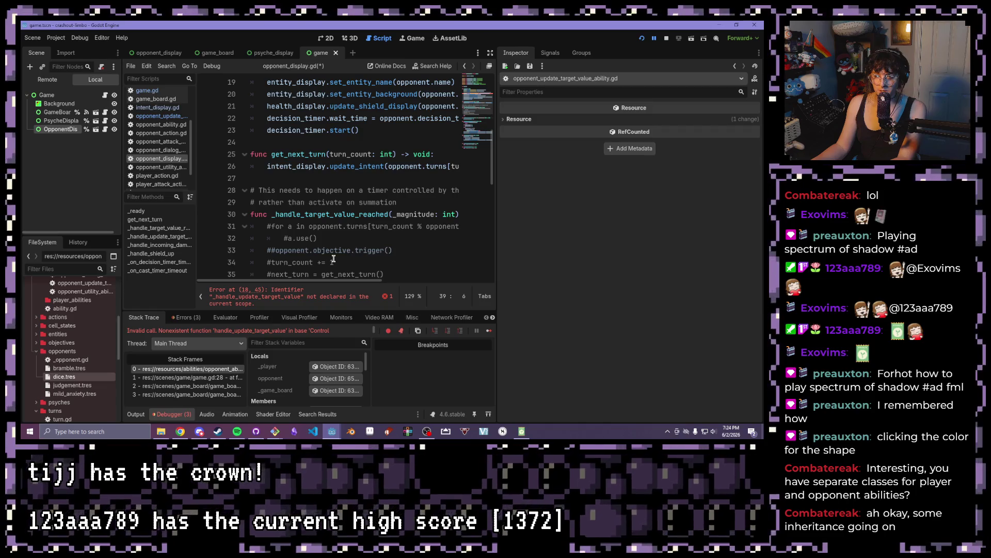
{"action": "scroll", "coordinate": [333, 258], "scroll_direction": "up", "scroll_amount": 3}
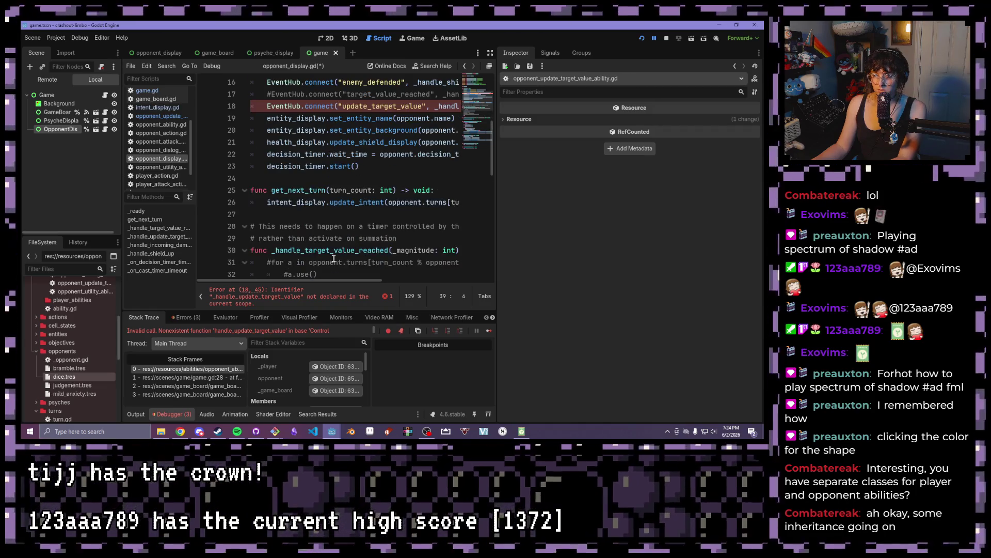
Step: Delete the update_target_value and commented target_value_reached connect lines in _ready(), then relaunch the game
{"action": "left_click", "coordinate": [268, 179]}
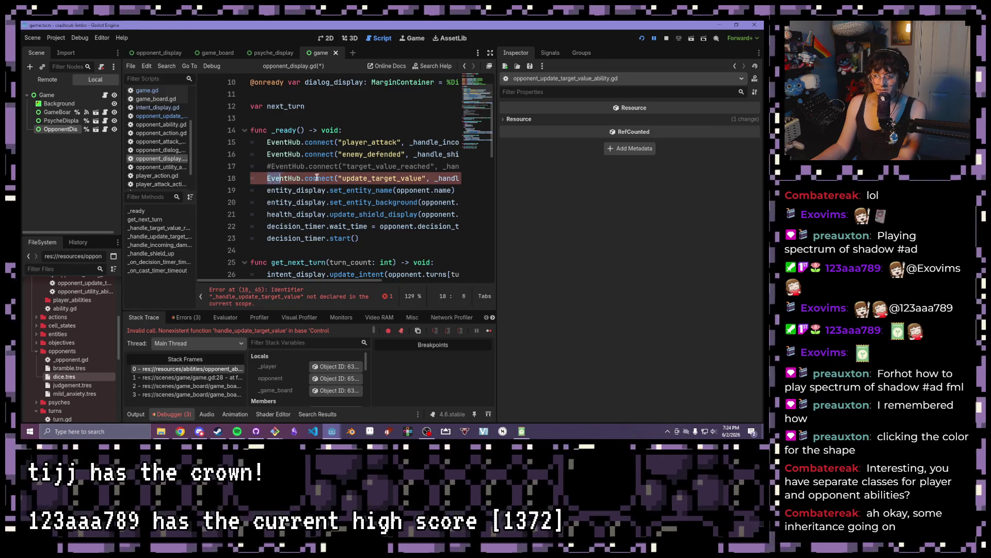
{"action": "left_click_drag", "start_coordinate": [387, 182], "coordinate": [461, 180]}
{"action": "key", "text": "BackSpace"}
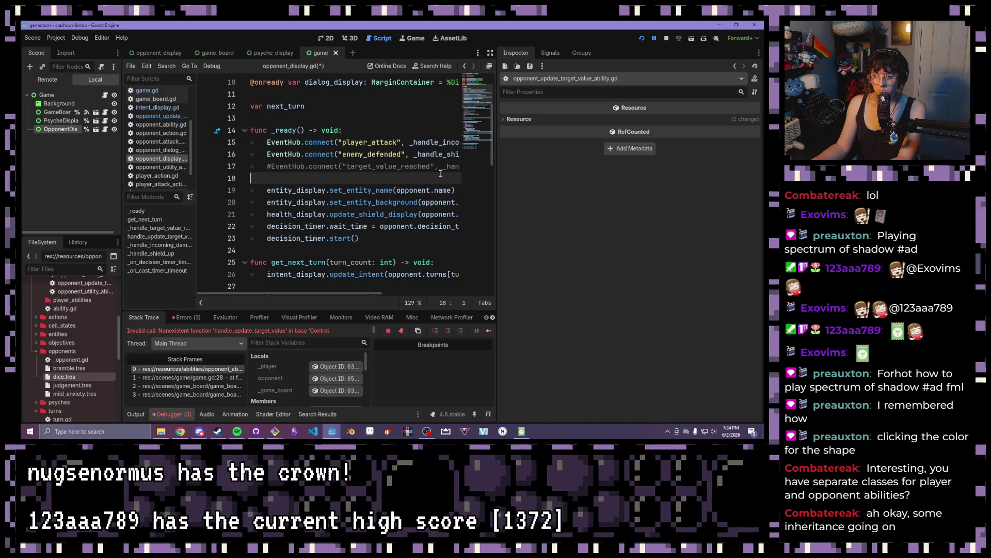
{"action": "key", "text": "BackSpace"}
{"action": "left_click_drag", "start_coordinate": [416, 166], "coordinate": [206, 167]}
{"action": "key", "text": "BackSpace"}
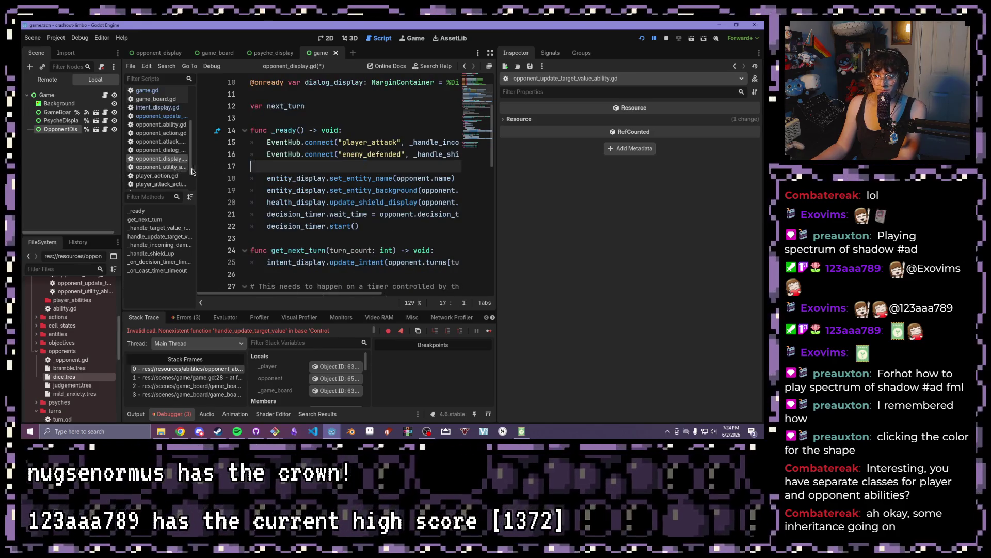
{"action": "key", "text": "BackSpace"}
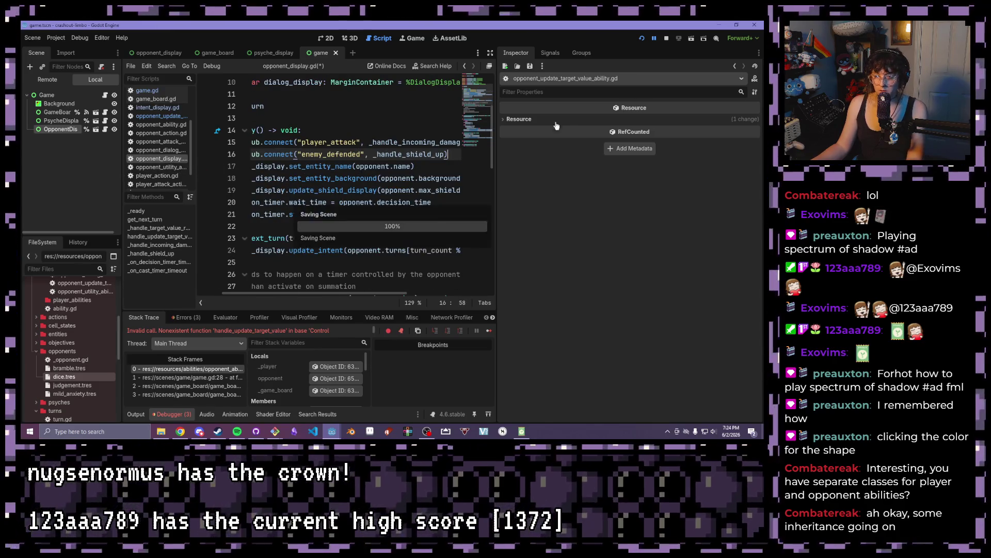
{"action": "left_click", "coordinate": [642, 39]}
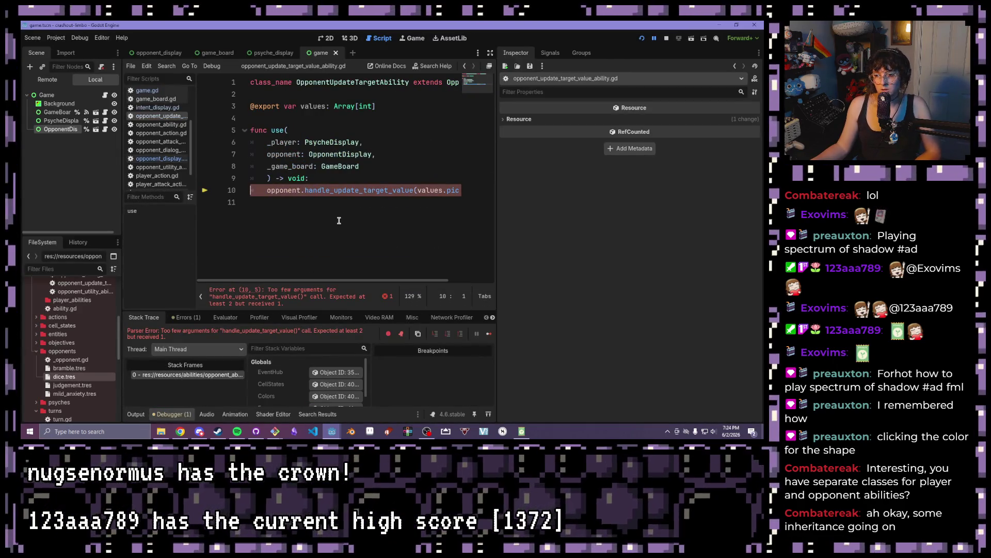
Step: Add ', true' as the second argument to the handle_update_target_value call and reload the game
{"action": "left_click", "coordinate": [338, 220]}
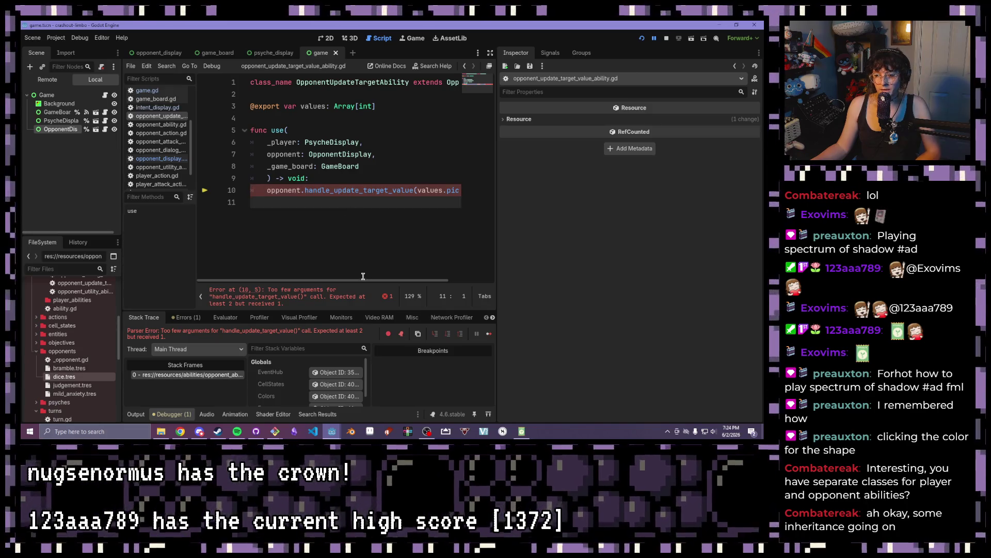
{"action": "left_click_drag", "start_coordinate": [322, 280], "coordinate": [364, 280]}
{"action": "left_click", "coordinate": [455, 190]}
{"action": "type", "text": ", true"}
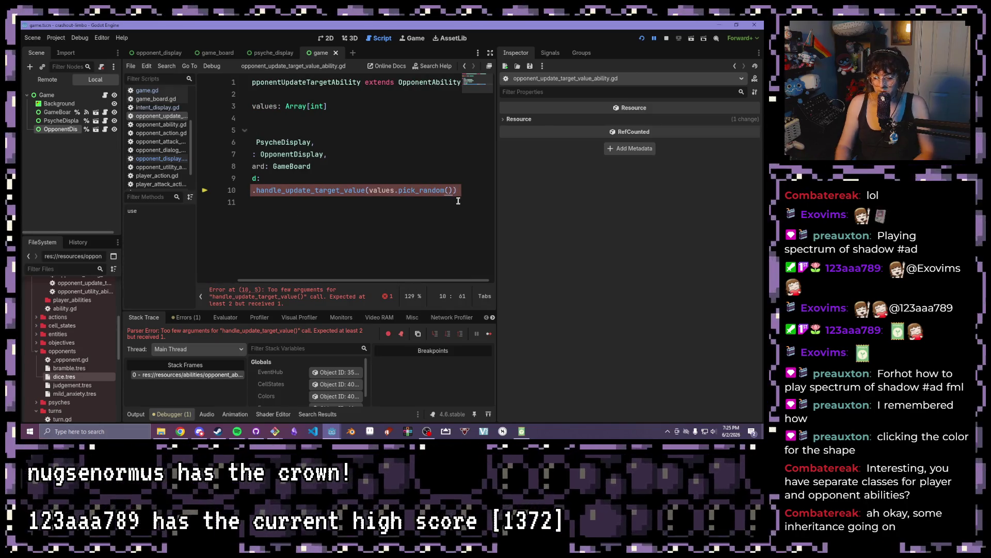
{"action": "left_click", "coordinate": [641, 37]}
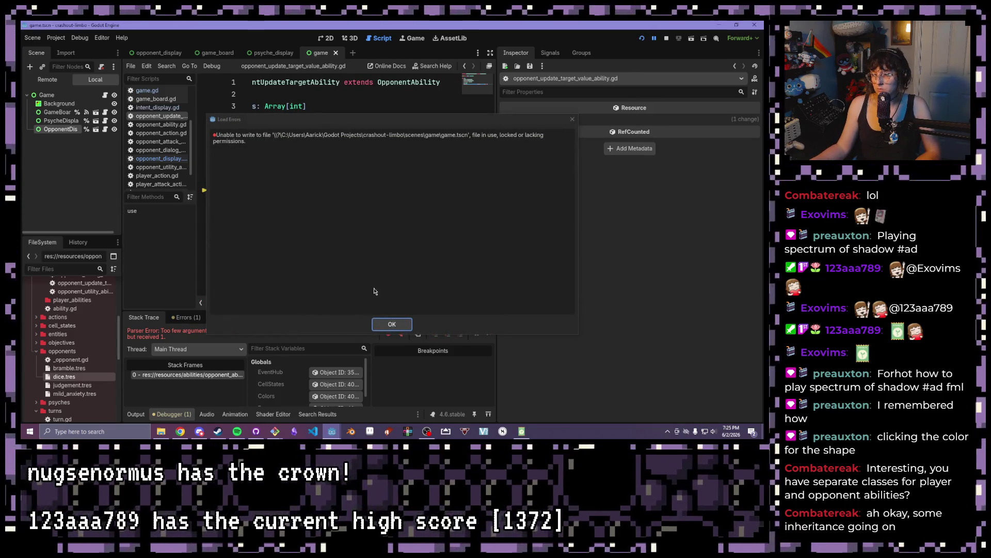
{"action": "key", "text": "Return"}
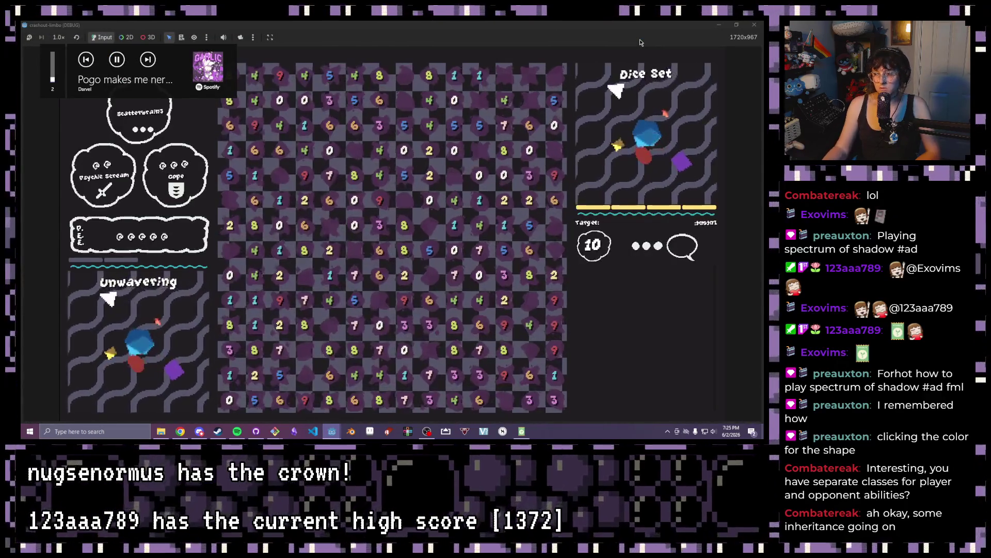
Step: Clear two 7, 0, 3 runs of cells to test, then show the debugger's Errors list
{"action": "left_click_drag", "start_coordinate": [354, 325], "coordinate": [402, 331]}
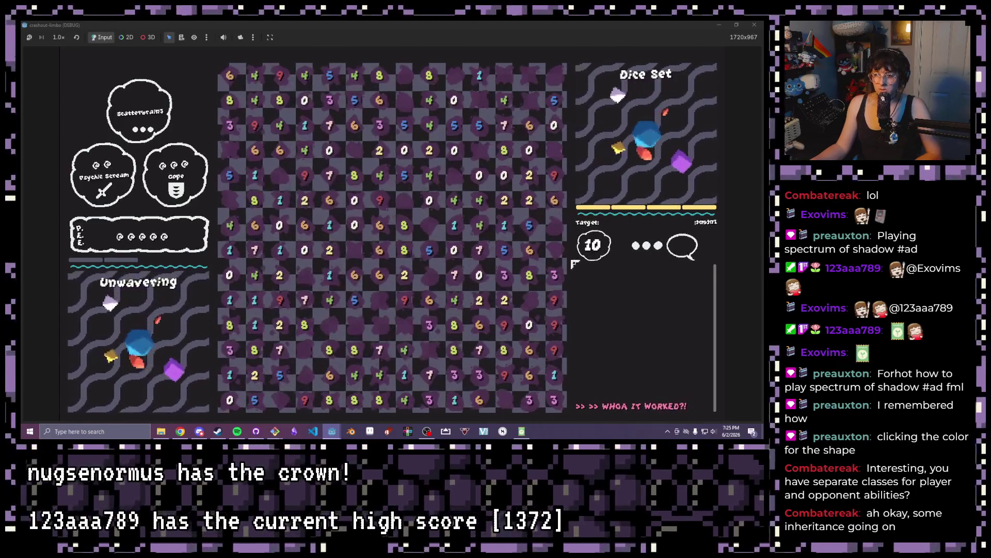
{"action": "left_click_drag", "start_coordinate": [455, 275], "coordinate": [504, 275]}
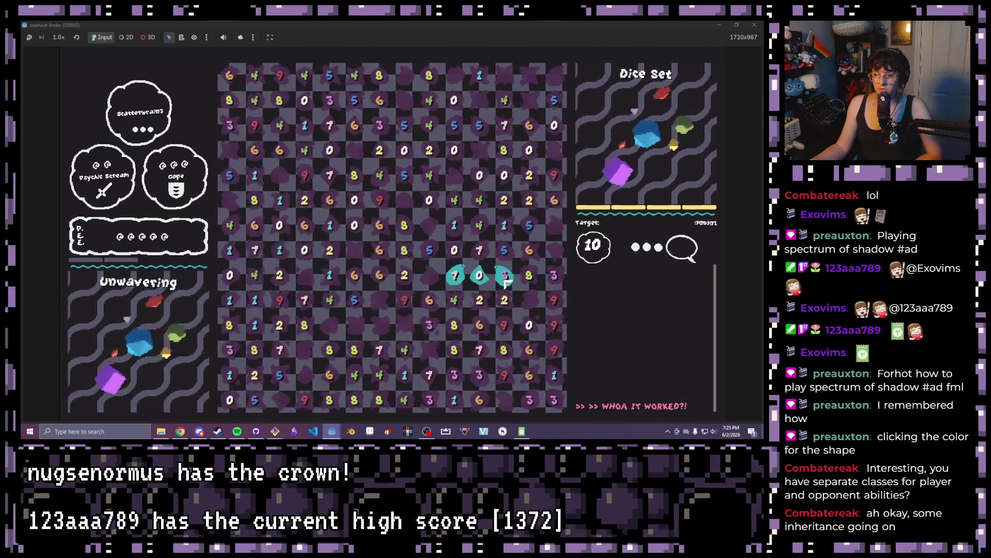
{"action": "left_click", "coordinate": [723, 25]}
{"action": "left_click", "coordinate": [187, 415]}
{"action": "left_click", "coordinate": [187, 317]}
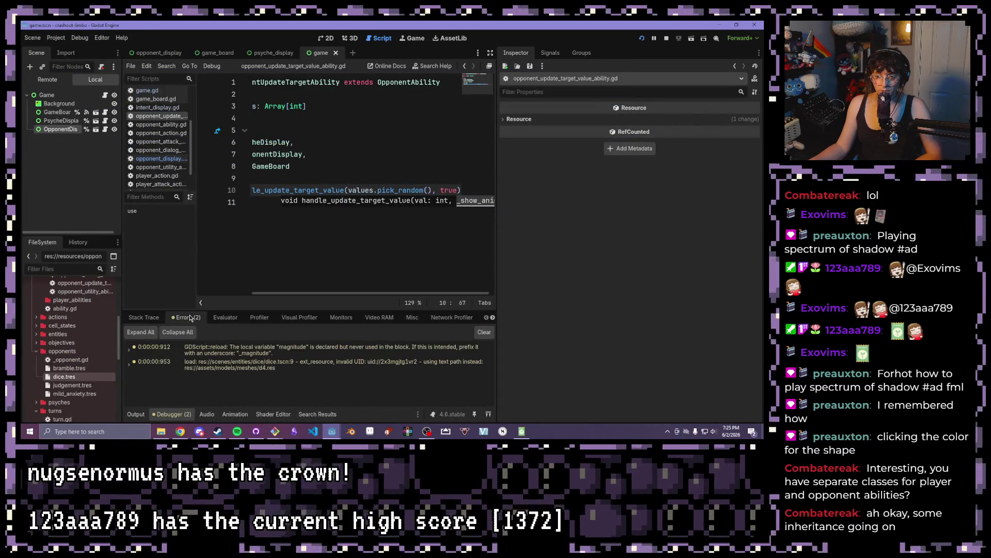
Step: Jump to the unused magnitude variable warning in game.gd, then open ability.gd from FileSystem
{"action": "mouse_move", "coordinate": [230, 353]}
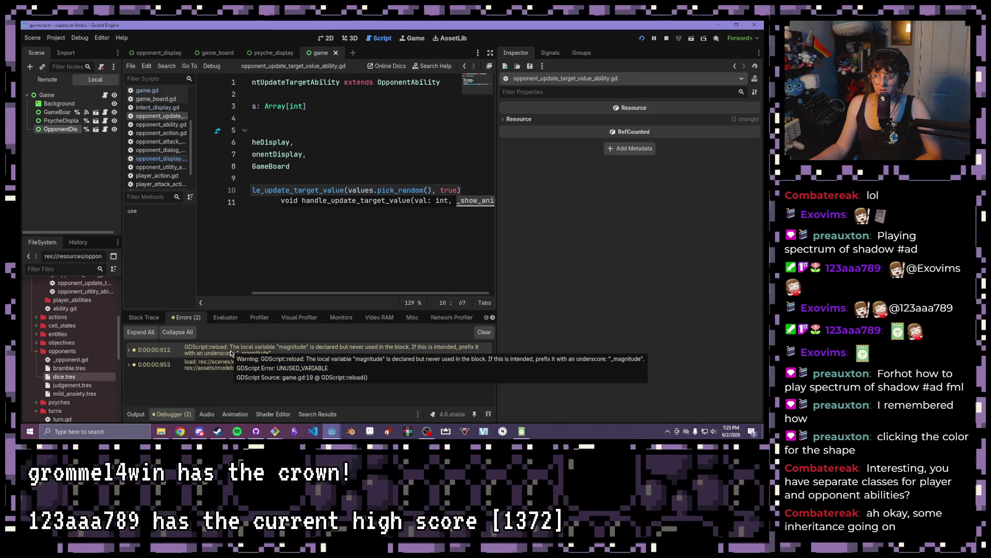
{"action": "double_click", "coordinate": [231, 353]}
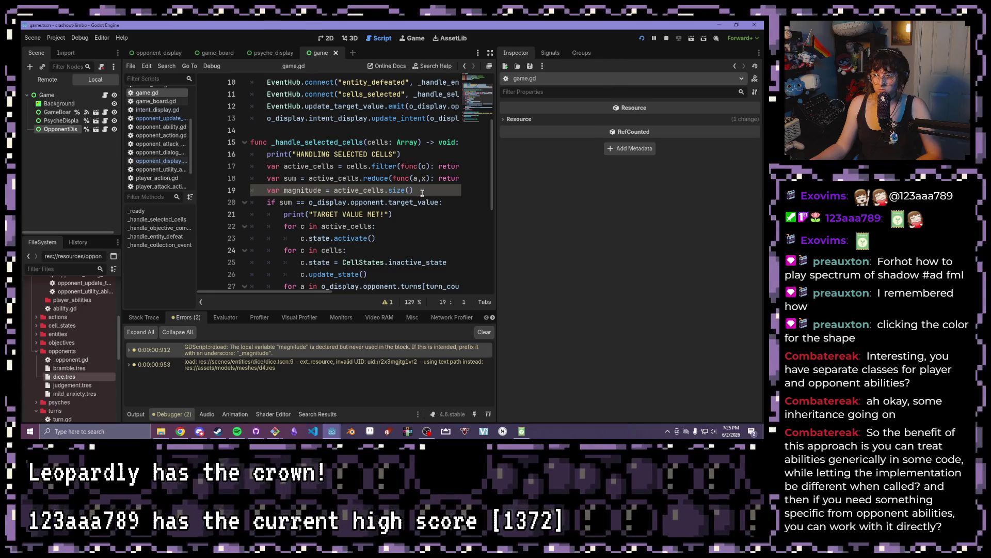
{"action": "scroll", "coordinate": [422, 192], "scroll_direction": "down", "scroll_amount": 2}
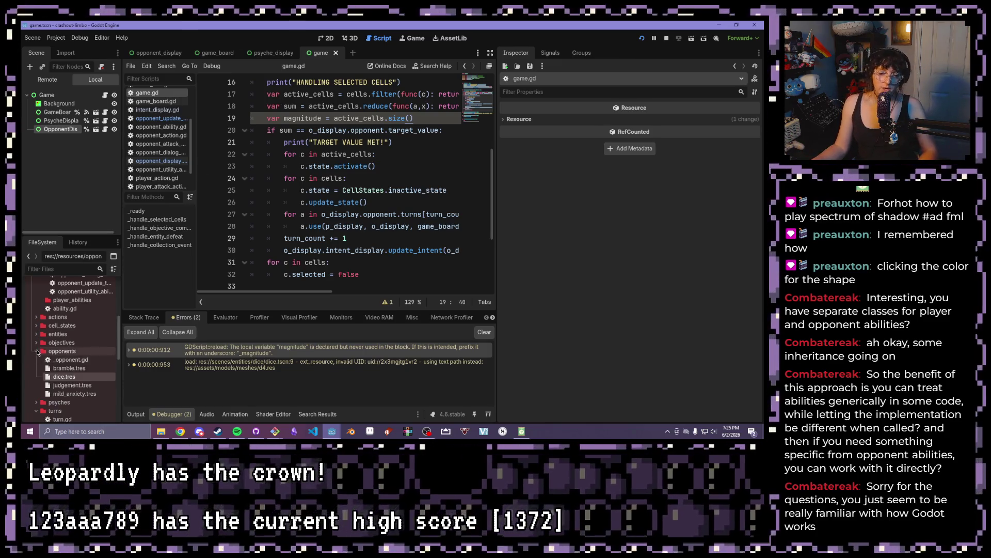
{"action": "scroll", "coordinate": [39, 352], "scroll_direction": "up", "scroll_amount": 5}
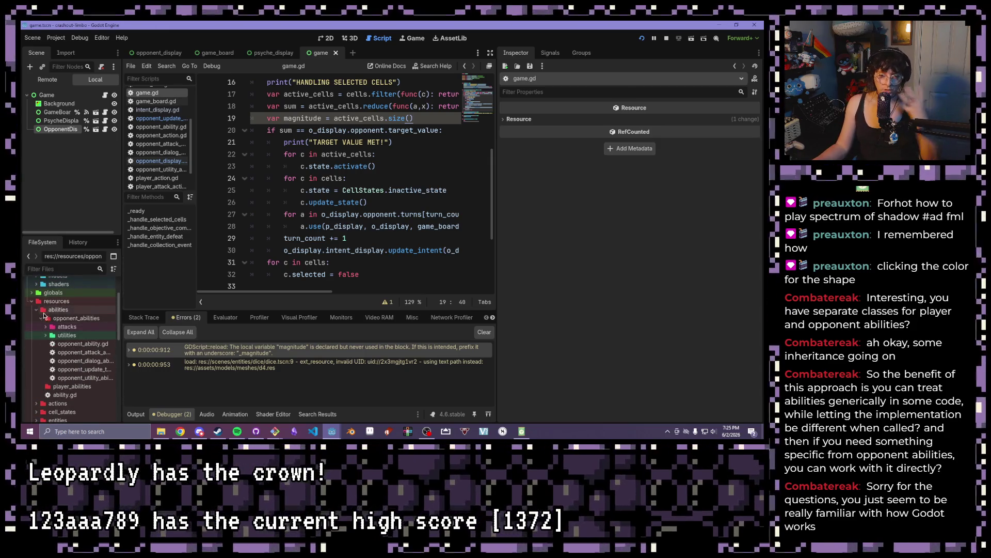
{"action": "left_click", "coordinate": [42, 318]}
{"action": "double_click", "coordinate": [61, 336]}
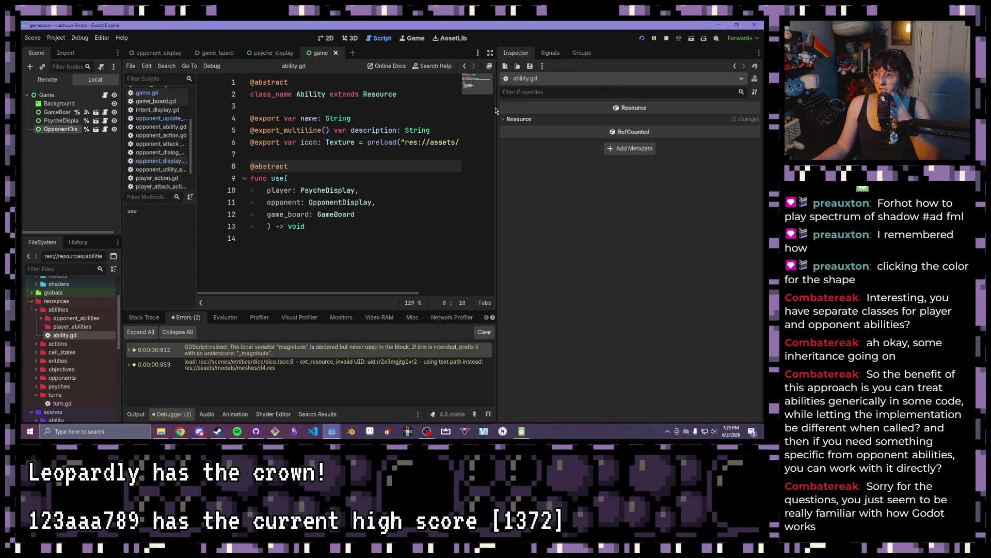
{"action": "left_click_drag", "start_coordinate": [496, 107], "coordinate": [619, 111]}
{"action": "left_click_drag", "start_coordinate": [397, 94], "coordinate": [207, 86]}
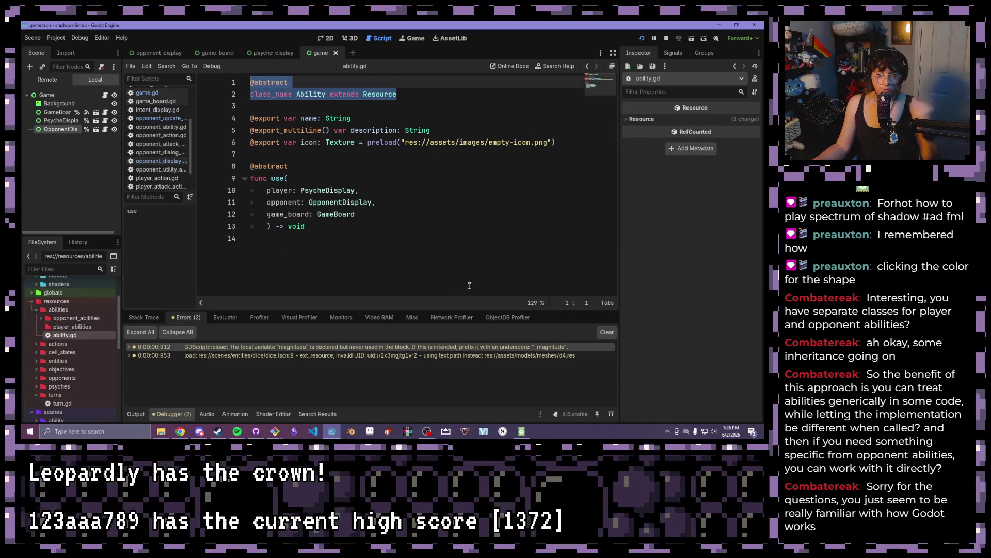
{"action": "left_click", "coordinate": [436, 261]}
{"action": "left_click_drag", "start_coordinate": [347, 232], "coordinate": [231, 168]}
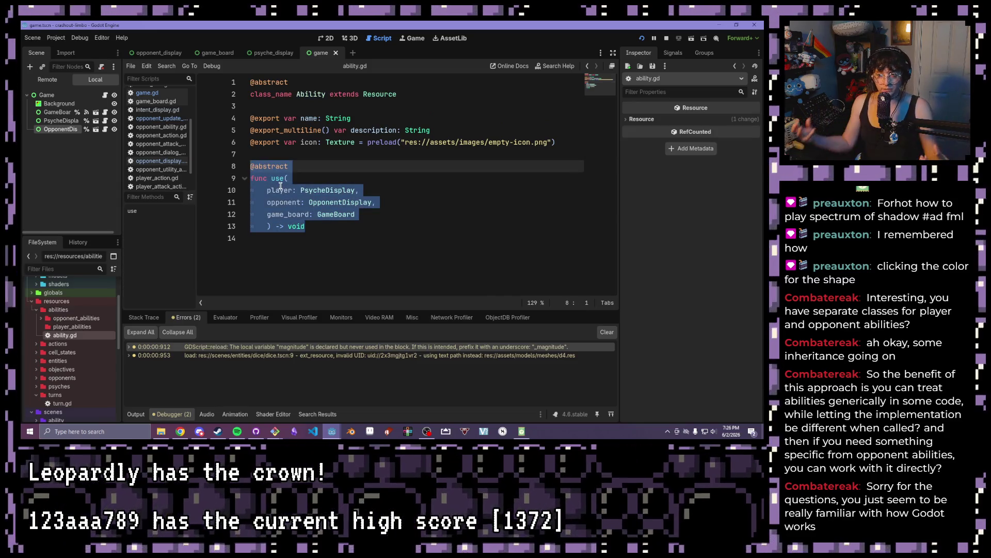
{"action": "left_click", "coordinate": [288, 178]}
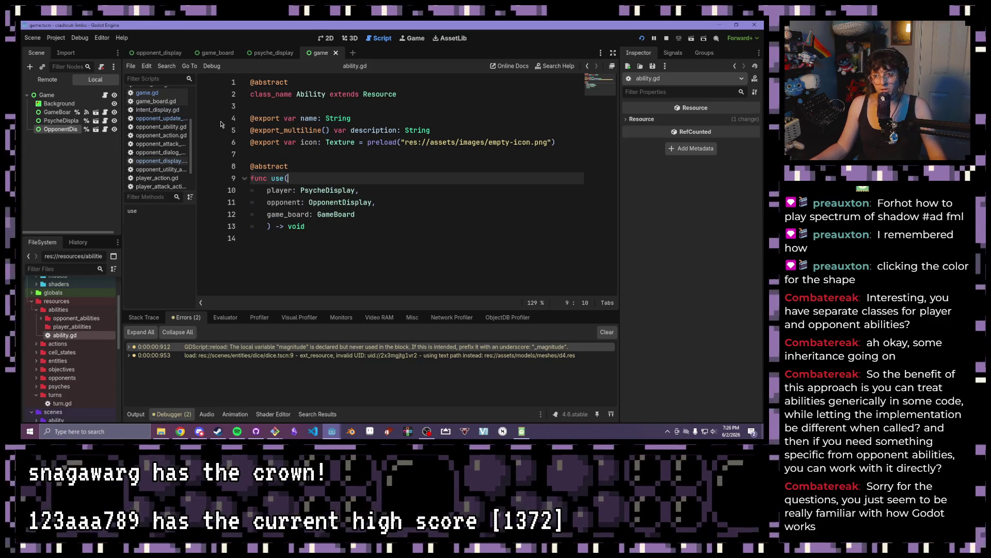
{"action": "left_click_drag", "start_coordinate": [407, 93], "coordinate": [361, 97]}
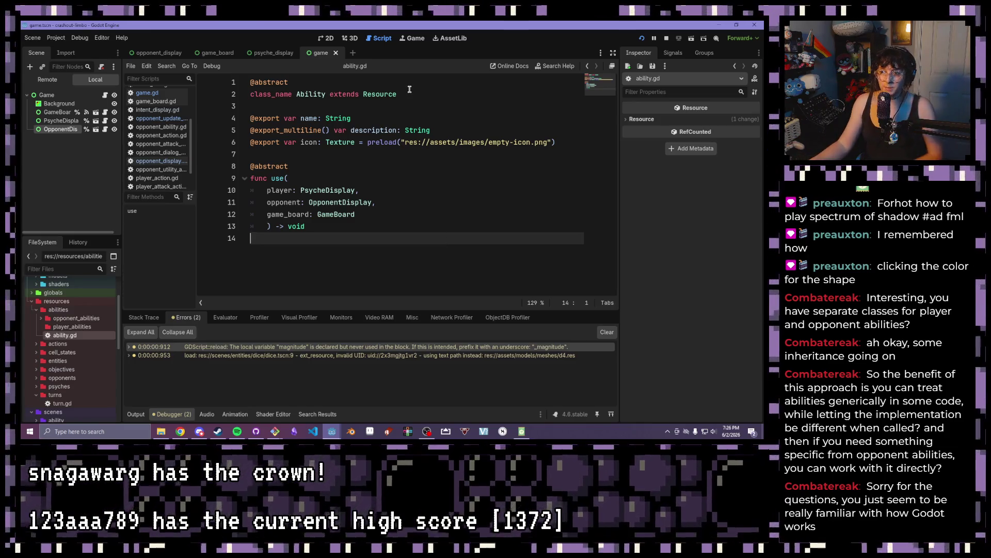
{"action": "left_click", "coordinate": [371, 95]}
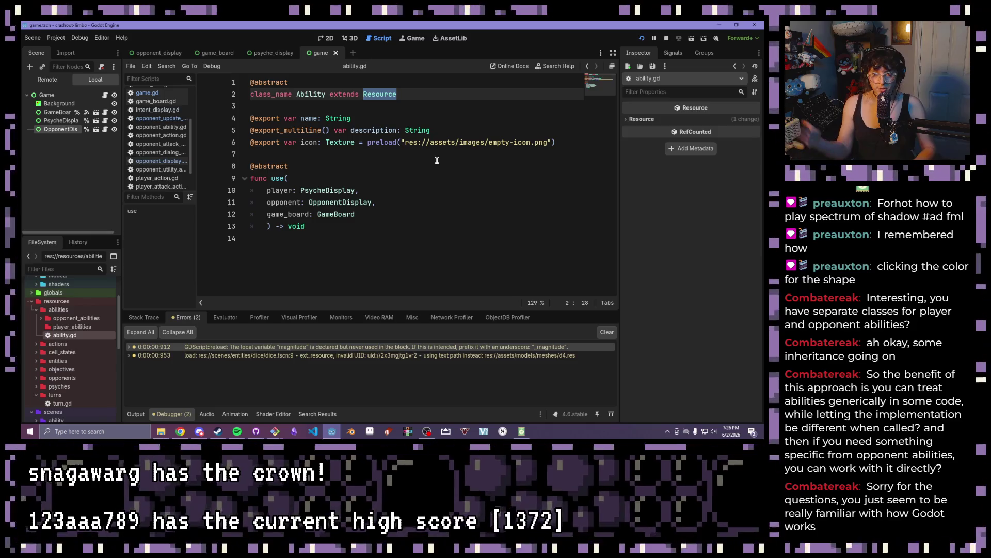
{"action": "left_click", "coordinate": [425, 123]}
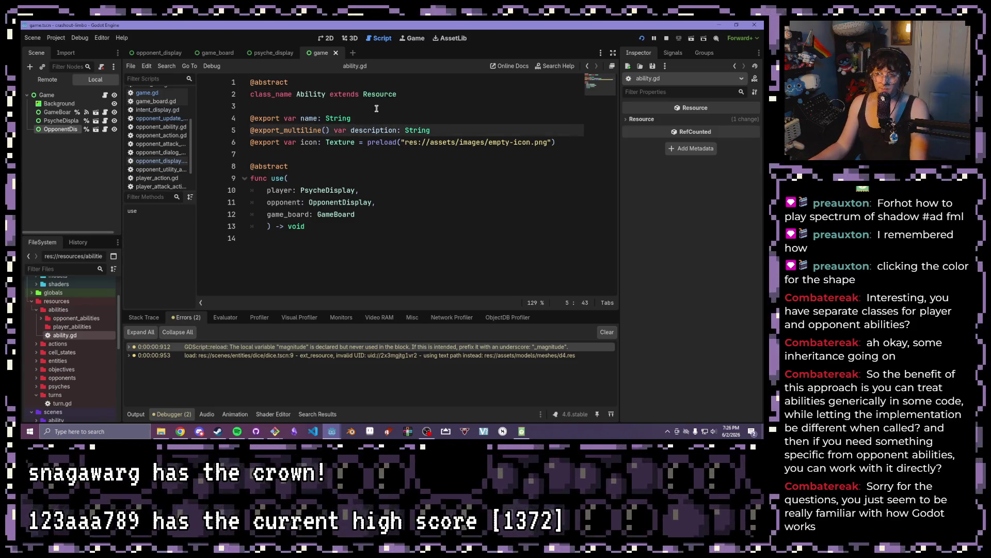
{"action": "key", "text": "shift+Up"}
{"action": "mouse_move", "coordinate": [263, 142]}
{"action": "left_mouse_down"}
{"action": "mouse_move", "coordinate": [357, 142]}
{"action": "mouse_move", "coordinate": [361, 166]}
{"action": "mouse_move", "coordinate": [369, 141]}
{"action": "left_mouse_up"}
{"action": "left_click", "coordinate": [350, 143]}
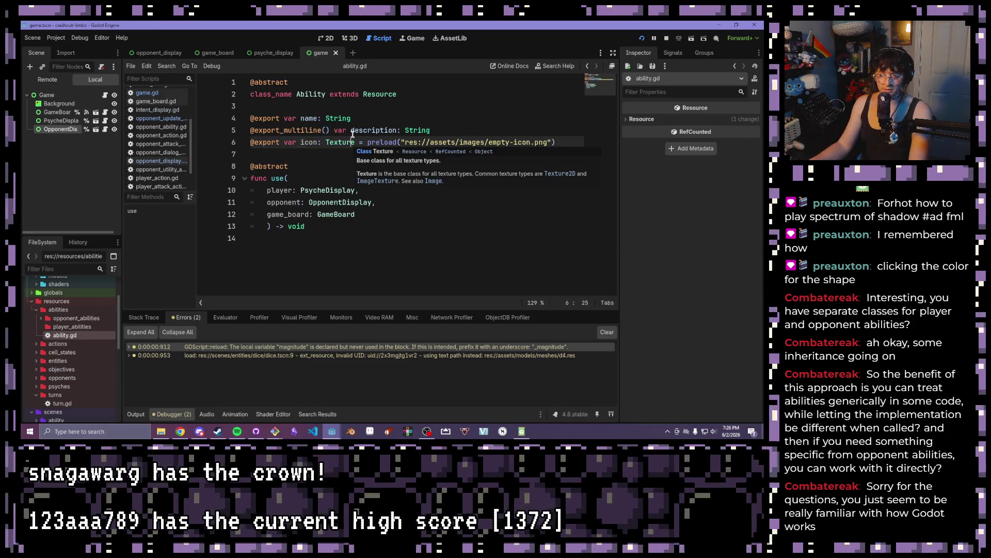
{"action": "left_click_drag", "start_coordinate": [357, 229], "coordinate": [206, 169]}
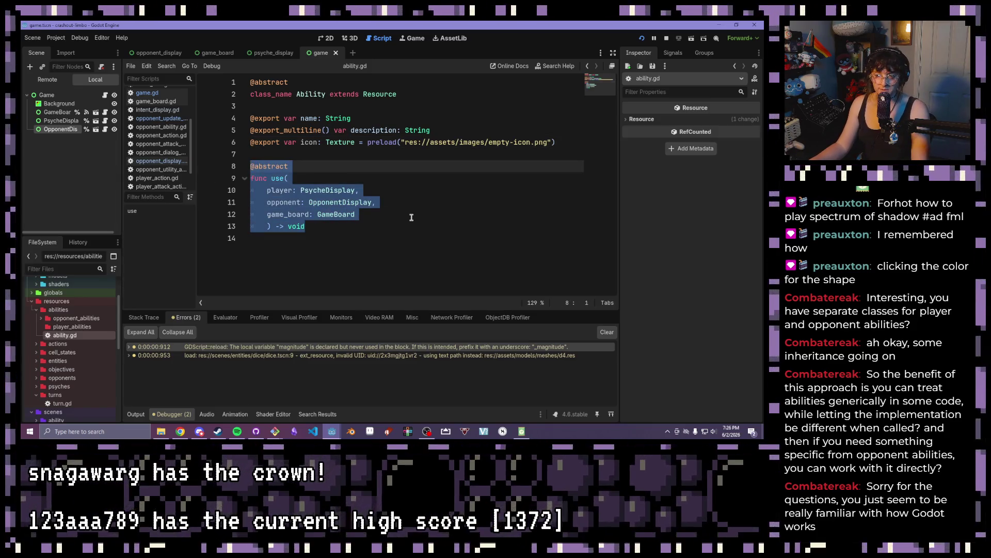
{"action": "left_click", "coordinate": [440, 216]}
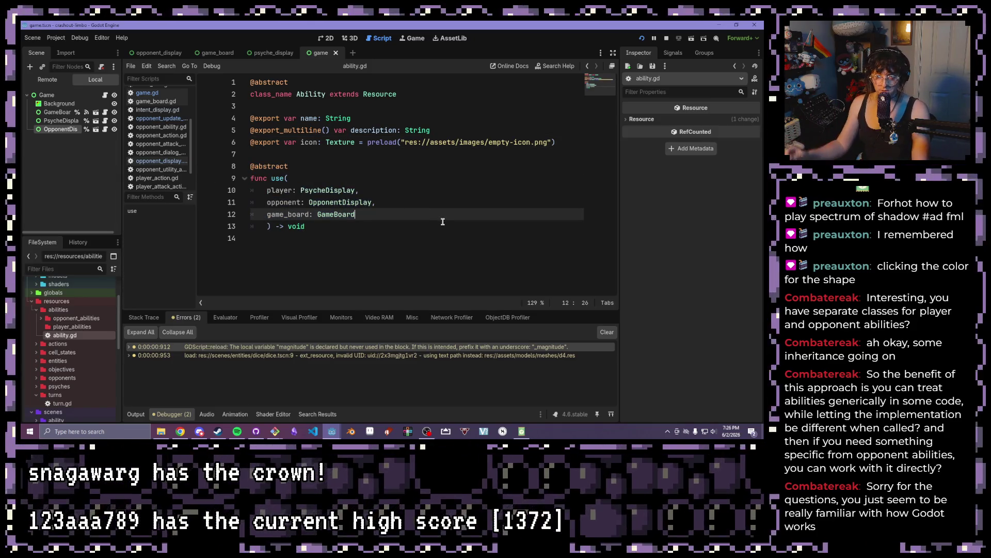
Step: Expand opponent_abilities and open opponent_attack_ability.gd at its damage export
{"action": "left_click", "coordinate": [40, 318]}
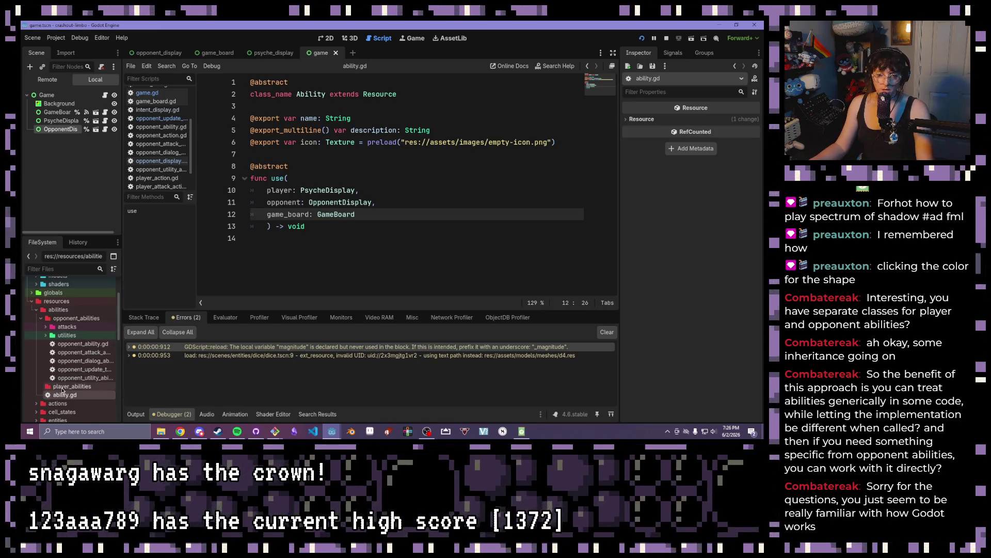
{"action": "double_click", "coordinate": [72, 353]}
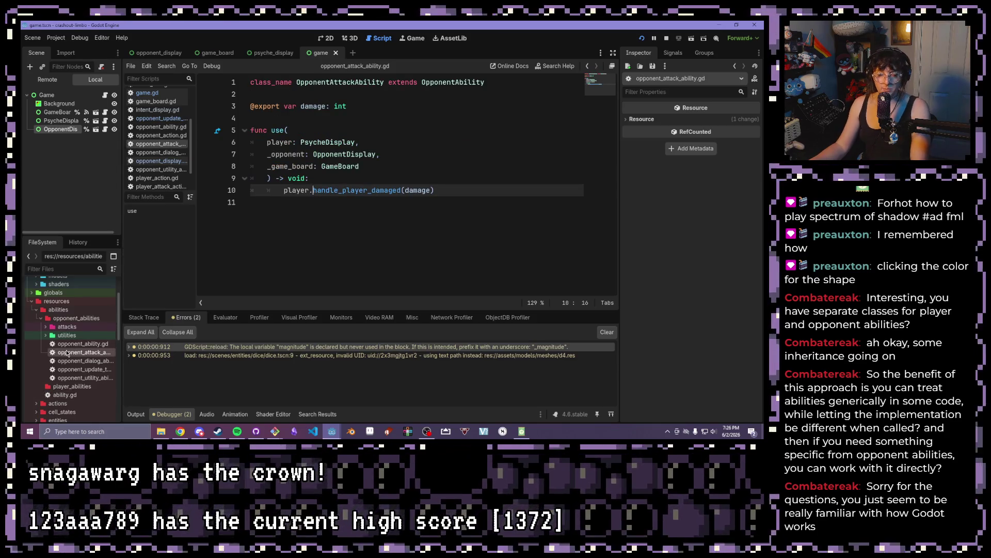
{"action": "left_click", "coordinate": [392, 110]}
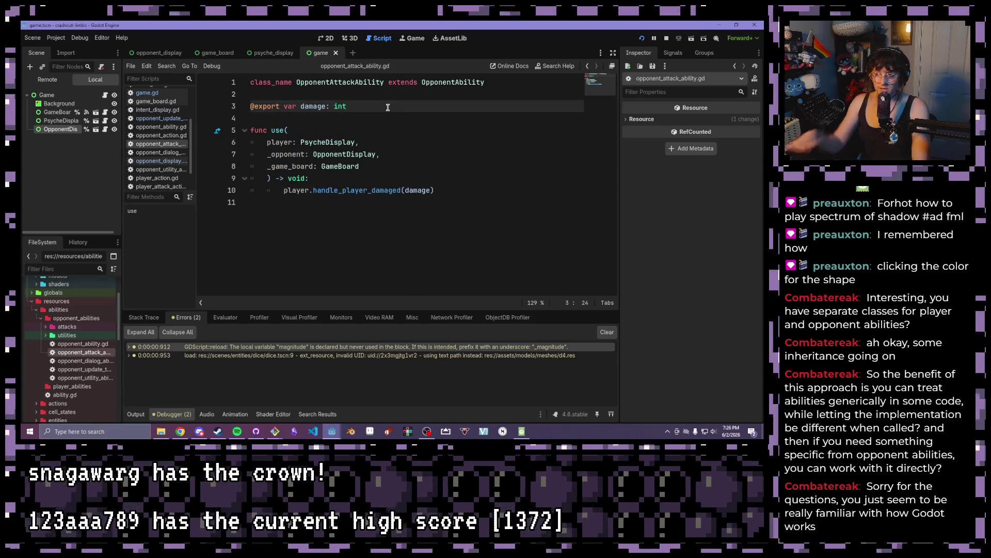
{"action": "left_click", "coordinate": [520, 88]}
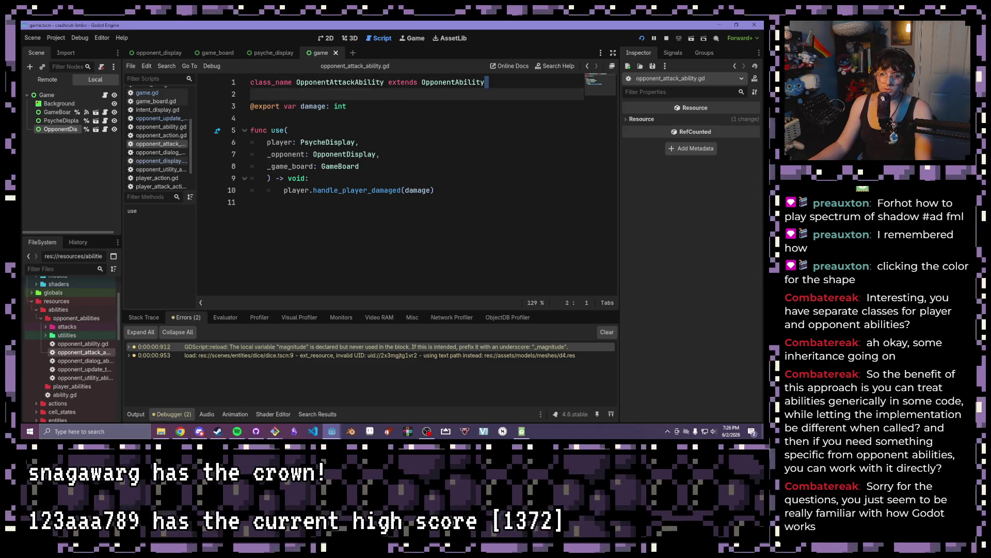
Step: Open opponent_ability.gd and highlight its exported cast_time field on line 4
{"action": "double_click", "coordinate": [77, 344]}
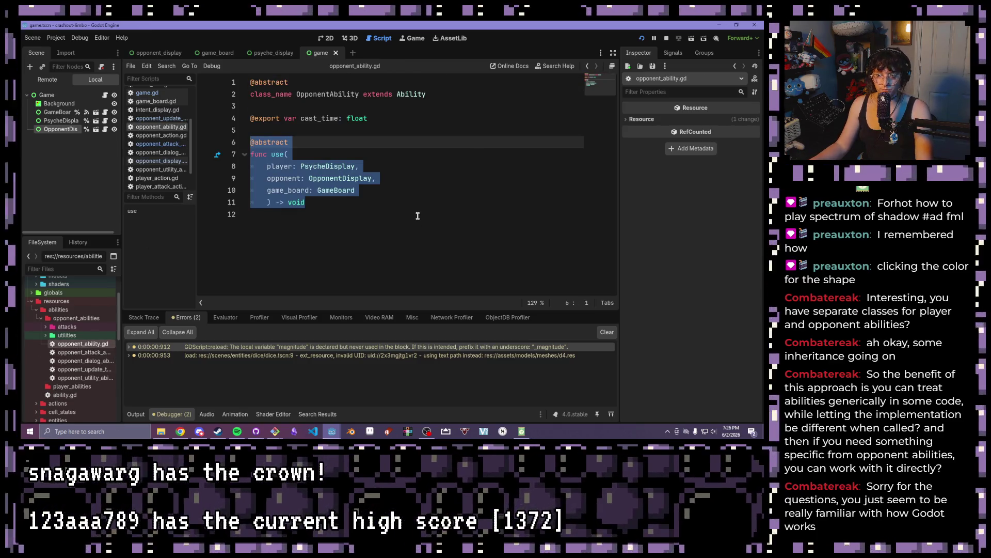
{"action": "left_click_drag", "start_coordinate": [368, 118], "coordinate": [245, 115]}
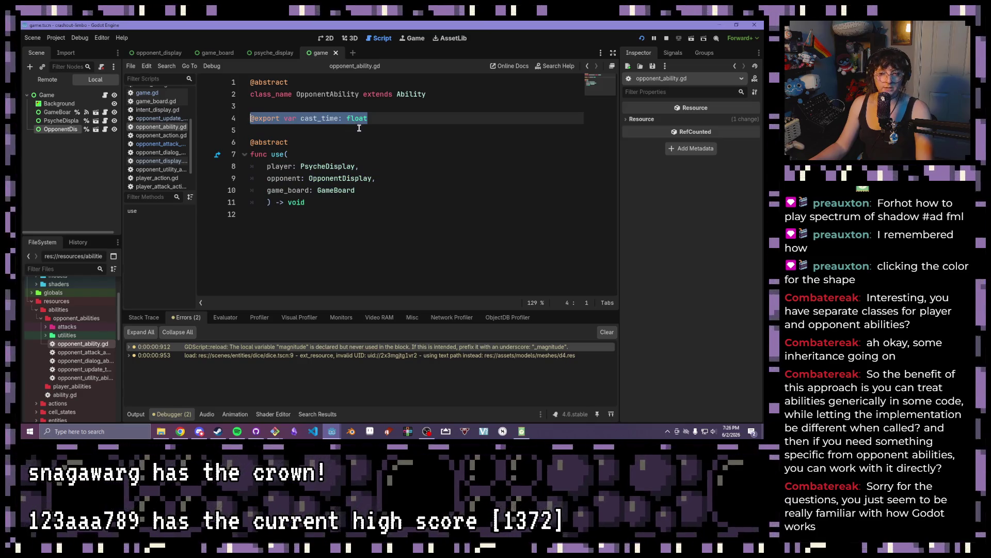
{"action": "key", "text": "ctrl+shift+Right"}
{"action": "key", "text": "ctrl+shift+Right"}
{"action": "key", "text": "ctrl+shift+Left"}
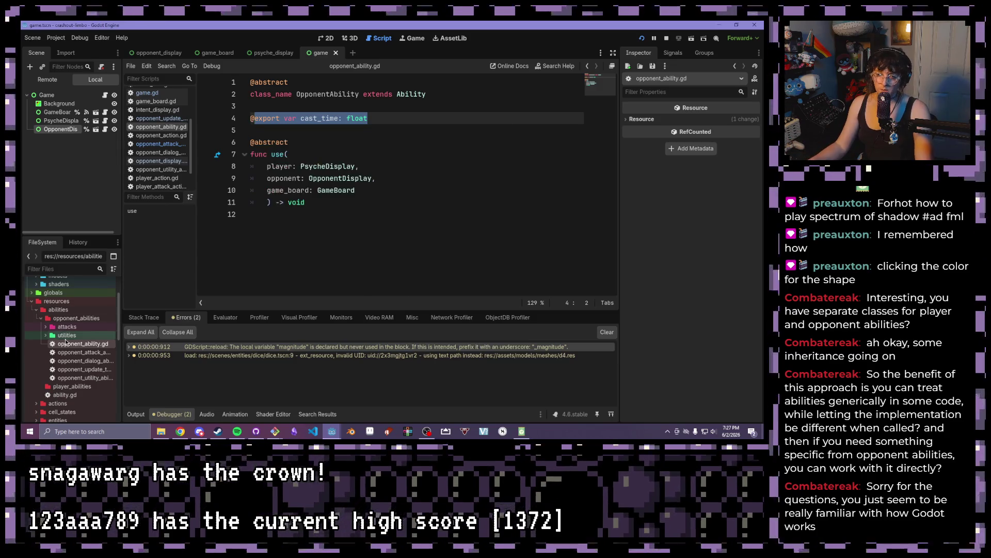
Step: Back in opponent_attack_ability.gd, highlight the damage export, the player parameter and the handle_player_damaged call
{"action": "double_click", "coordinate": [76, 353]}
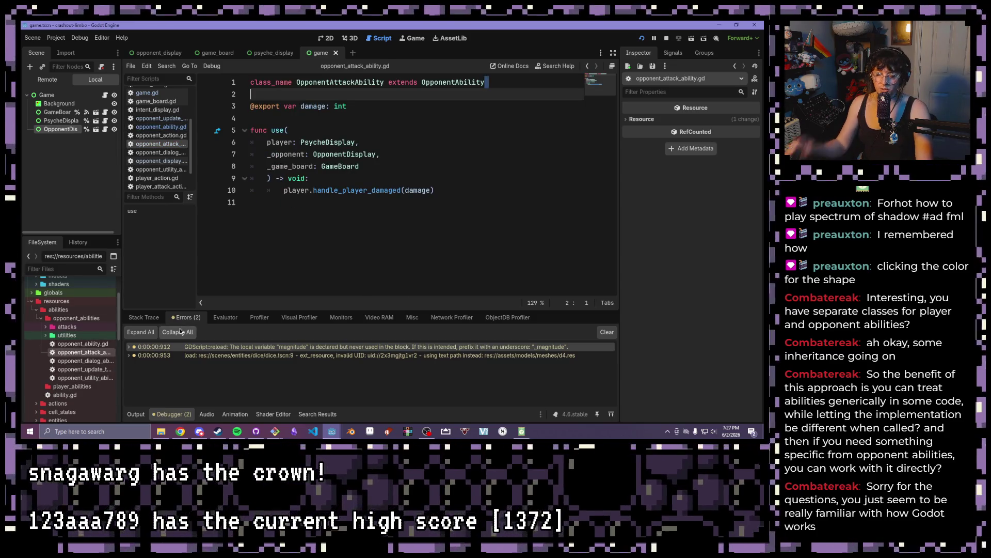
{"action": "left_click_drag", "start_coordinate": [347, 106], "coordinate": [232, 114]}
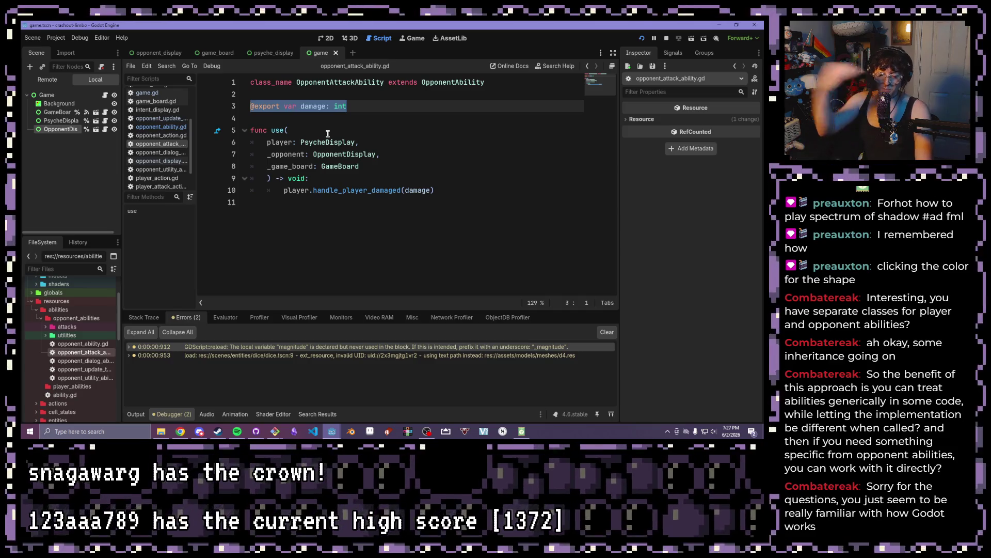
{"action": "left_click_drag", "start_coordinate": [283, 190], "coordinate": [442, 191]}
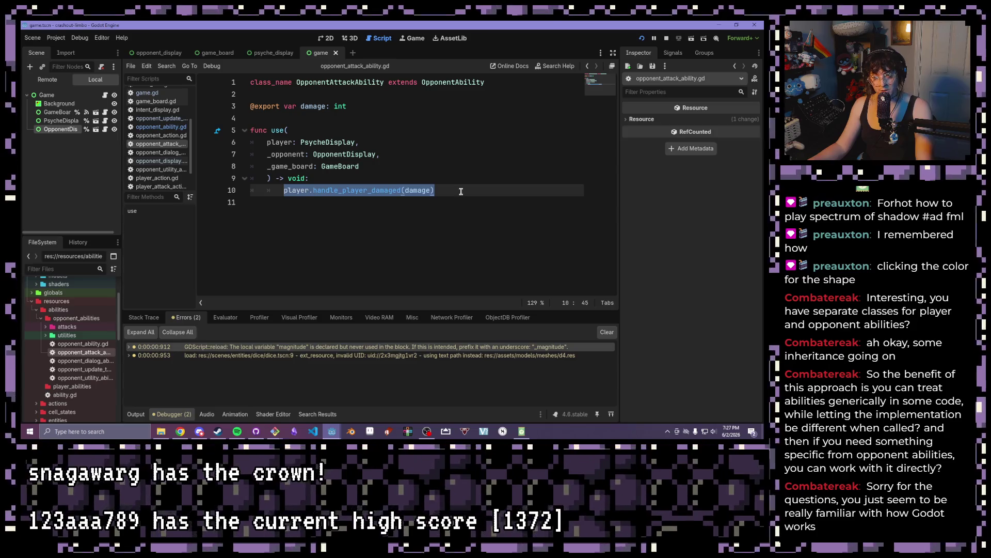
{"action": "left_click", "coordinate": [443, 202]}
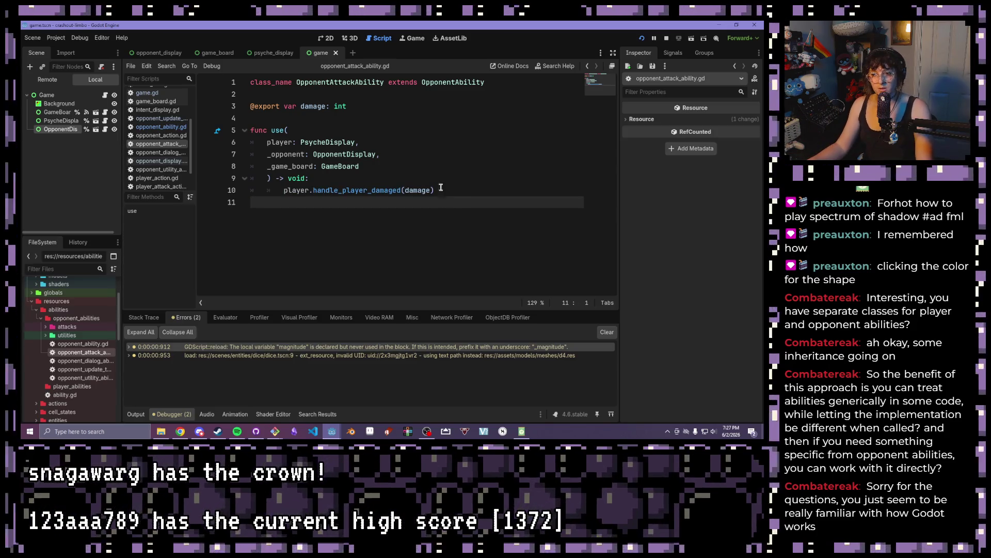
{"action": "mouse_move", "coordinate": [268, 142]}
{"action": "left_mouse_down"}
{"action": "mouse_move", "coordinate": [372, 154]}
{"action": "mouse_move", "coordinate": [359, 142]}
{"action": "left_mouse_up"}
{"action": "left_click", "coordinate": [359, 142]}
{"action": "left_click_drag", "start_coordinate": [263, 140], "coordinate": [378, 154]}
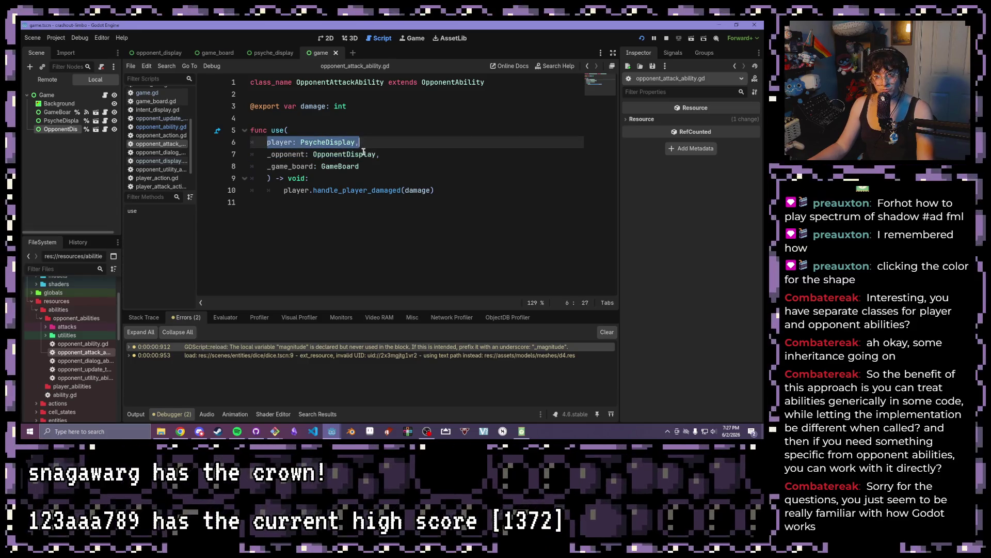
{"action": "left_click_drag", "start_coordinate": [284, 190], "coordinate": [431, 190]}
{"action": "left_click", "coordinate": [457, 191]}
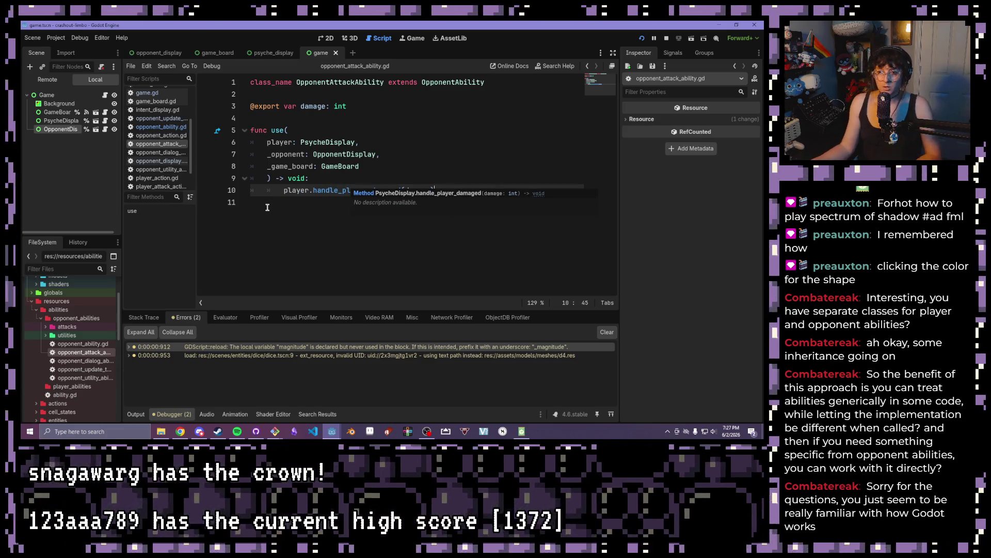
{"action": "left_click", "coordinate": [268, 206]}
{"action": "left_click", "coordinate": [429, 190]}
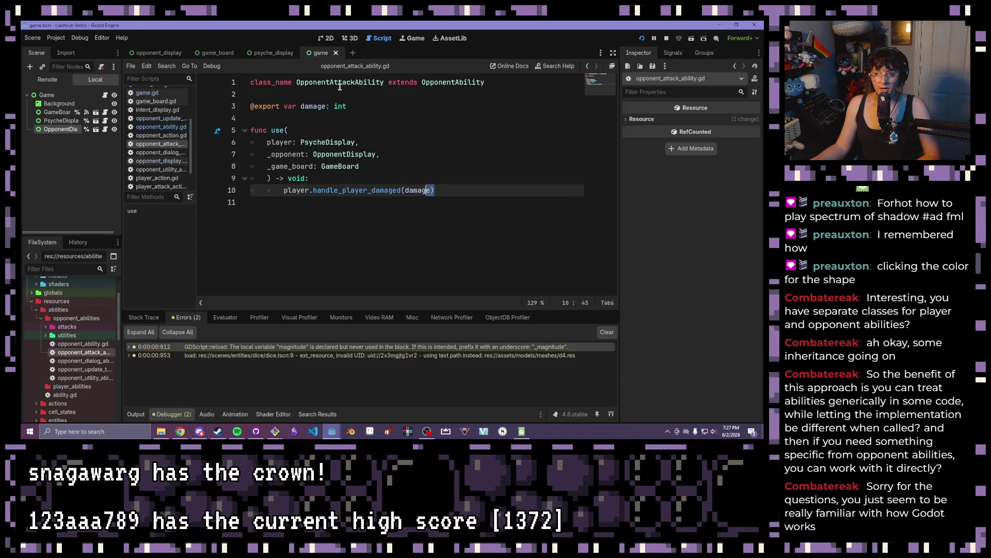
{"action": "left_click_drag", "start_coordinate": [347, 106], "coordinate": [251, 106]}
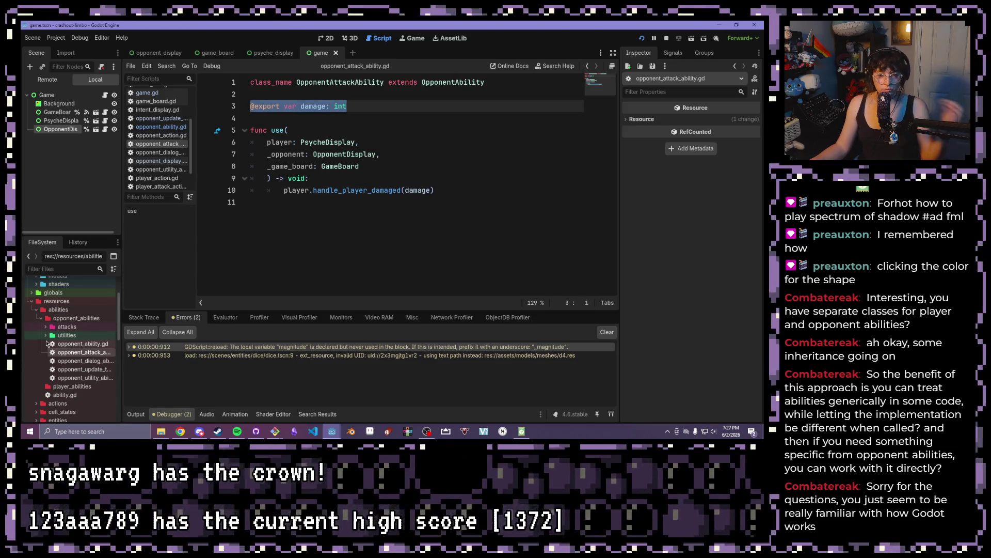
{"action": "double_click", "coordinate": [77, 337]}
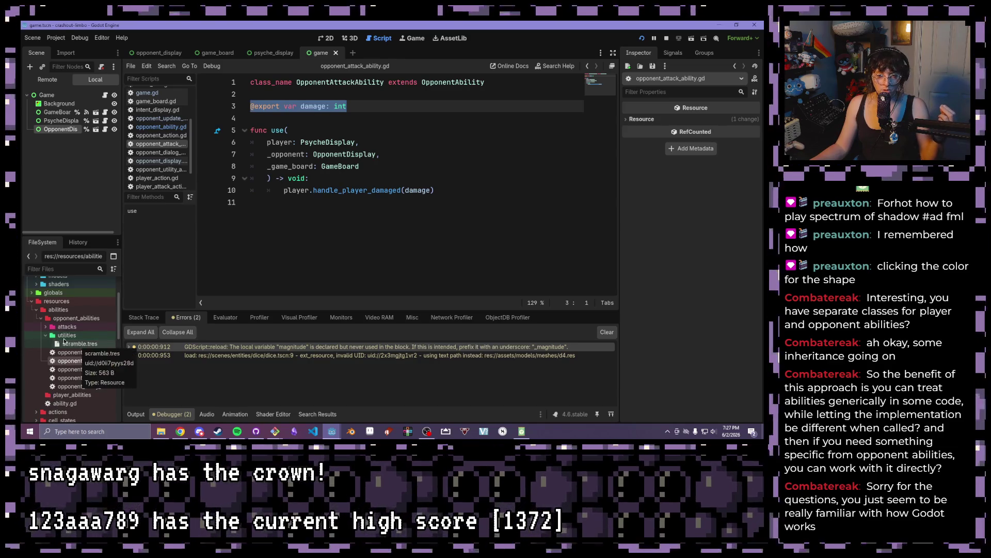
Step: Inspect attacks/bully.tres in the Inspector: Damage 15, Cast Time 3.5, plus its name and description
{"action": "left_click", "coordinate": [46, 326]}
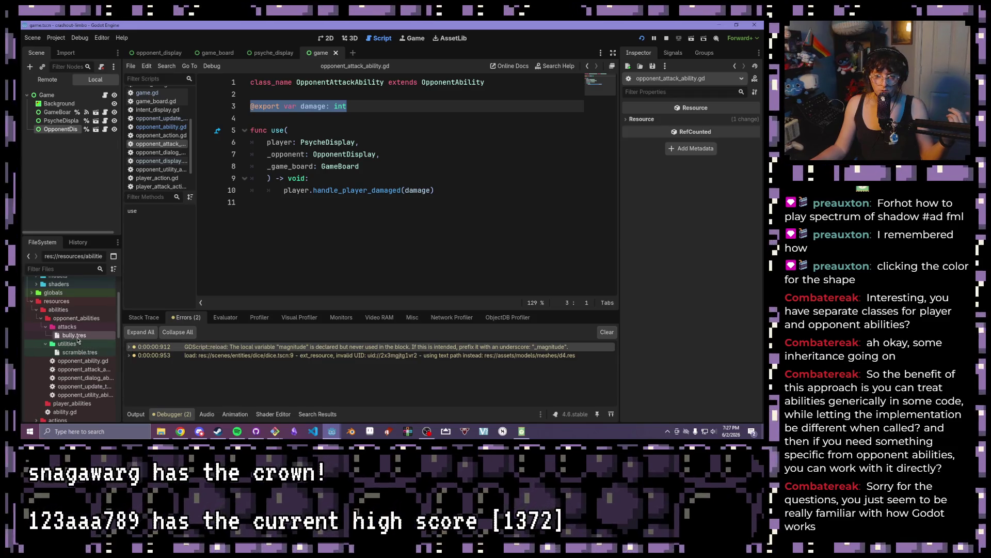
{"action": "left_click", "coordinate": [74, 335]}
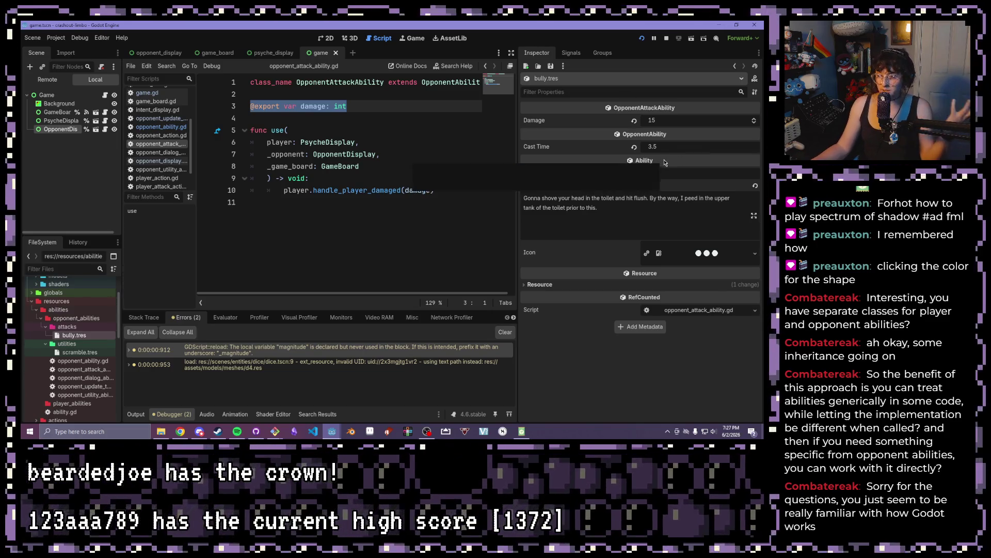
{"action": "left_click", "coordinate": [672, 173]}
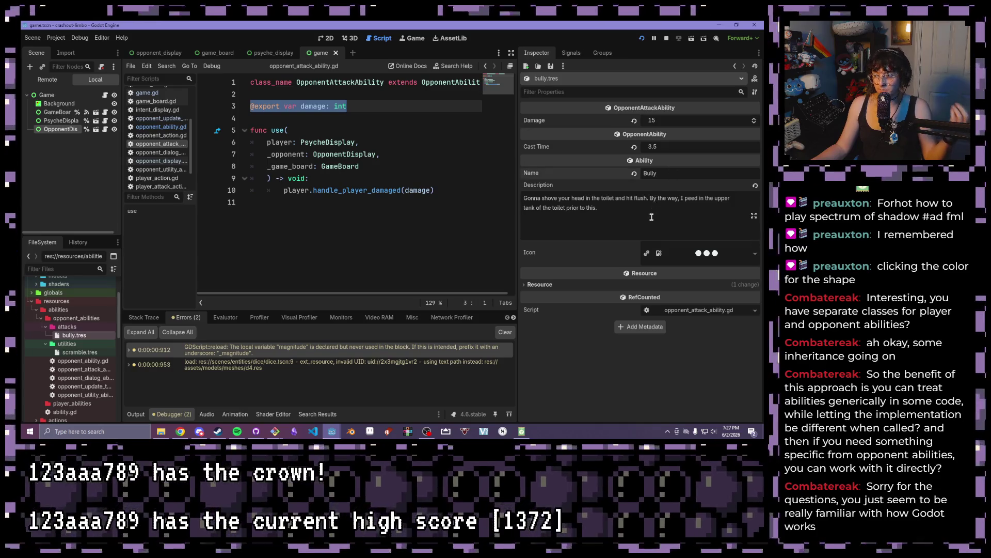
{"action": "left_click", "coordinate": [651, 217]}
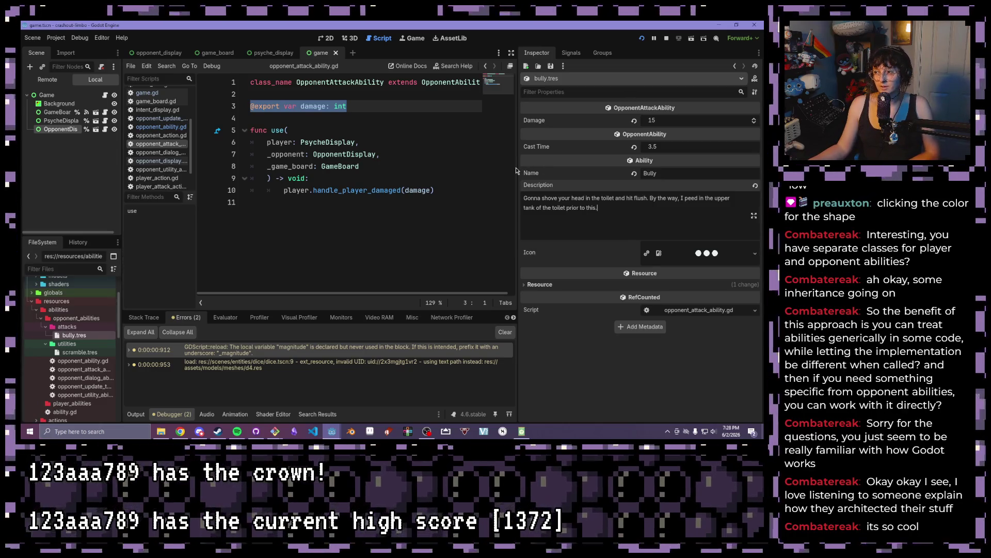
{"action": "left_click_drag", "start_coordinate": [517, 161], "coordinate": [587, 167]}
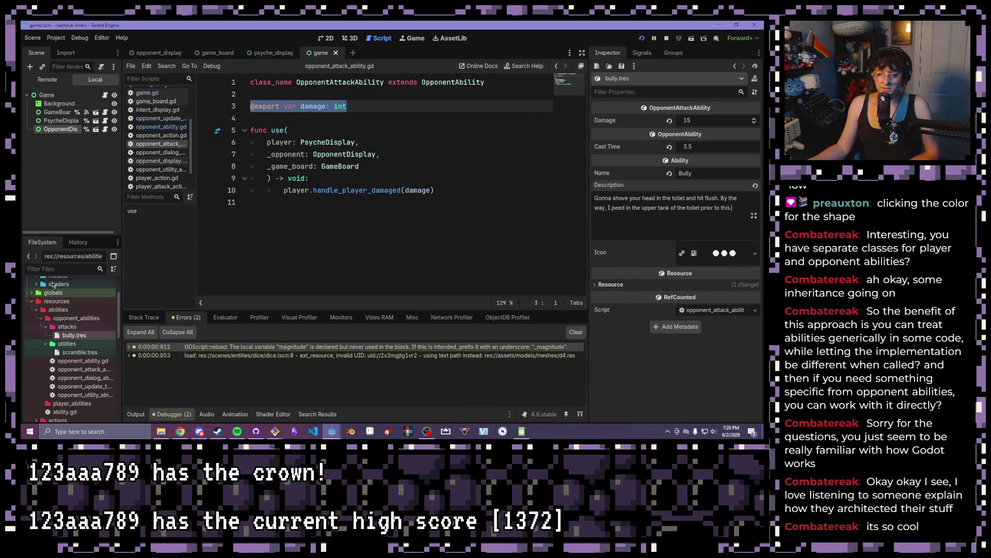
{"action": "left_click", "coordinate": [31, 301]}
Step: Expand the opponents folder, open _opponent.gd and point out its Entity parent class
{"action": "left_click", "coordinate": [31, 310]}
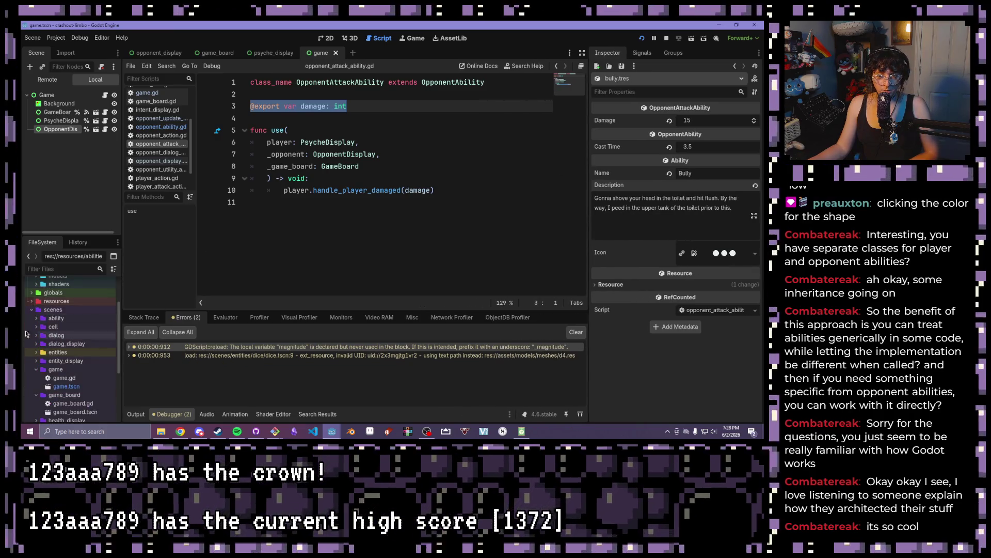
{"action": "scroll", "coordinate": [45, 345], "scroll_direction": "up", "scroll_amount": 3}
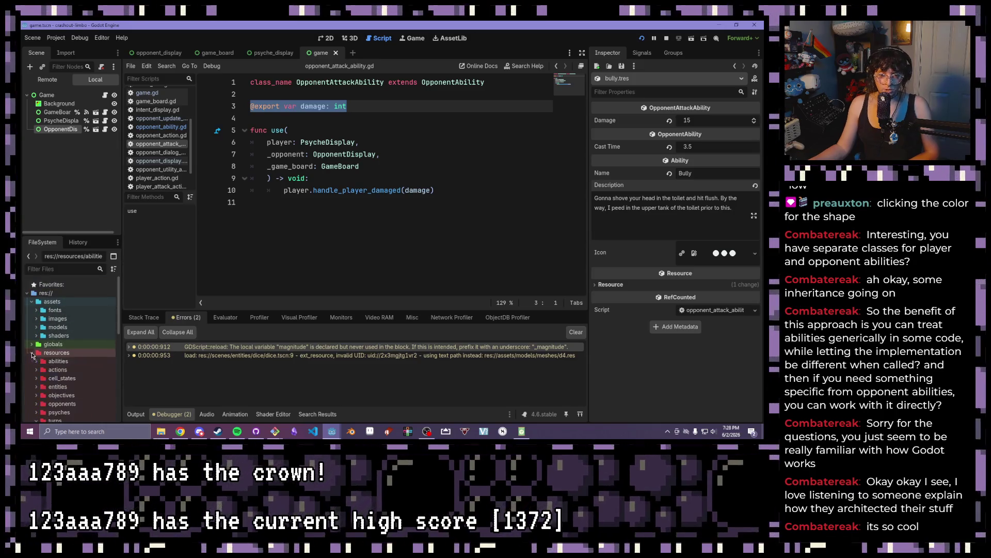
{"action": "scroll", "coordinate": [75, 327], "scroll_direction": "down", "scroll_amount": 2}
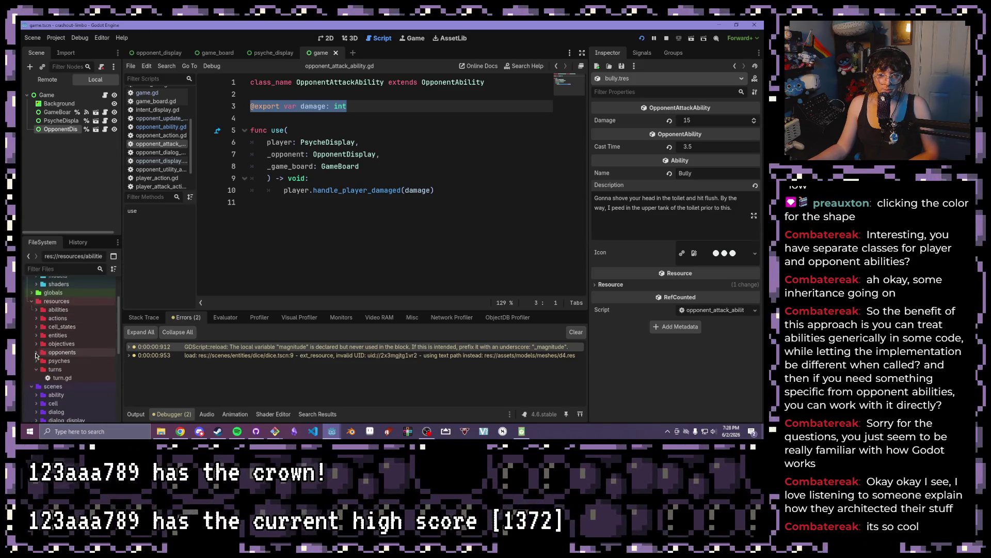
{"action": "double_click", "coordinate": [62, 352]}
{"action": "double_click", "coordinate": [63, 361]}
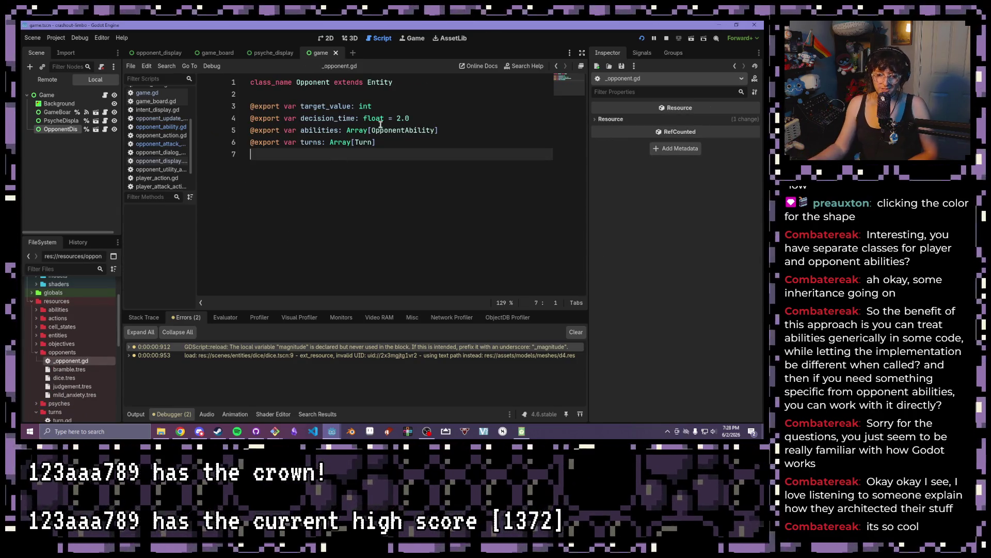
{"action": "left_click", "coordinate": [383, 83]}
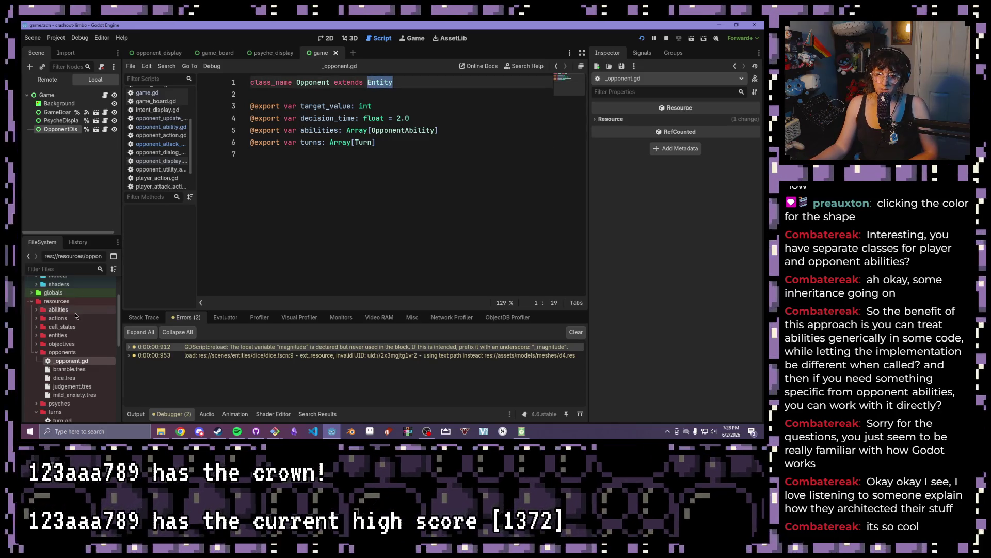
{"action": "scroll", "coordinate": [54, 407], "scroll_direction": "down", "scroll_amount": 3}
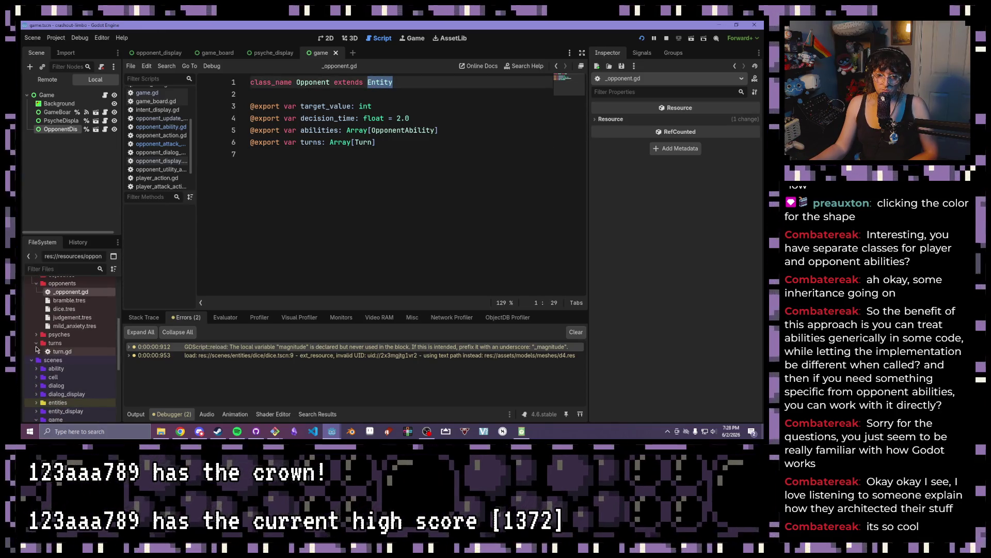
{"action": "scroll", "coordinate": [37, 345], "scroll_direction": "up", "scroll_amount": 2}
Step: In _entity.gd, highlight the health, shield, dodge_chance and Visuals group exports, then run the game
{"action": "left_click", "coordinate": [379, 82], "text": "ctrl"}
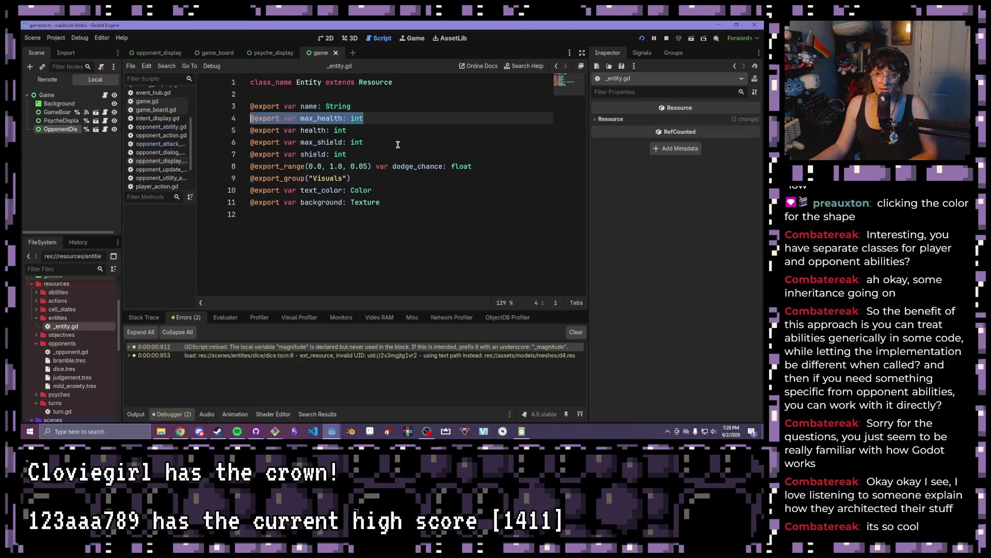
{"action": "triple_click", "coordinate": [375, 130]}
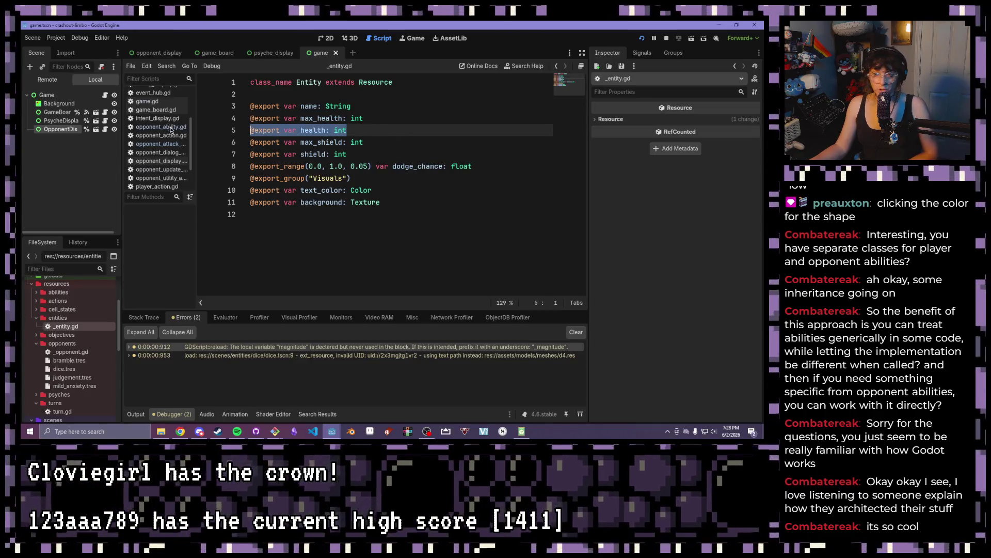
{"action": "left_click", "coordinate": [381, 155]}
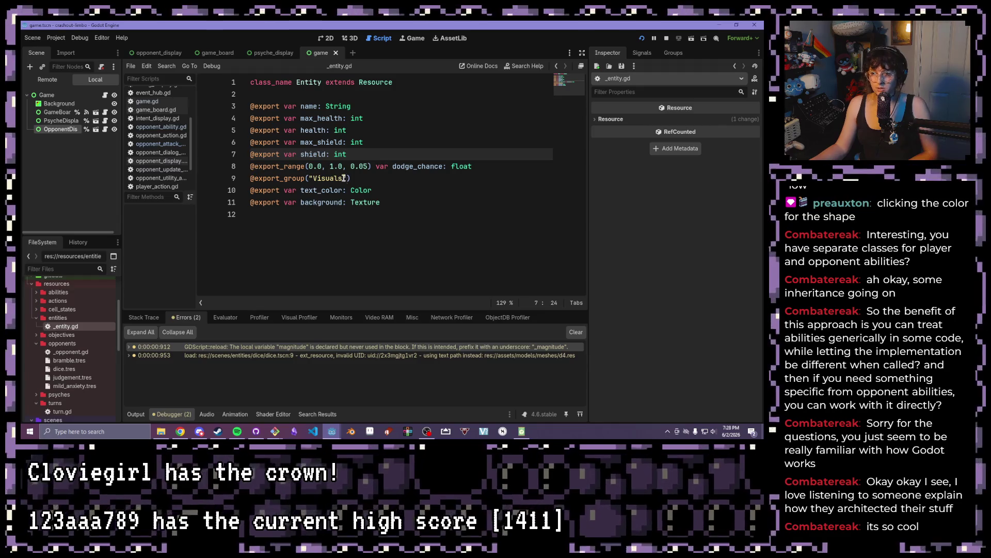
{"action": "triple_click", "coordinate": [455, 165]}
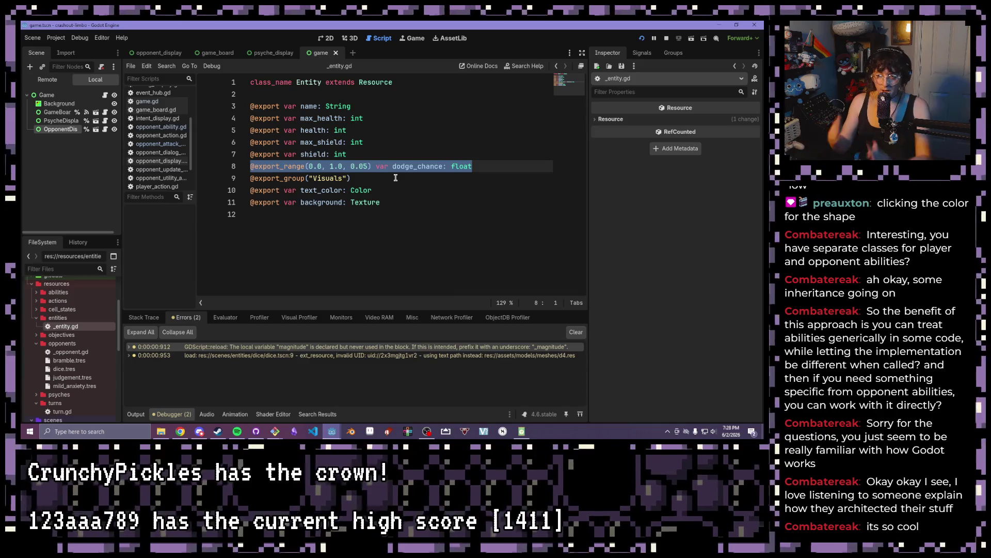
{"action": "left_click", "coordinate": [370, 179]}
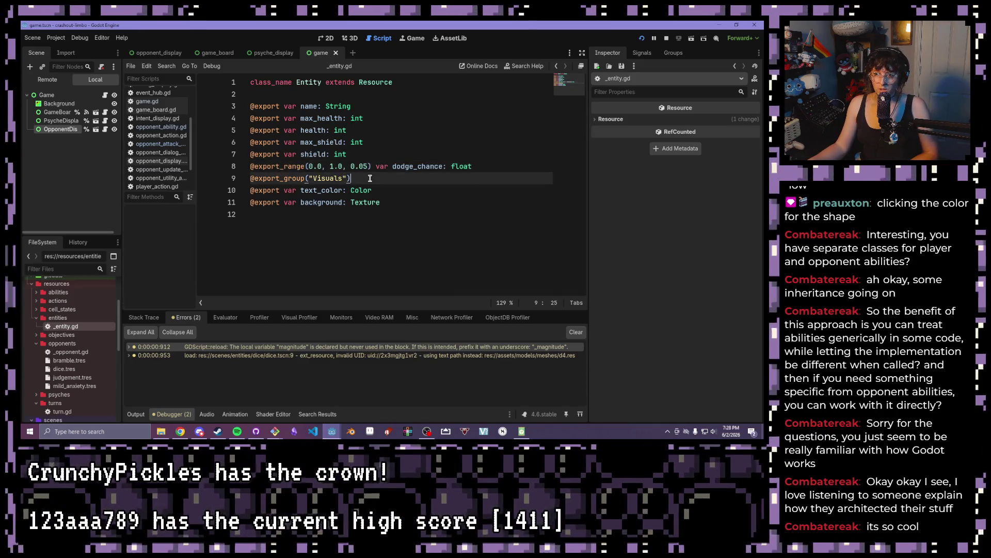
{"action": "triple_click", "coordinate": [325, 178]}
{"action": "left_click", "coordinate": [416, 206], "text": "shift"}
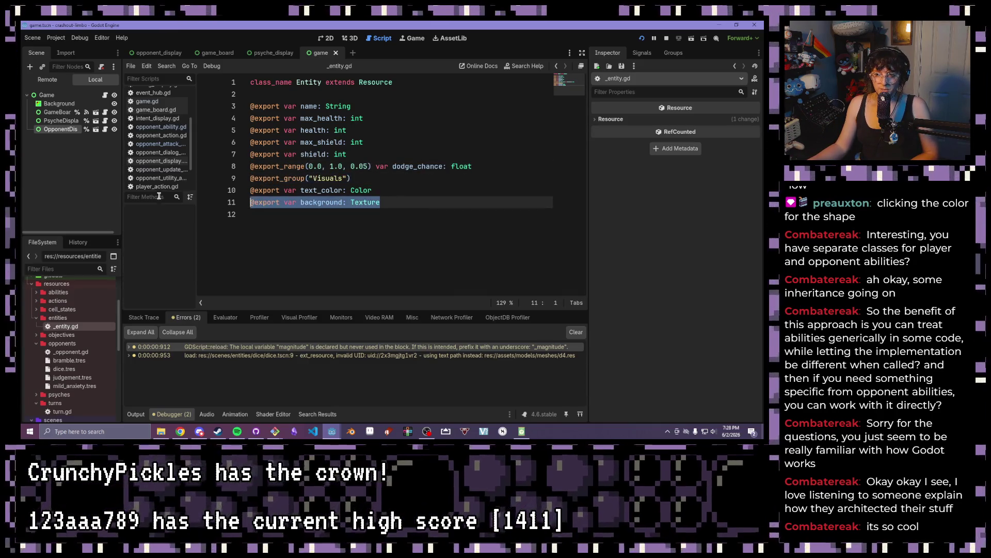
{"action": "left_click", "coordinate": [249, 187], "text": "shift"}
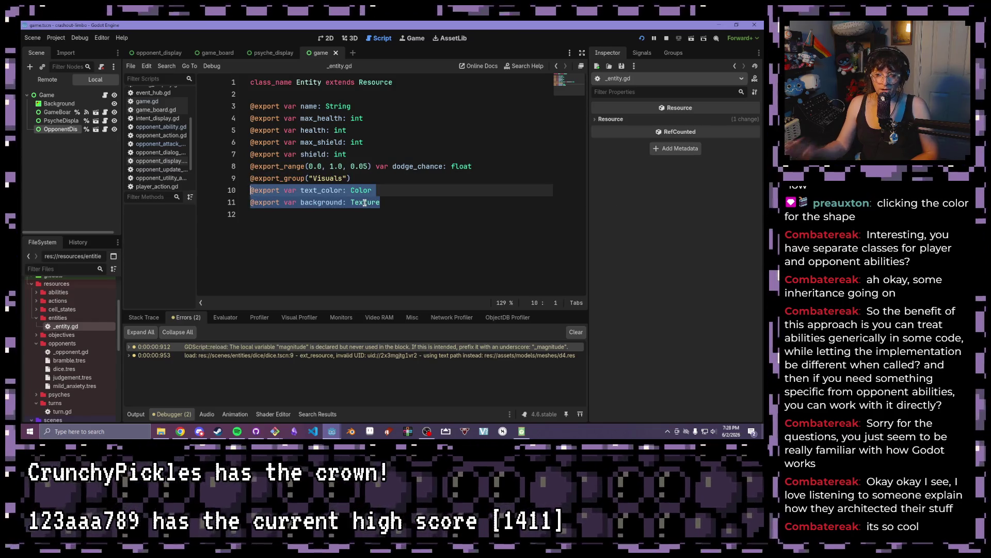
{"action": "key", "text": "F5"}
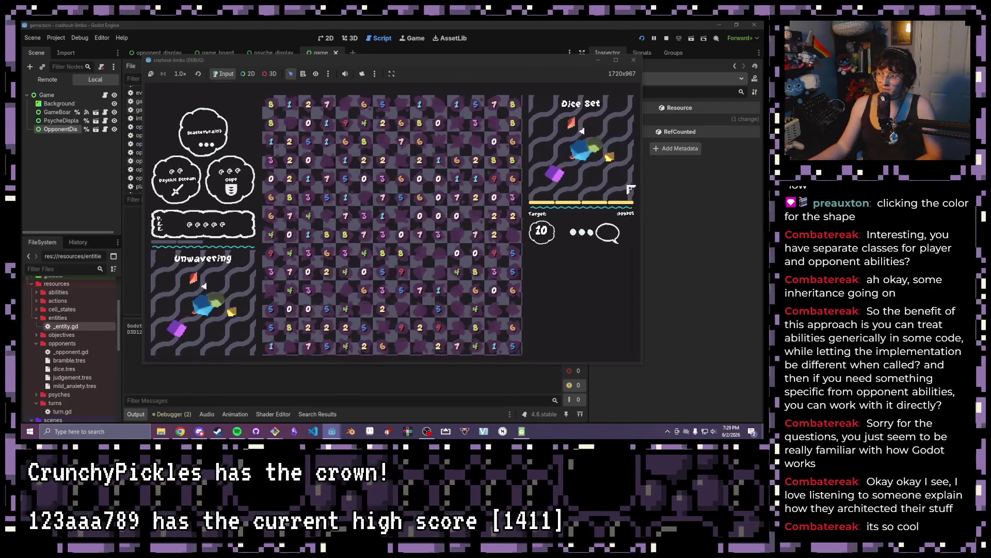
{"action": "left_click", "coordinate": [616, 59]}
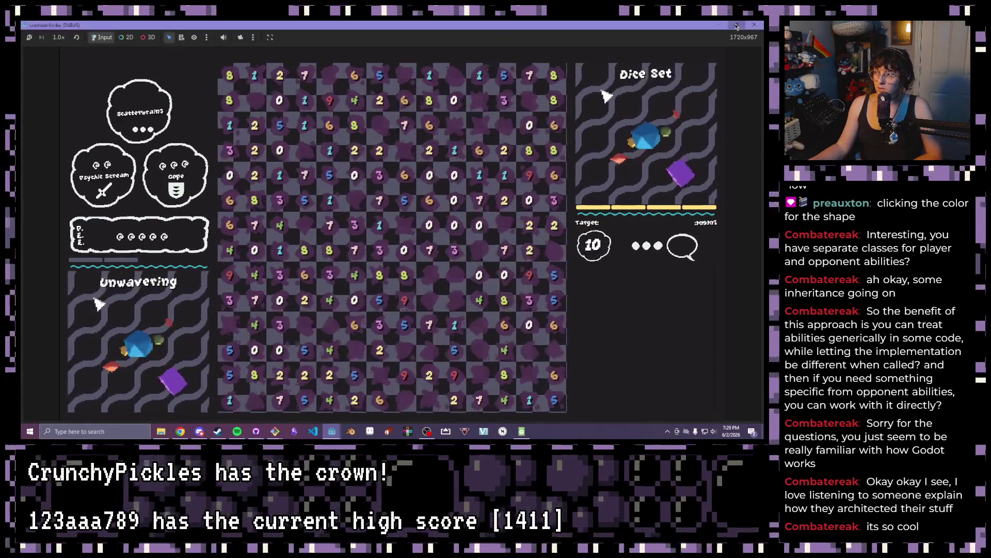
{"action": "left_click", "coordinate": [736, 25]}
{"action": "key", "text": "F8"}
{"action": "scroll", "coordinate": [85, 405], "scroll_direction": "down", "scroll_amount": 5}
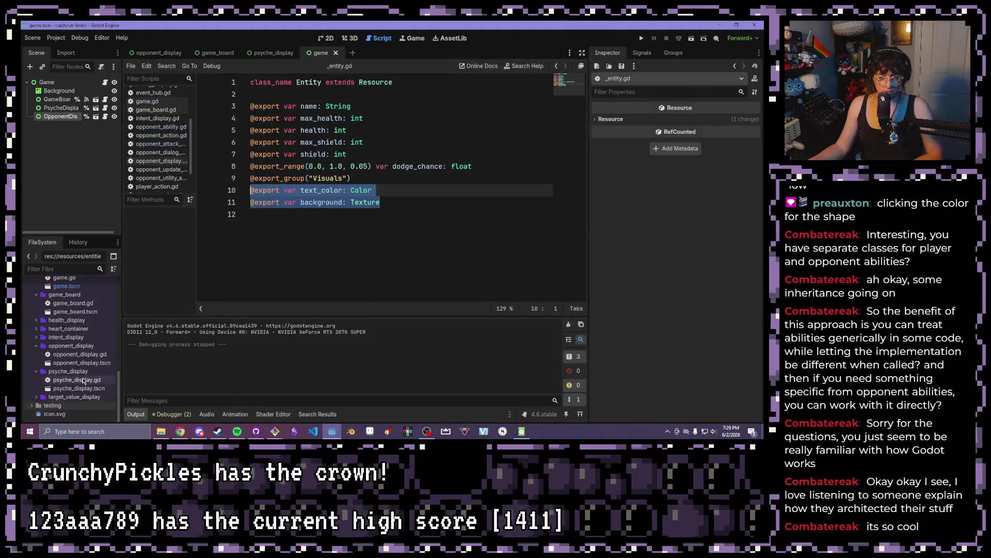
Step: Open testing/entity_test.tscn and view its Camera3D and dice shapes in the 3D workspace
{"action": "scroll", "coordinate": [34, 409], "scroll_direction": "down", "scroll_amount": 2}
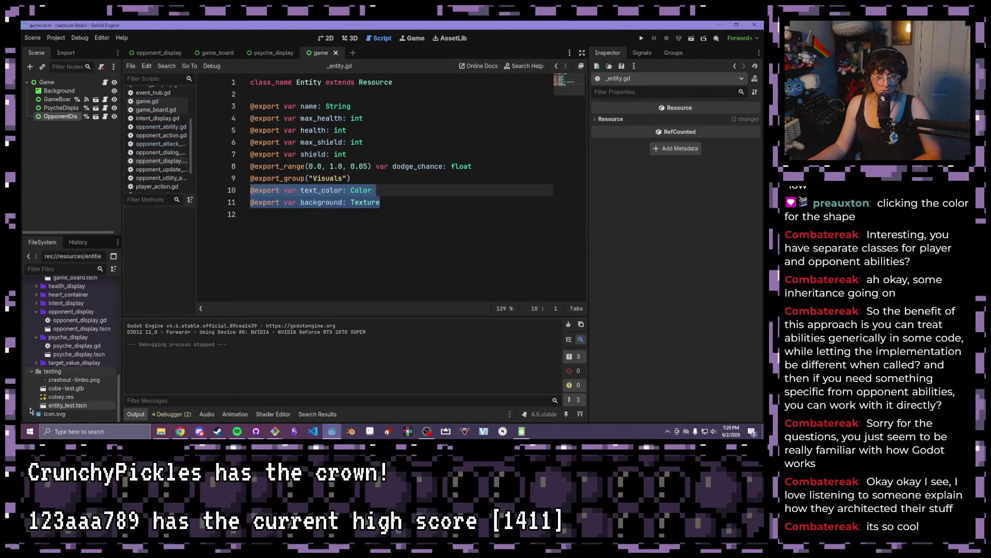
{"action": "double_click", "coordinate": [57, 405]}
{"action": "left_click", "coordinate": [350, 38]}
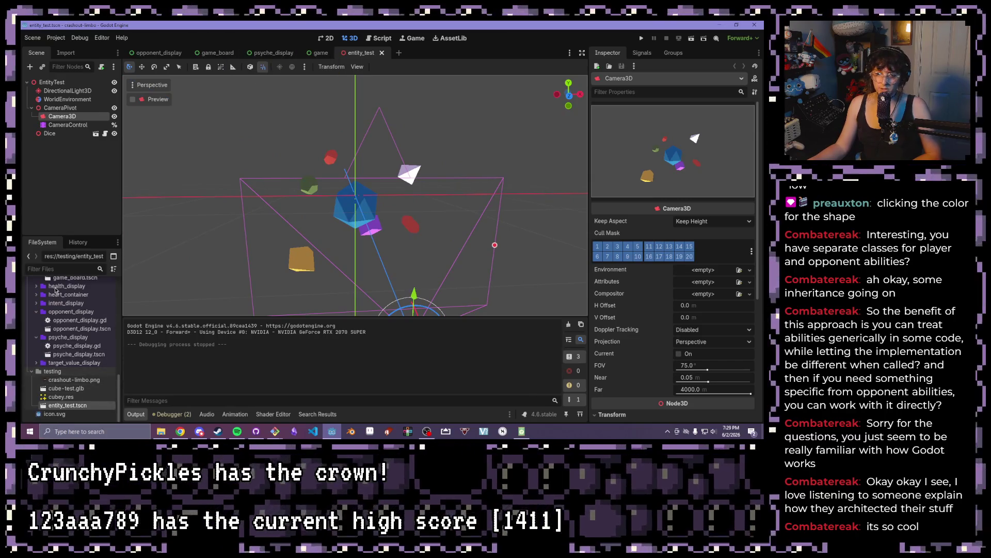
{"action": "scroll", "coordinate": [56, 341], "scroll_direction": "up", "scroll_amount": 3}
{"action": "scroll", "coordinate": [57, 341], "scroll_direction": "up", "scroll_amount": 5}
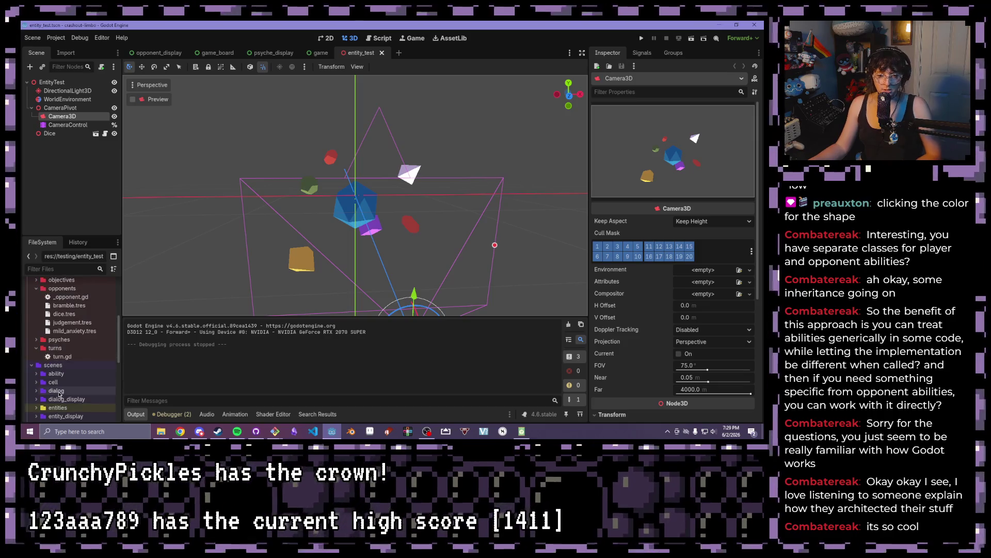
{"action": "scroll", "coordinate": [53, 325], "scroll_direction": "up", "scroll_amount": 1}
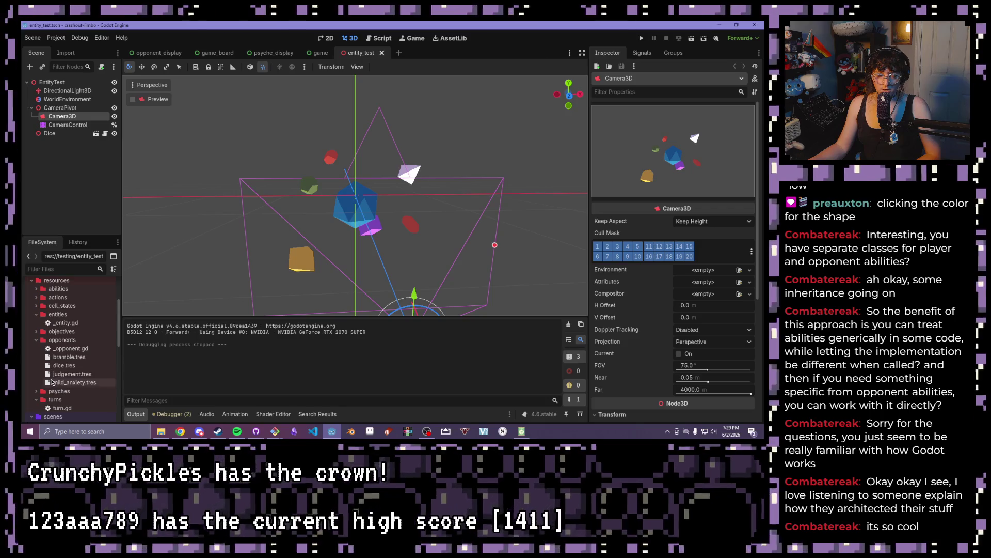
{"action": "double_click", "coordinate": [71, 349]}
Step: Review the Opponent script's target_value, decision_time, abilities and turns exports, noting the Turn element type
{"action": "left_click_drag", "start_coordinate": [379, 105], "coordinate": [268, 105]}
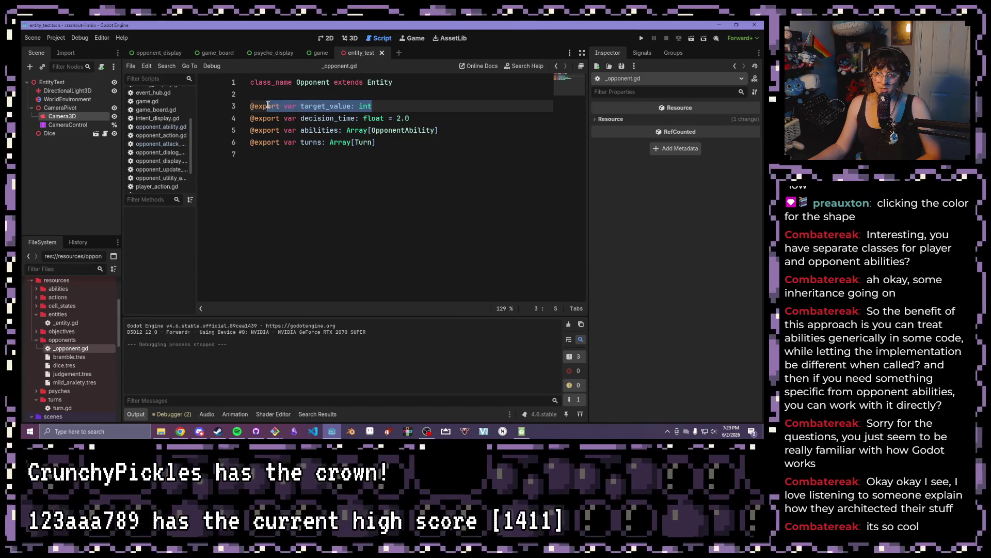
{"action": "left_click", "coordinate": [399, 116]}
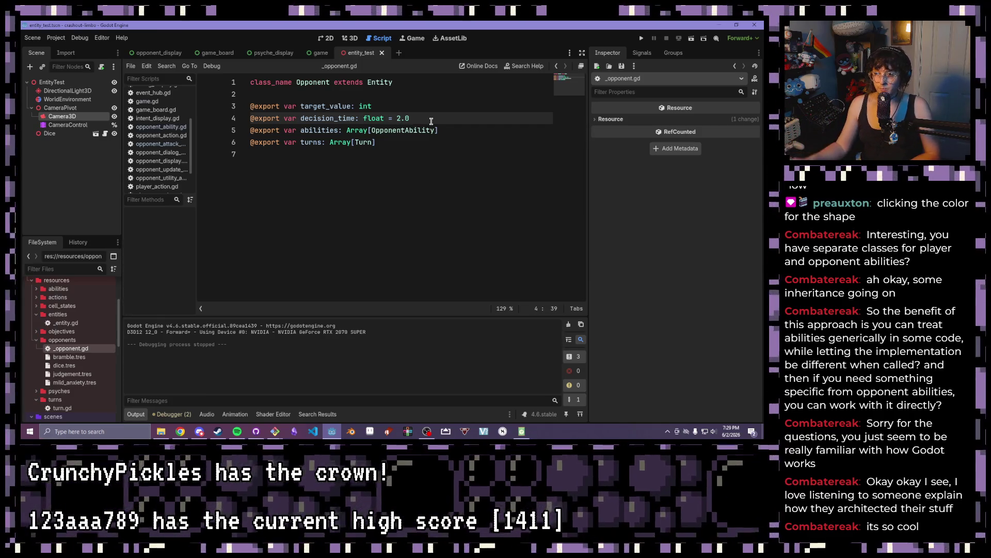
{"action": "left_click", "coordinate": [311, 106], "text": "shift"}
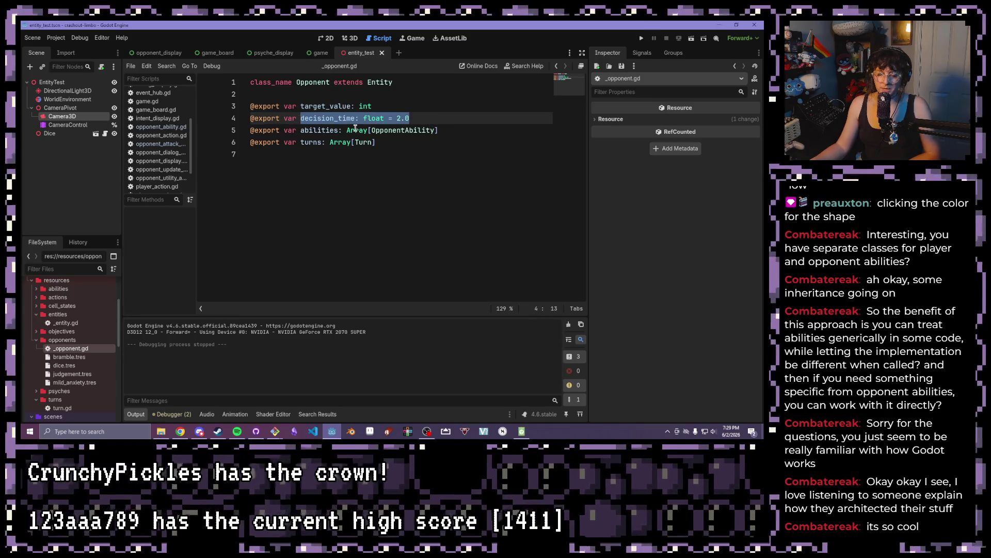
{"action": "mouse_move", "coordinate": [355, 128]}
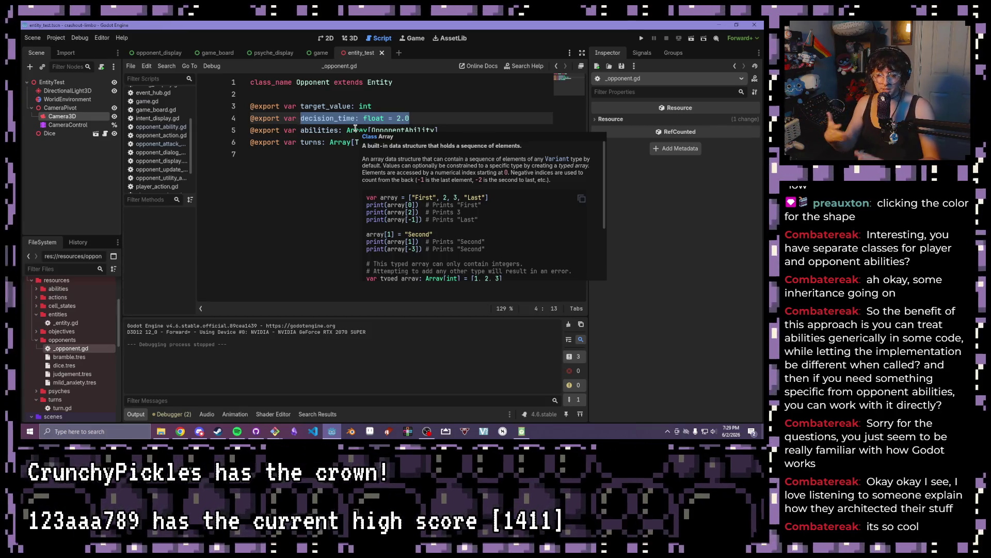
{"action": "mouse_move", "coordinate": [439, 130]}
{"action": "left_mouse_down"}
{"action": "mouse_move", "coordinate": [319, 130]}
{"action": "mouse_move", "coordinate": [294, 119]}
{"action": "mouse_move", "coordinate": [447, 150]}
{"action": "mouse_move", "coordinate": [438, 129]}
{"action": "mouse_move", "coordinate": [222, 112]}
{"action": "left_mouse_up"}
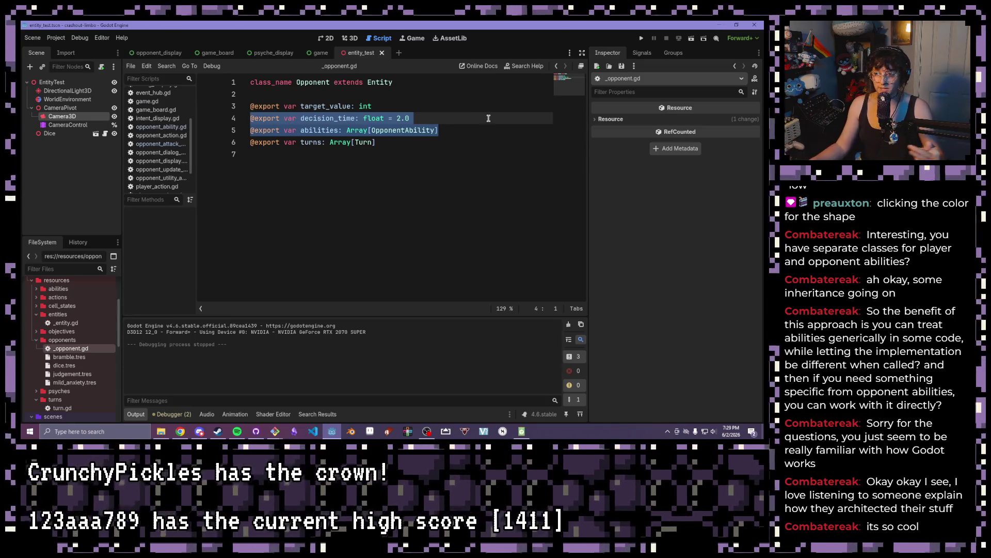
{"action": "left_click", "coordinate": [488, 118]}
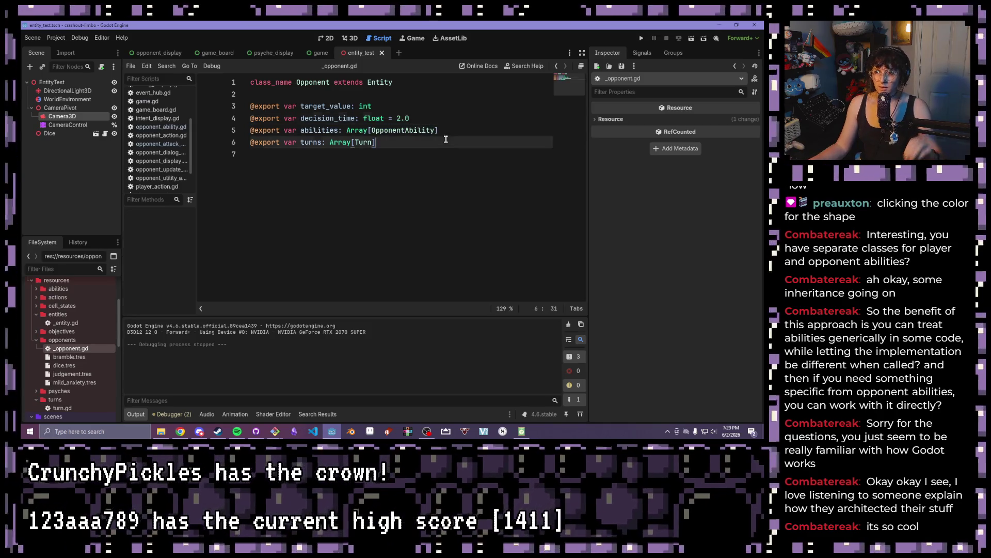
{"action": "left_click_drag", "start_coordinate": [446, 139], "coordinate": [226, 125]}
{"action": "double_click", "coordinate": [305, 143]}
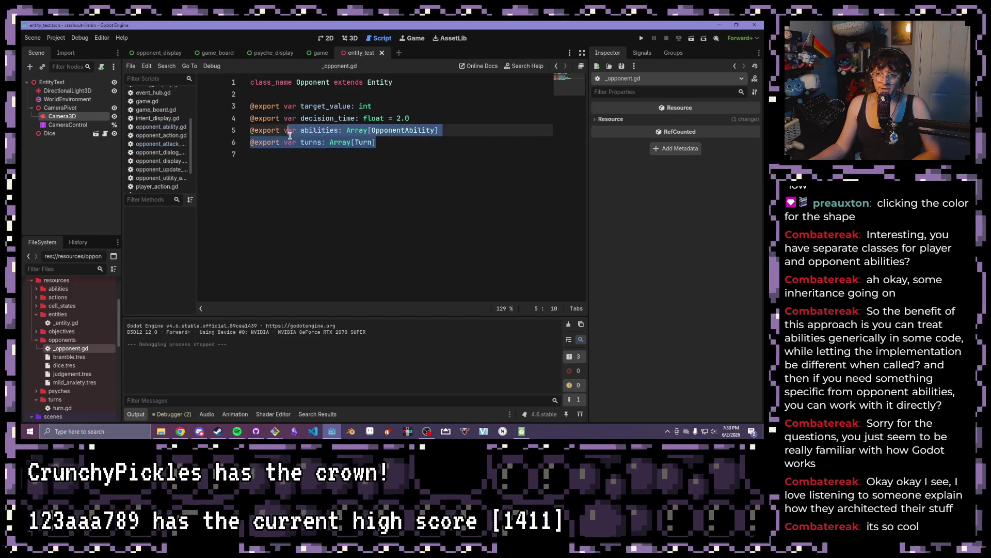
{"action": "left_click", "coordinate": [373, 142]}
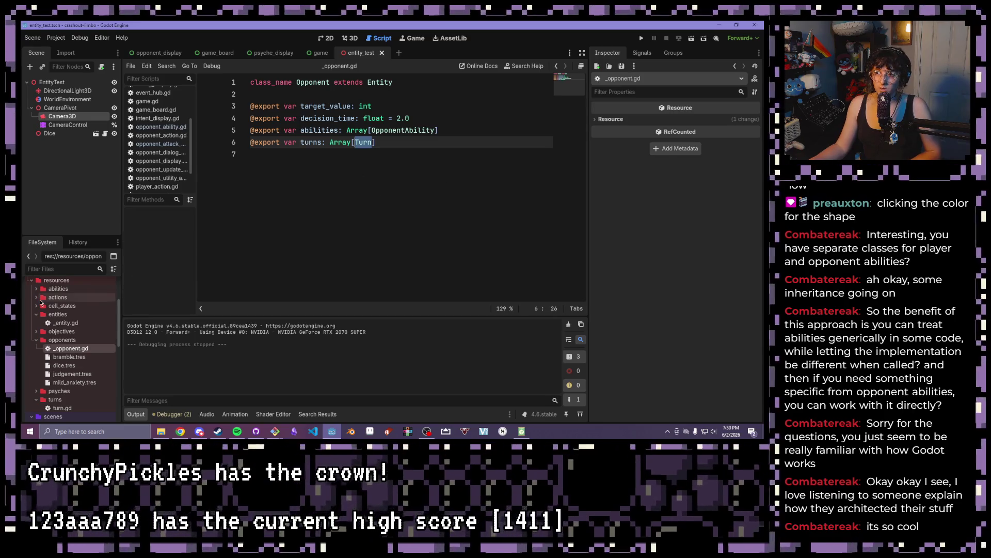
{"action": "scroll", "coordinate": [82, 294], "scroll_direction": "down", "scroll_amount": 1}
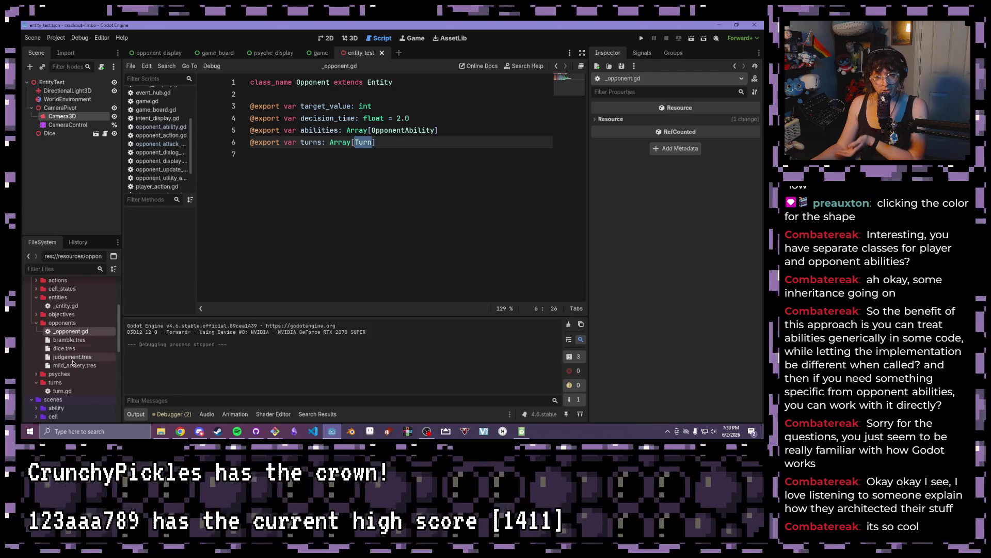
Step: Inspect dice.tres, then open turn.gd and highlight its actions array of OpponentAbility items
{"action": "left_click", "coordinate": [64, 348]}
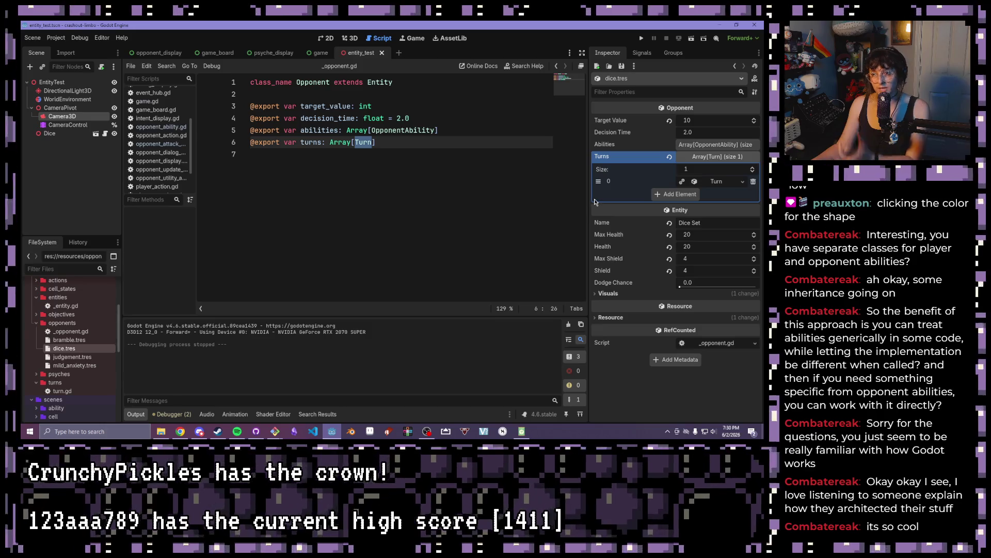
{"action": "left_click_drag", "start_coordinate": [590, 202], "coordinate": [457, 201]}
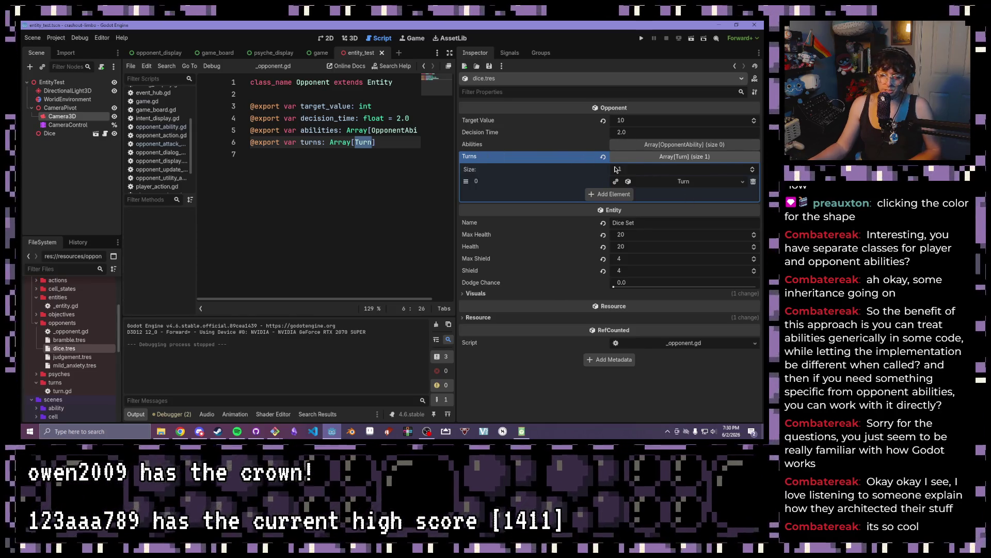
{"action": "left_click_drag", "start_coordinate": [376, 142], "coordinate": [324, 143]}
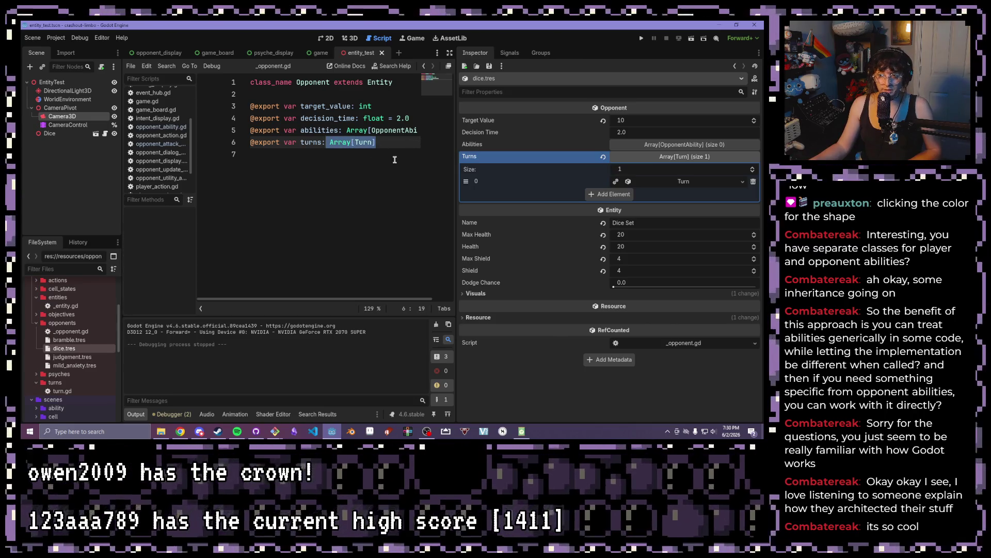
{"action": "key", "text": "End"}
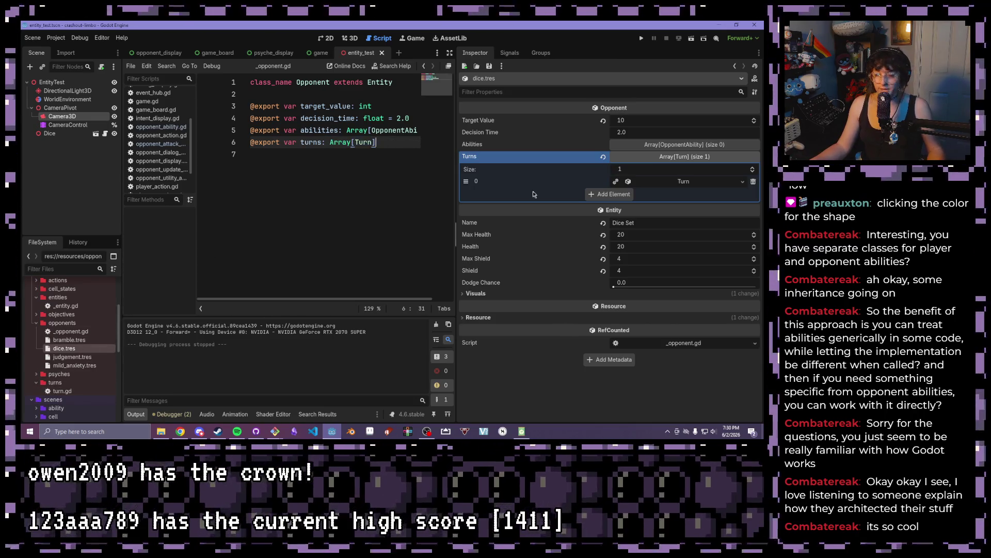
{"action": "double_click", "coordinate": [57, 391]}
{"action": "left_click_drag", "start_coordinate": [310, 119], "coordinate": [422, 119]}
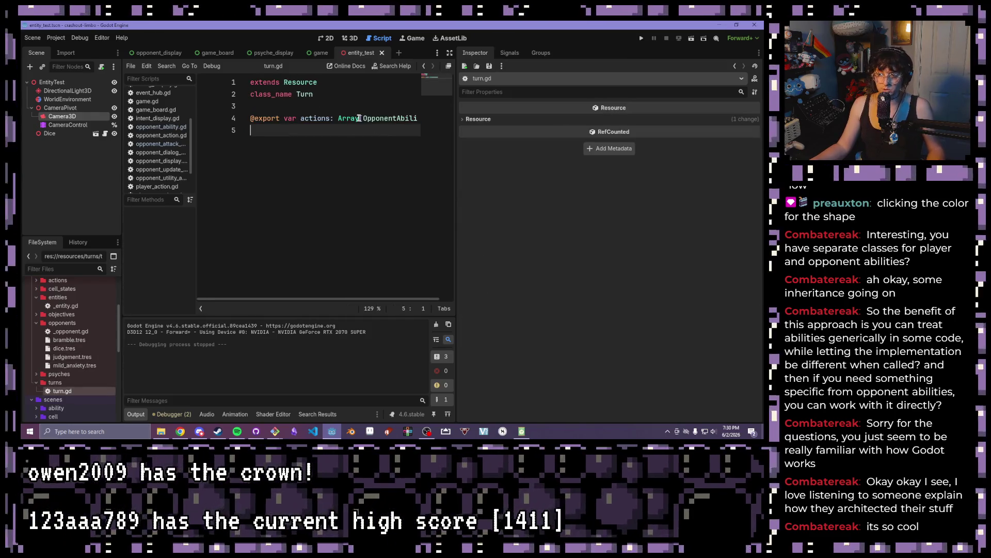
Step: Expand dice.tres's first turn to inspect its OpponentUpdateTargetAbility action, then run the game
{"action": "left_click", "coordinate": [389, 133]}
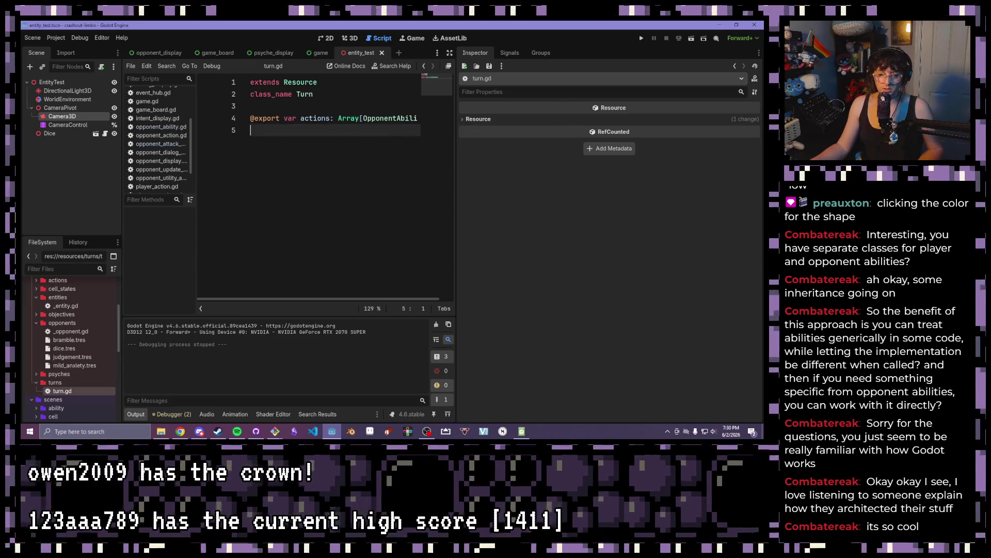
{"action": "left_click", "coordinate": [64, 348]}
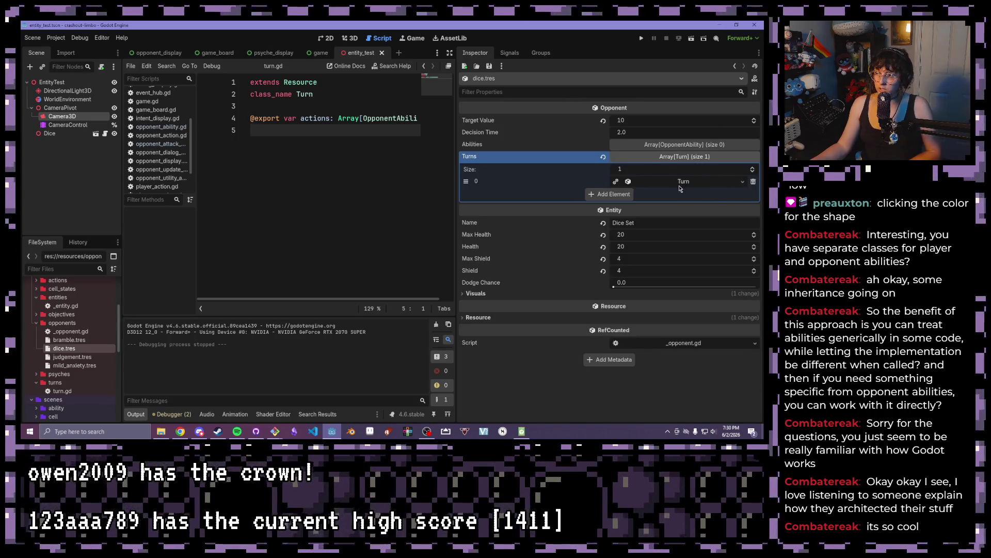
{"action": "left_click", "coordinate": [671, 182]}
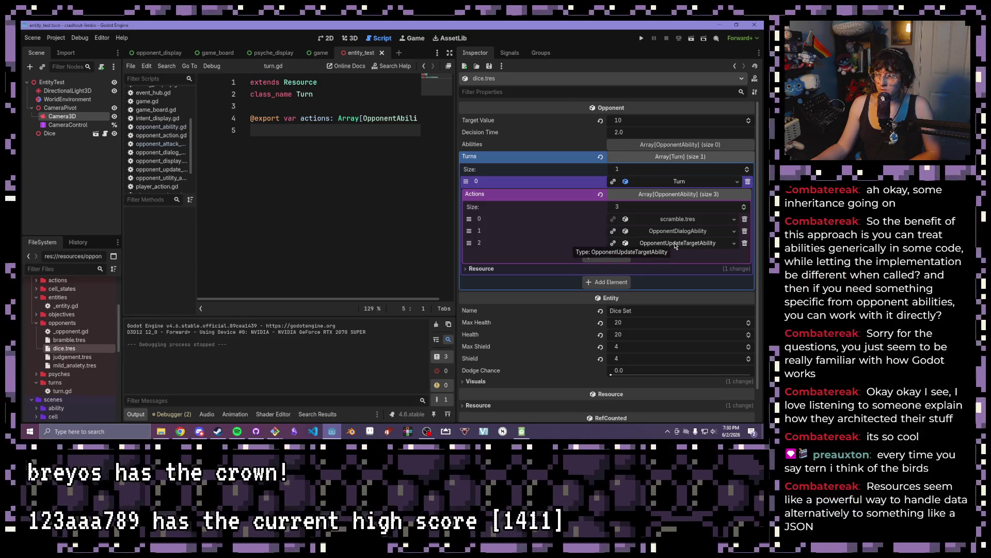
{"action": "left_click", "coordinate": [670, 242]}
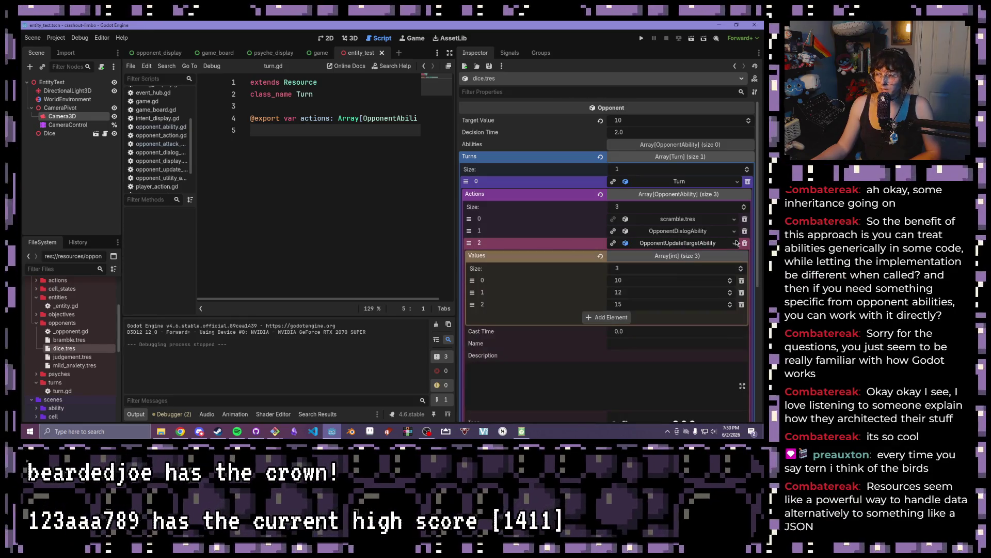
{"action": "left_click", "coordinate": [713, 240]}
{"action": "left_click", "coordinate": [686, 242]}
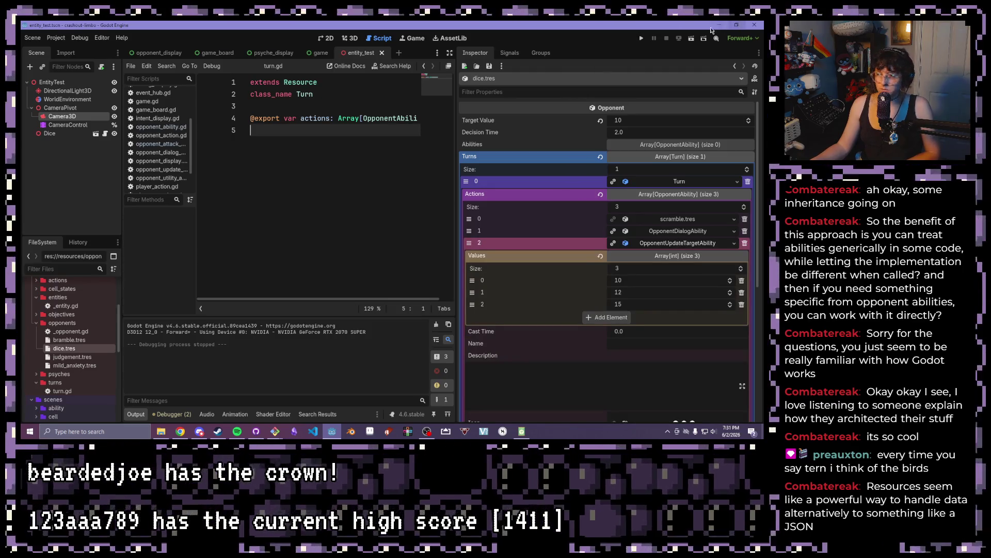
{"action": "left_click", "coordinate": [640, 38]}
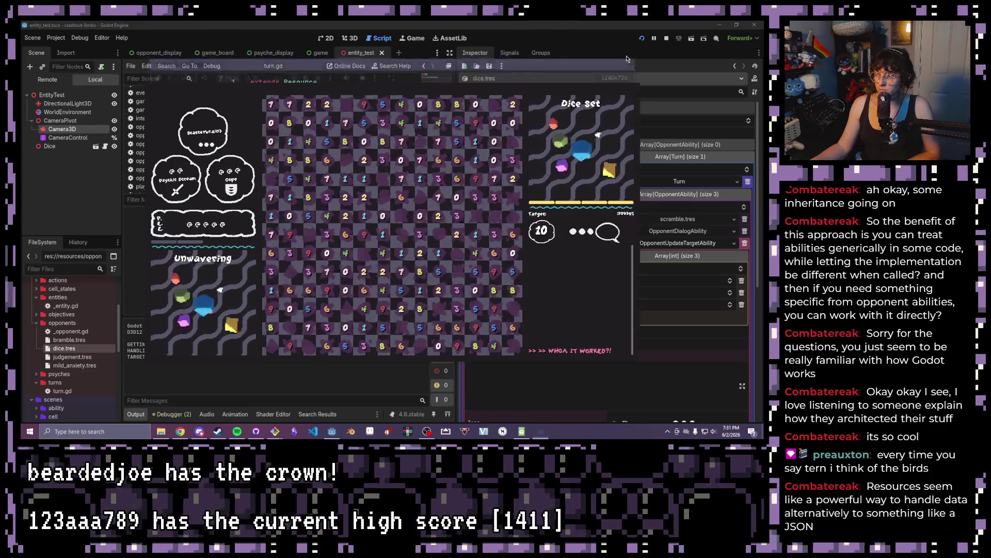
Step: Stop the game with F8 and show the Debugger's Errors list with its two errors
{"action": "key", "text": "F8"}
{"action": "left_click", "coordinate": [171, 411]}
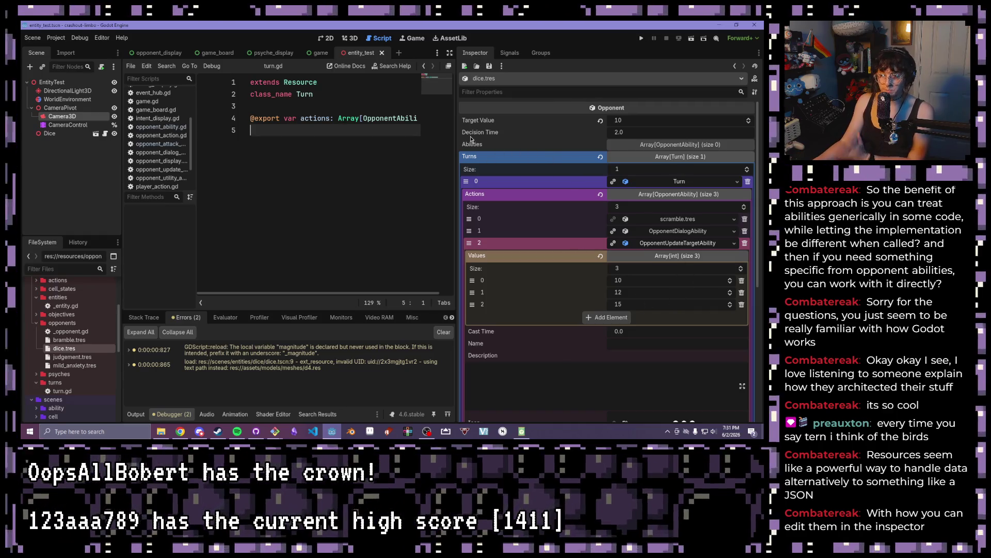
Step: Create an Opponent-type resource in the opponents folder and save it as boobs.tres
{"action": "right_click", "coordinate": [64, 324]}
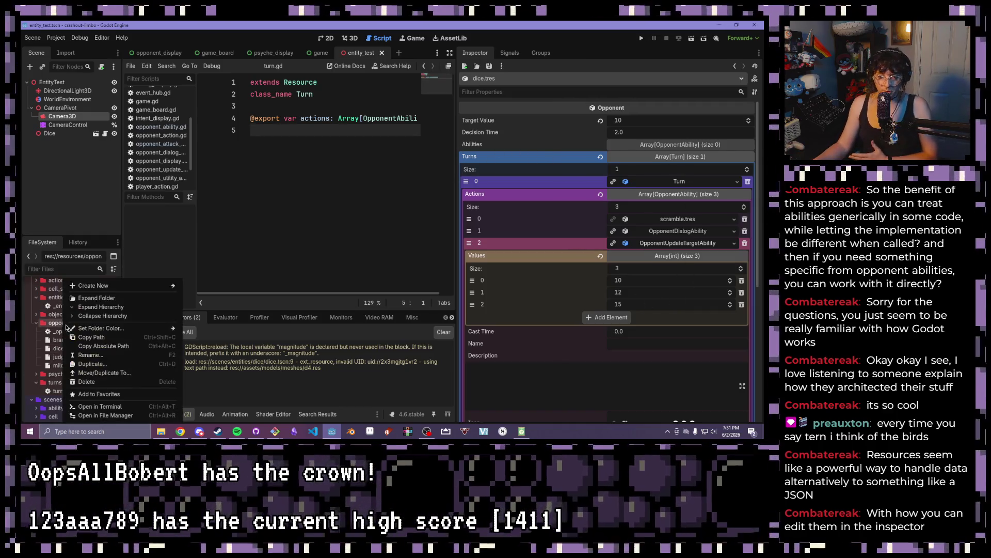
{"action": "mouse_move", "coordinate": [127, 287]}
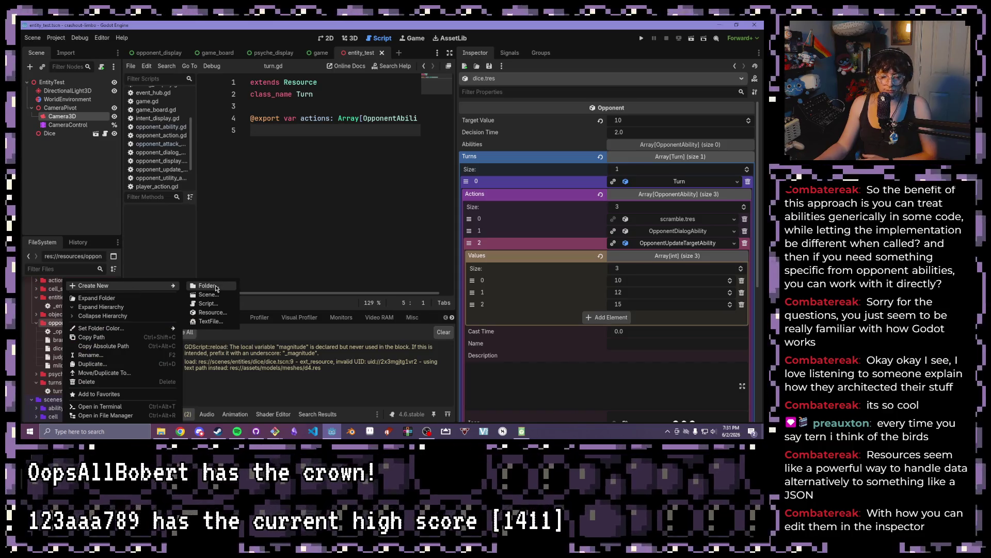
{"action": "left_click", "coordinate": [218, 313]}
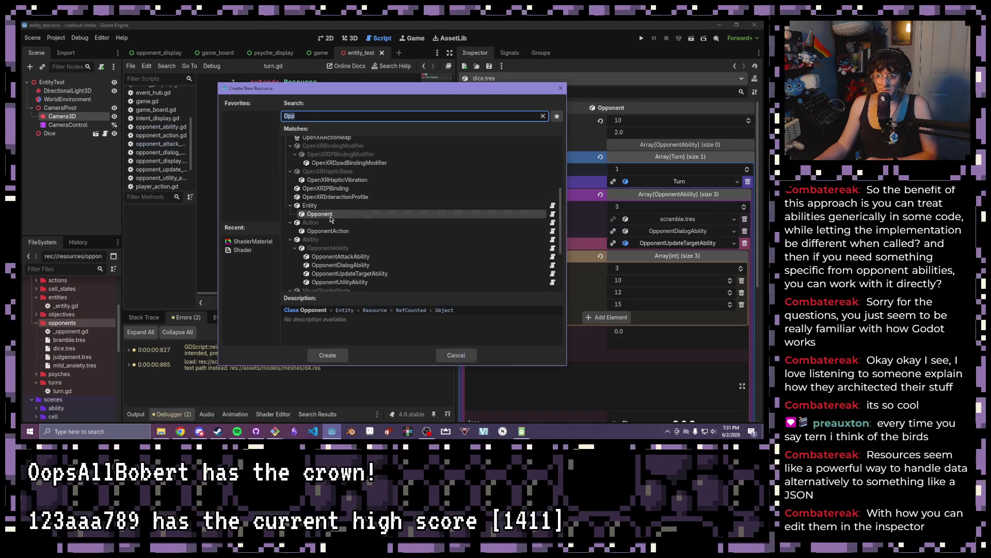
{"action": "left_click", "coordinate": [311, 214]}
{"action": "key", "text": "Return"}
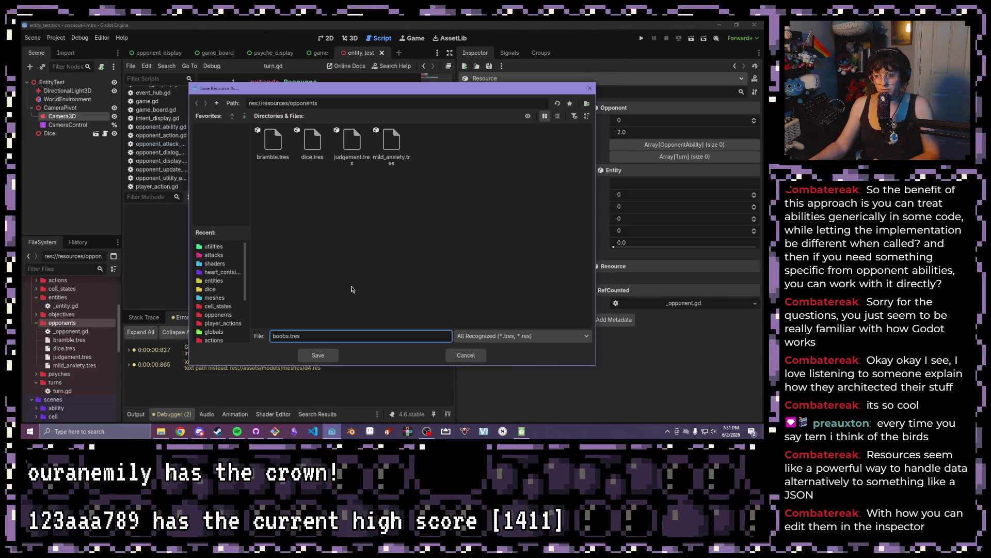
{"action": "left_click", "coordinate": [329, 357]}
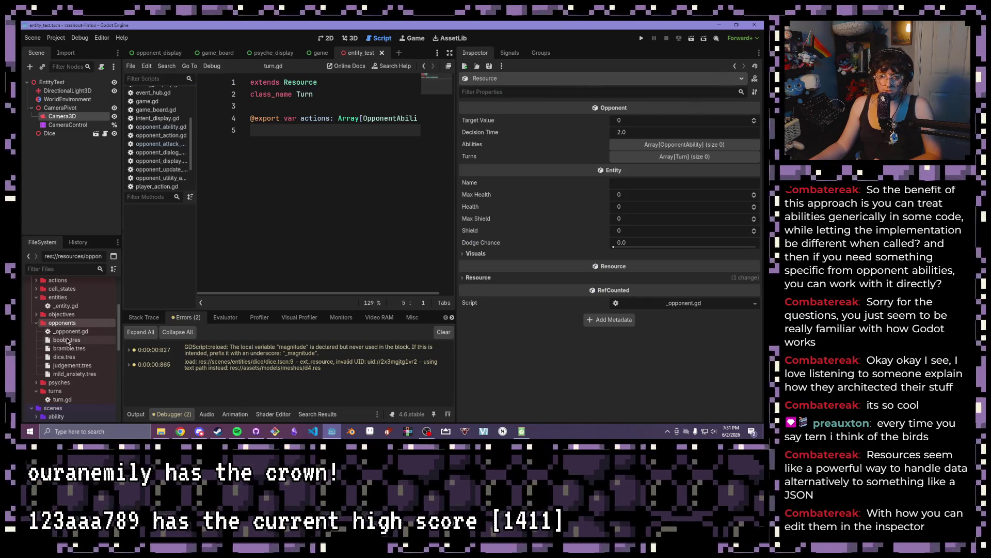
Step: Select boobs.tres and set its Target Value to 10
{"action": "left_click", "coordinate": [102, 340]}
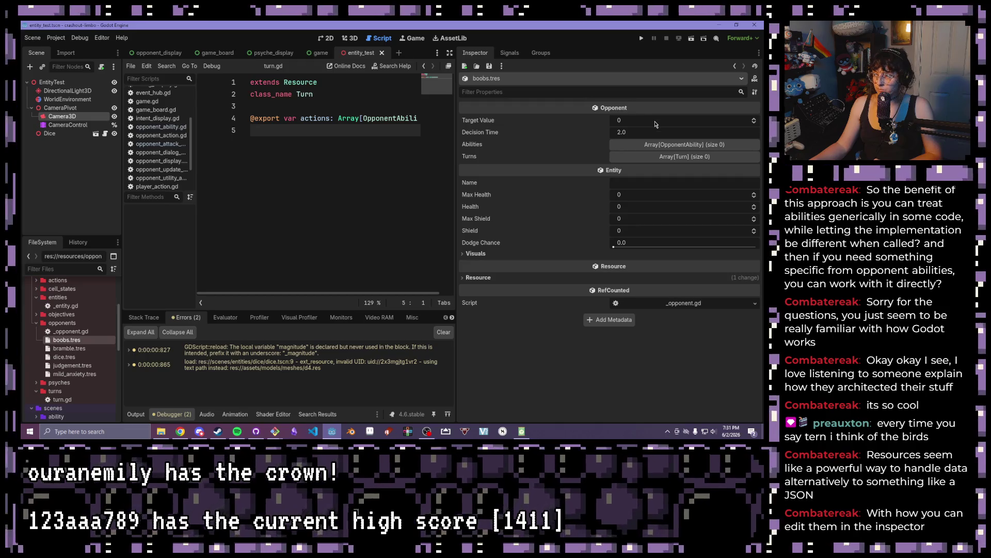
{"action": "left_click", "coordinate": [651, 121]}
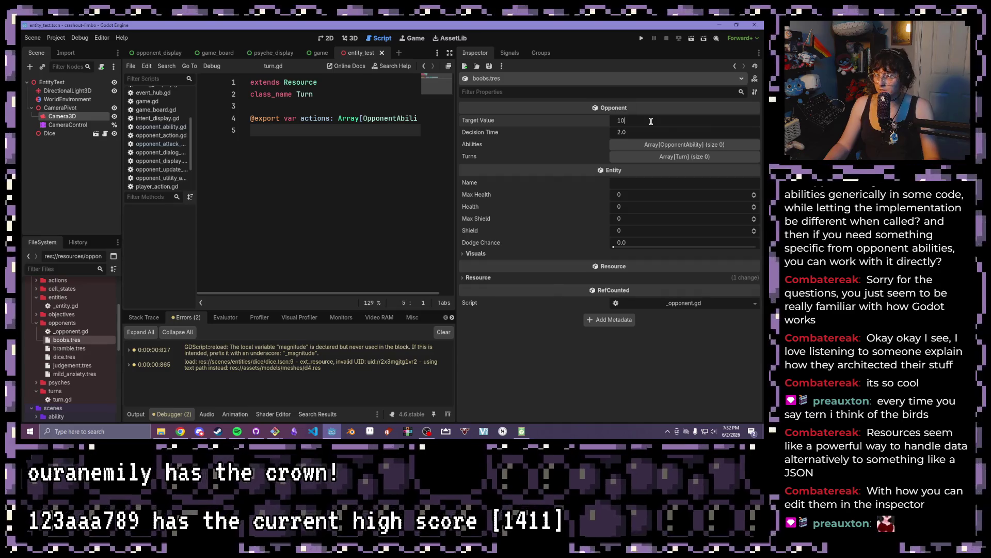
{"action": "key", "text": "Tab"}
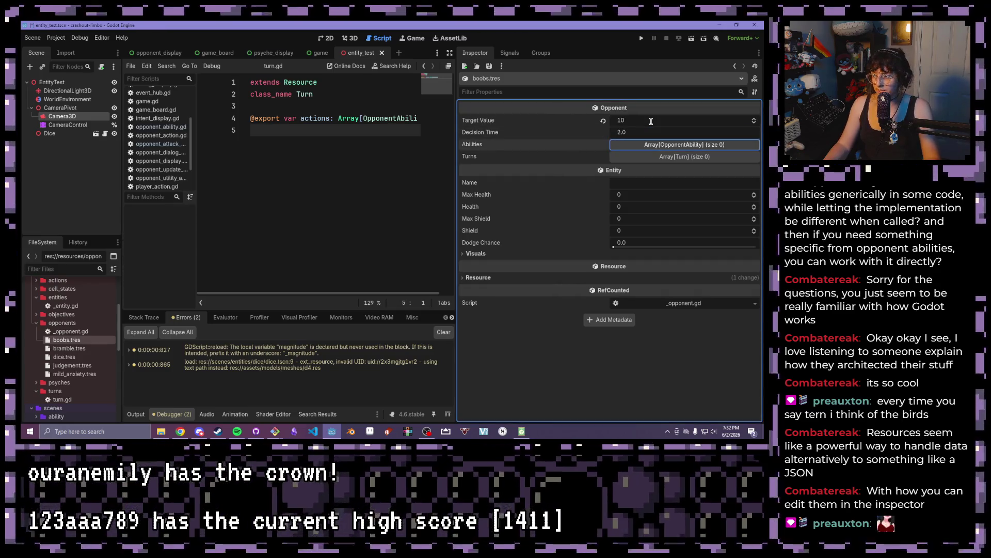
Step: Add one new Turn to Turns whose single action is a new OpponentDialogAbility
{"action": "left_click", "coordinate": [663, 156]}
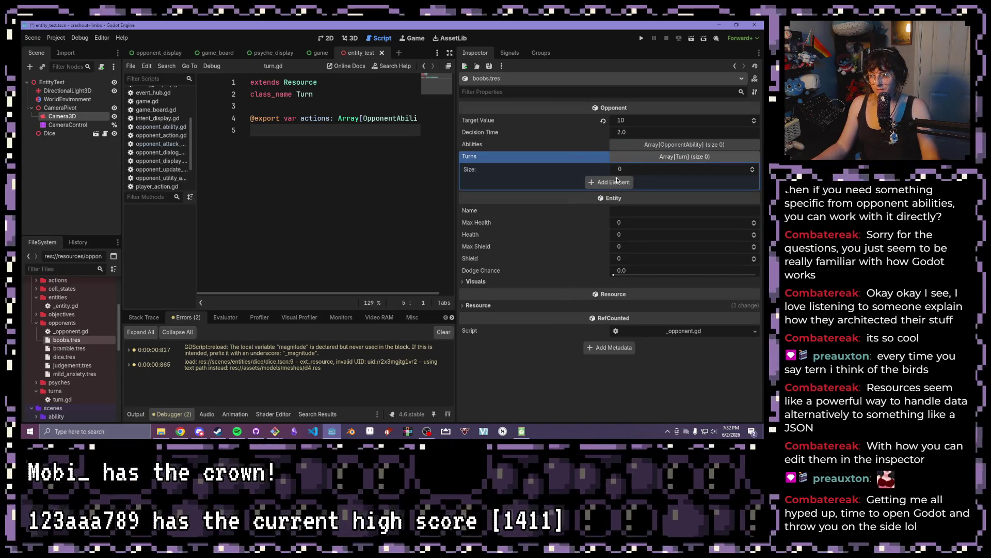
{"action": "left_click", "coordinate": [616, 182]}
{"action": "left_click", "coordinate": [702, 184]}
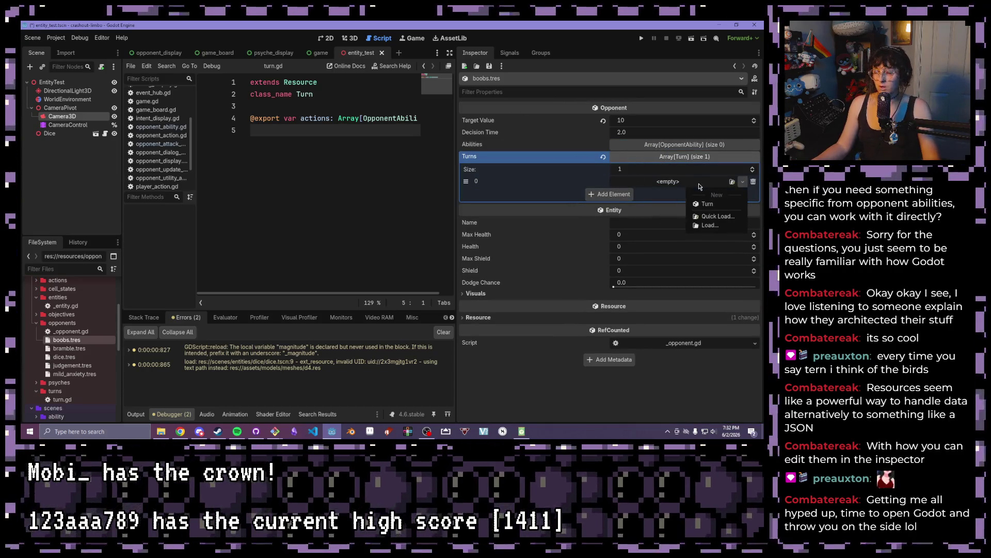
{"action": "left_click", "coordinate": [703, 202]}
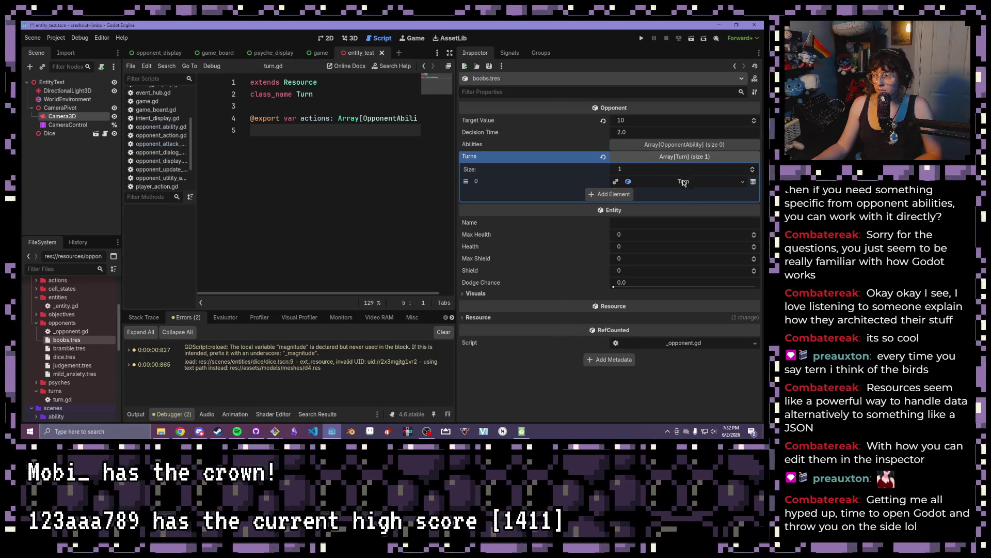
{"action": "left_click", "coordinate": [683, 182]}
{"action": "left_click", "coordinate": [677, 194]}
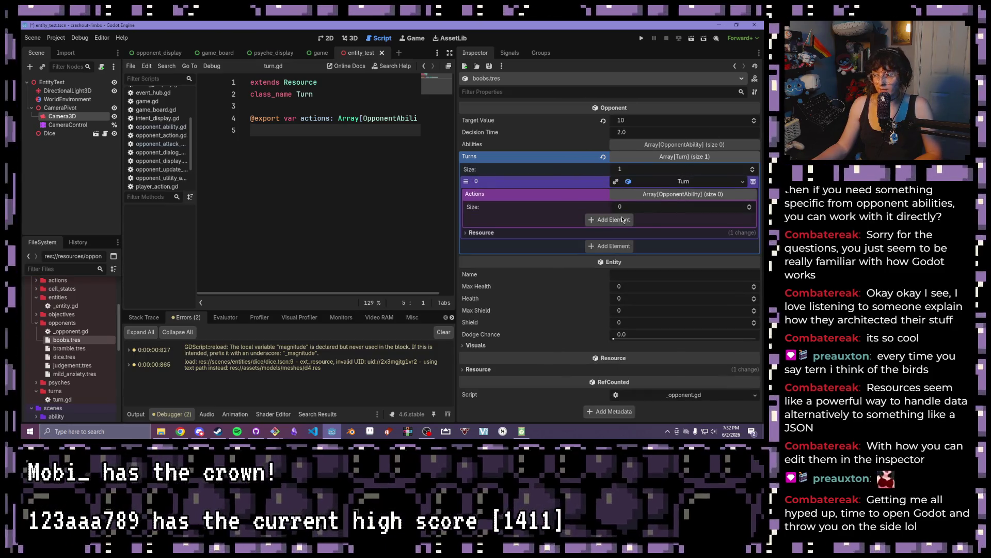
{"action": "left_click", "coordinate": [620, 221]}
{"action": "left_click", "coordinate": [671, 220]}
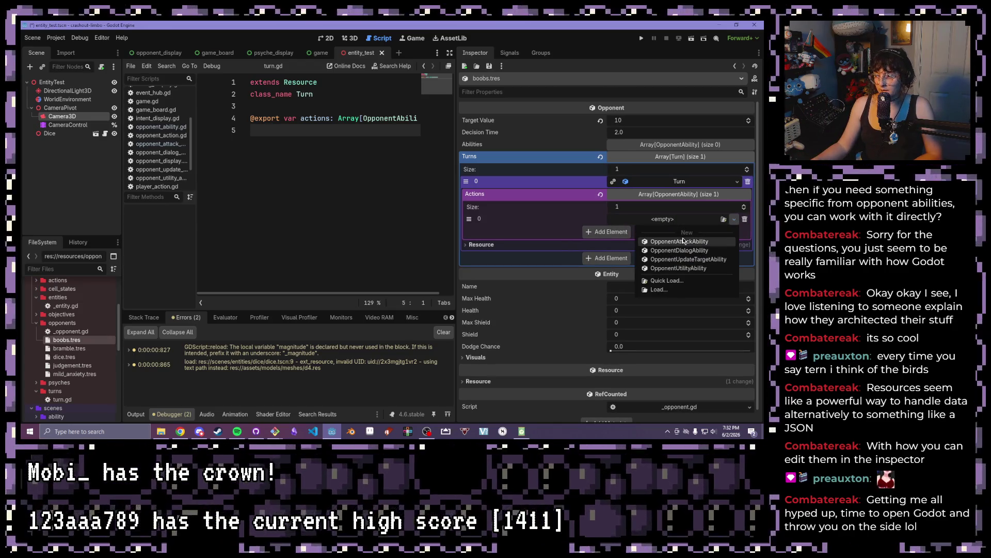
{"action": "left_click", "coordinate": [679, 250]}
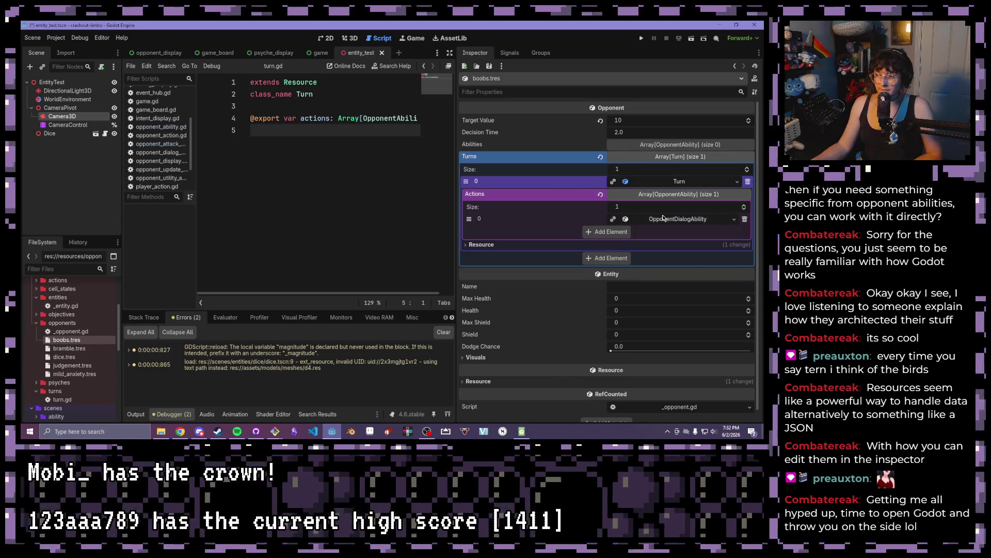
Step: Set the dialog action's message to '[wave]hi :3[/wave]'
{"action": "left_click", "coordinate": [664, 221]}
{"action": "left_click", "coordinate": [627, 232]}
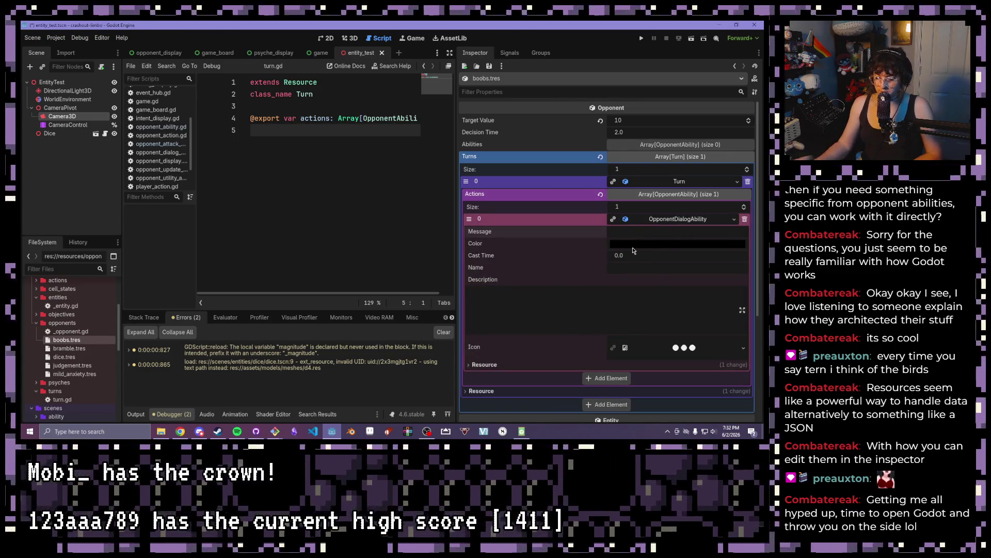
{"action": "key", "text": "BackSpace"}
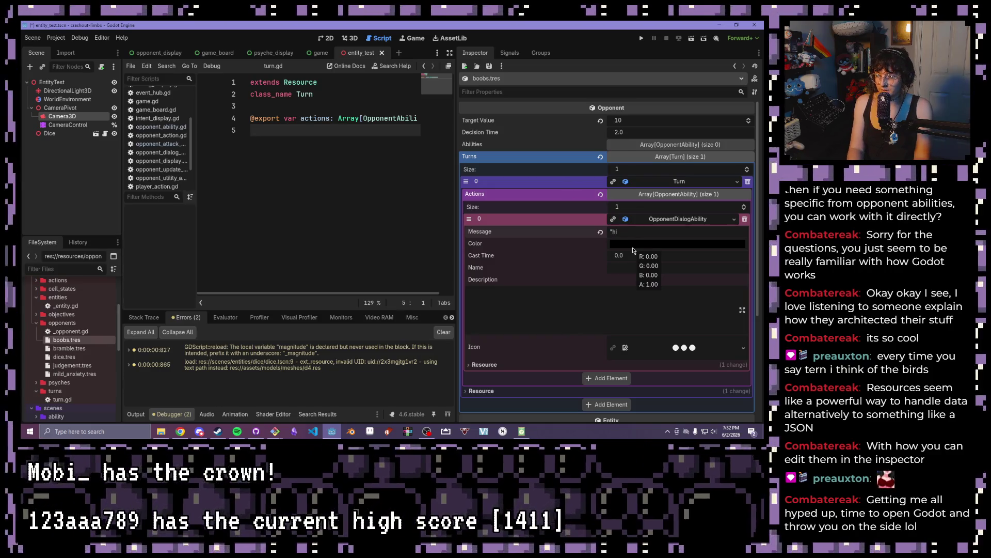
{"action": "type", "text": "[wave]"}
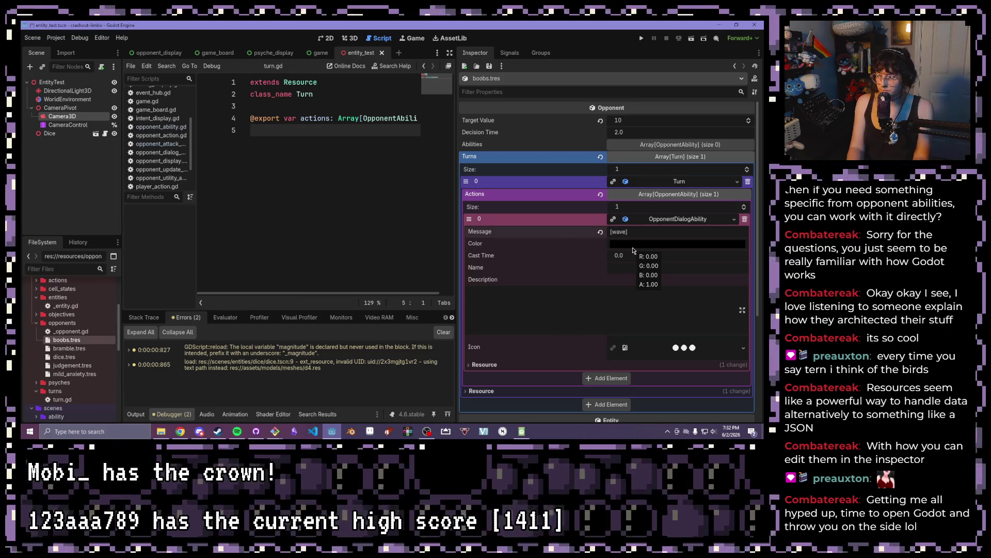
{"action": "type", "text": "hi :"}
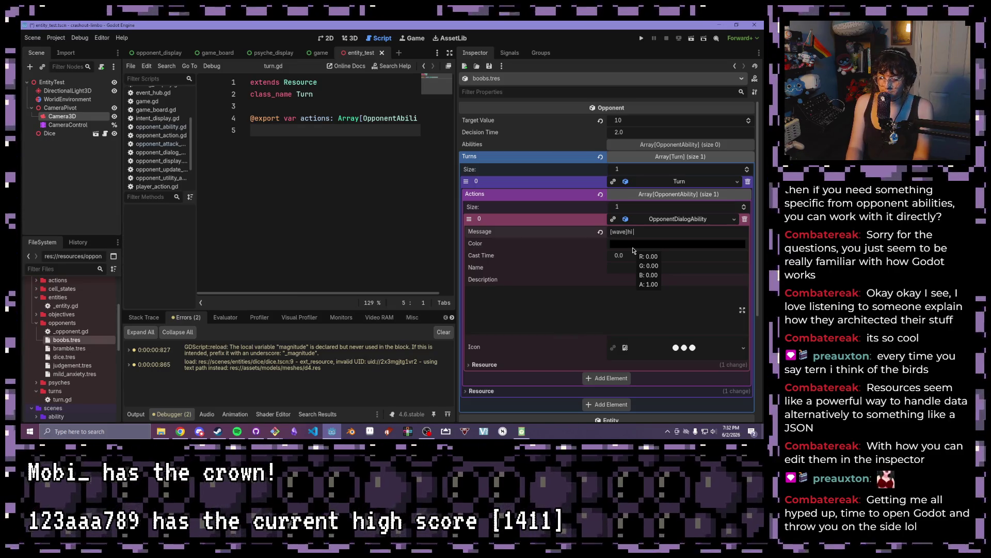
{"action": "type", "text": "3"}
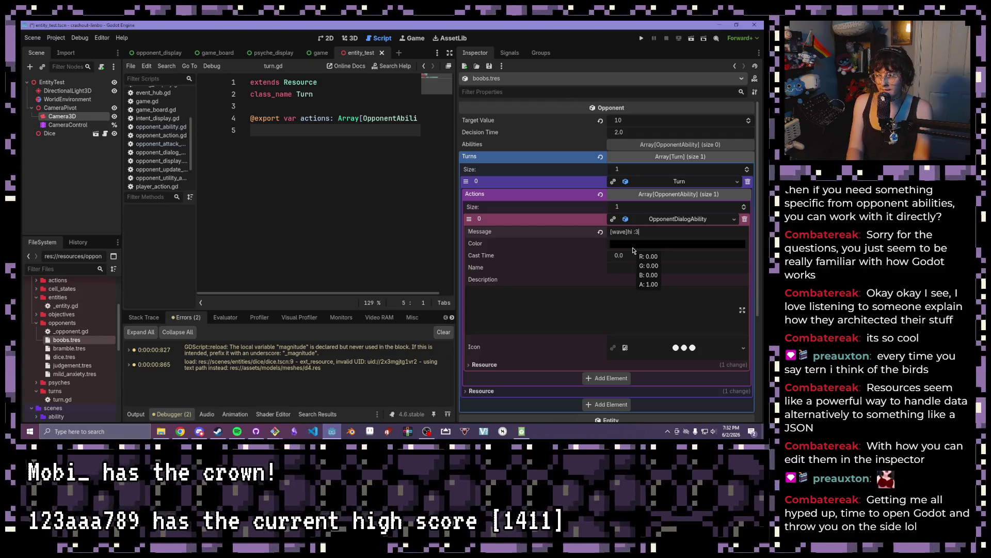
{"action": "type", "text": "[/wave]"}
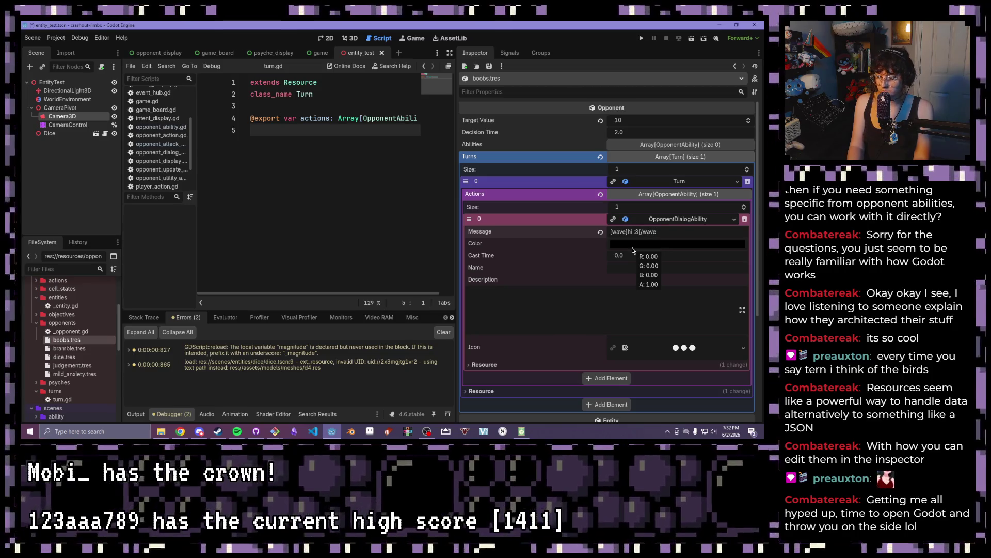
Step: Give the dialog action the light blue colour 8ab2f0
{"action": "left_click", "coordinate": [627, 246]}
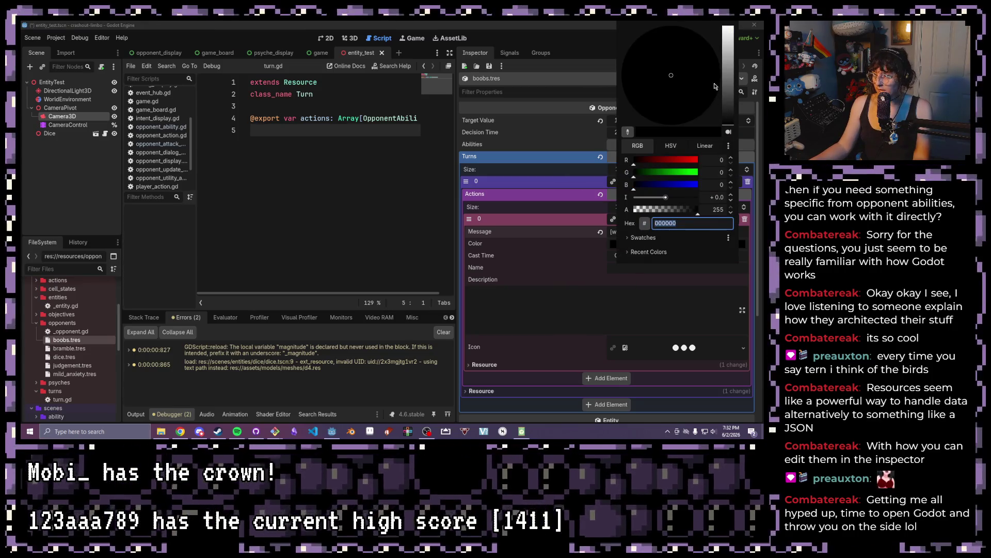
{"action": "left_click", "coordinate": [727, 54]}
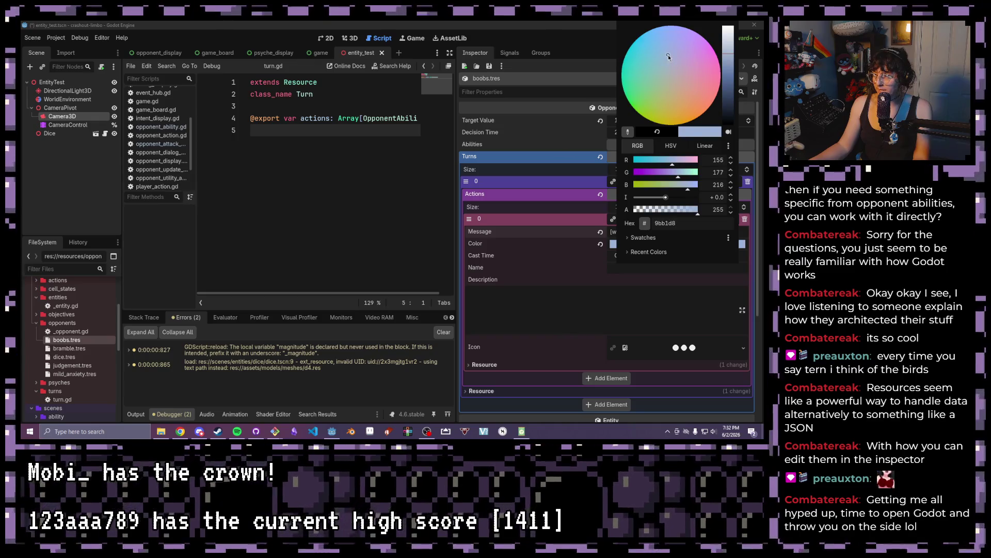
{"action": "left_click", "coordinate": [666, 39]}
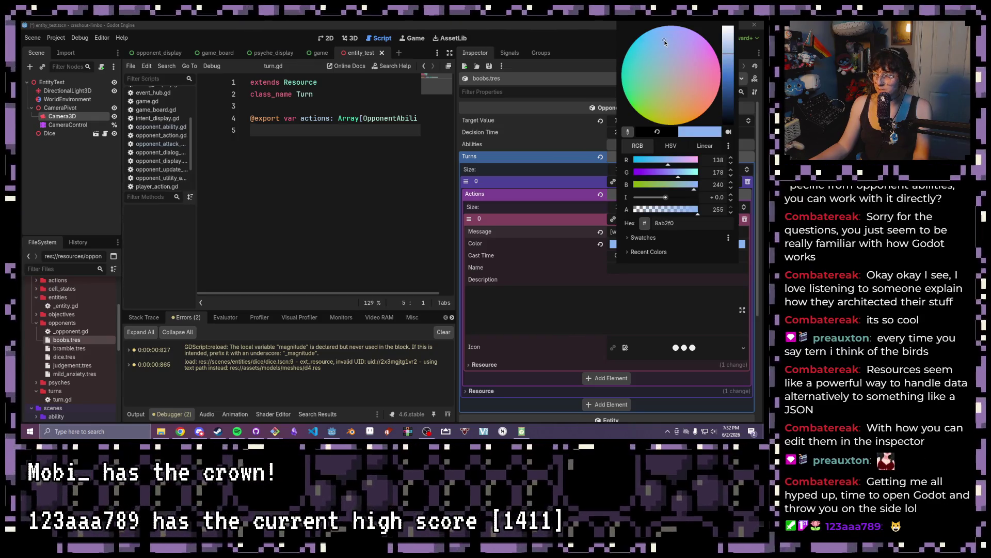
{"action": "left_click", "coordinate": [765, 214]}
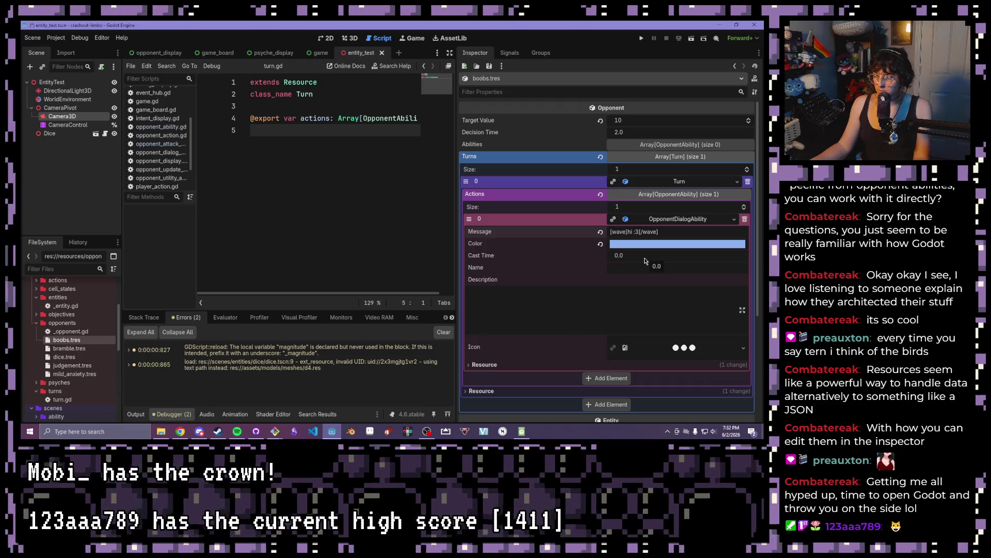
{"action": "left_click", "coordinate": [642, 267]}
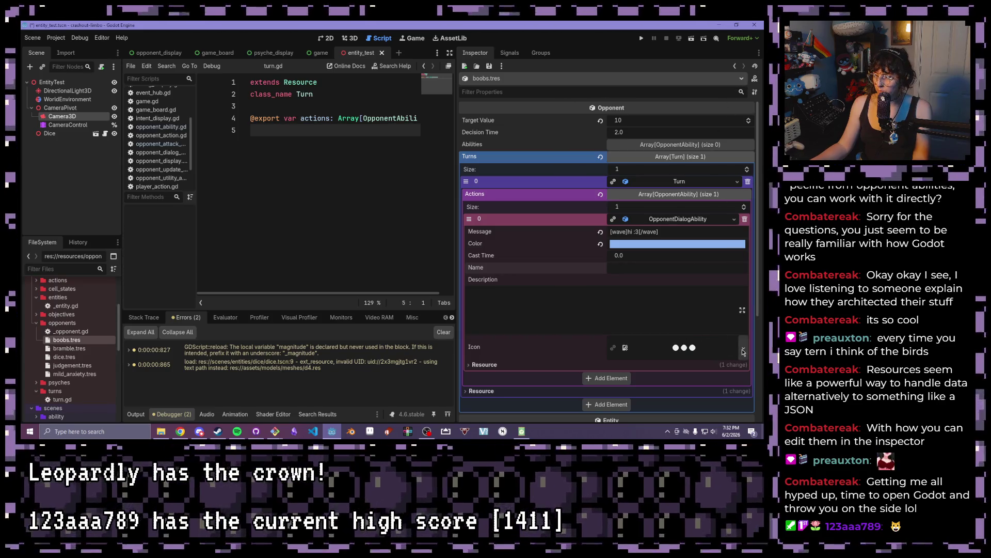
{"action": "left_click", "coordinate": [743, 347]}
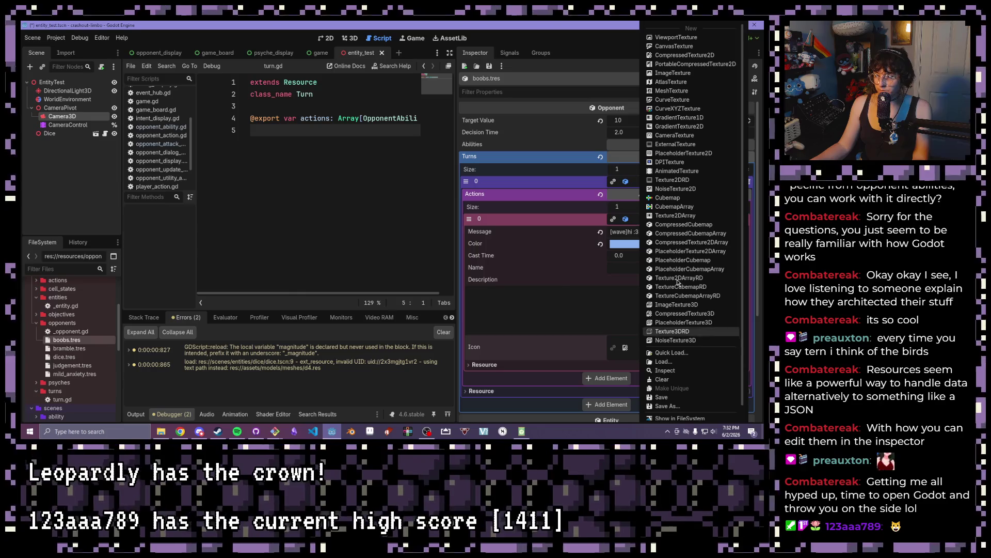
Step: Clear the three-dots icon and quick-load dialog-icon.png as the dialog action's icon
{"action": "left_click", "coordinate": [662, 350]}
{"action": "scroll", "coordinate": [713, 224], "scroll_direction": "down", "scroll_amount": 4}
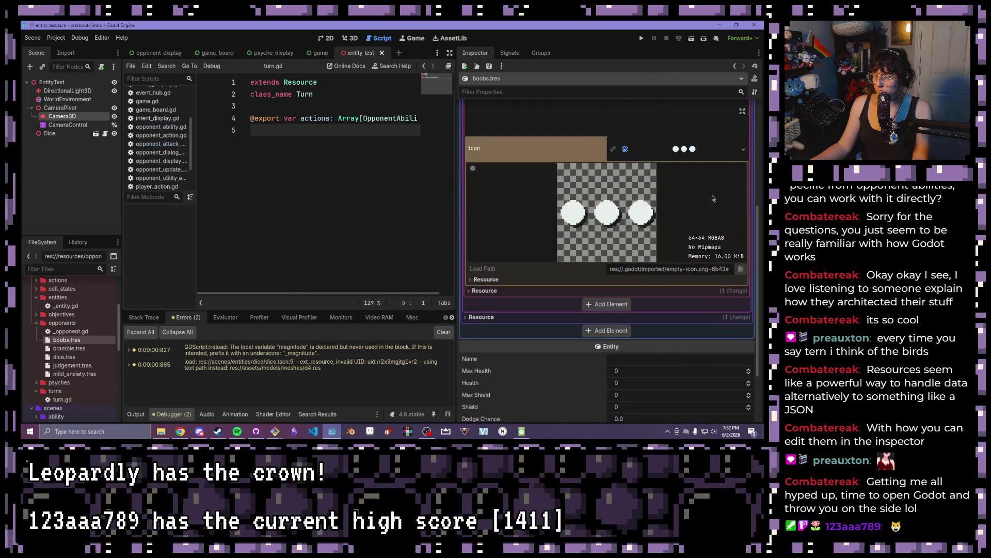
{"action": "left_click", "coordinate": [742, 151]}
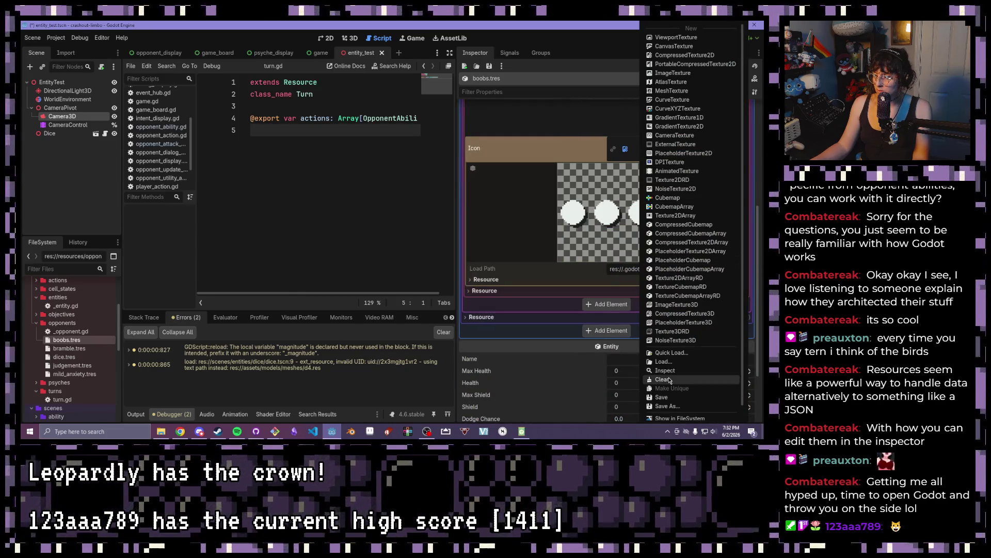
{"action": "left_click", "coordinate": [672, 373]}
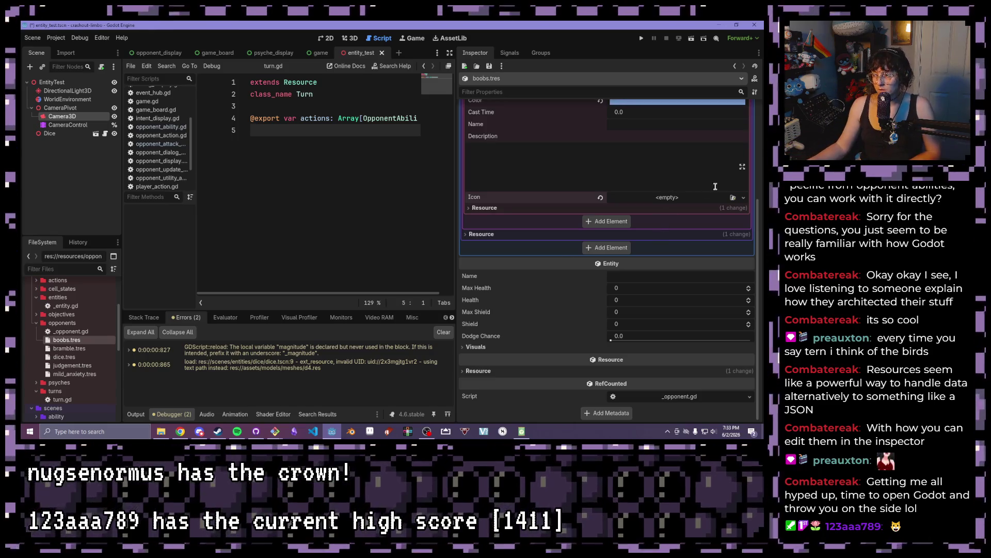
{"action": "left_click", "coordinate": [733, 199]}
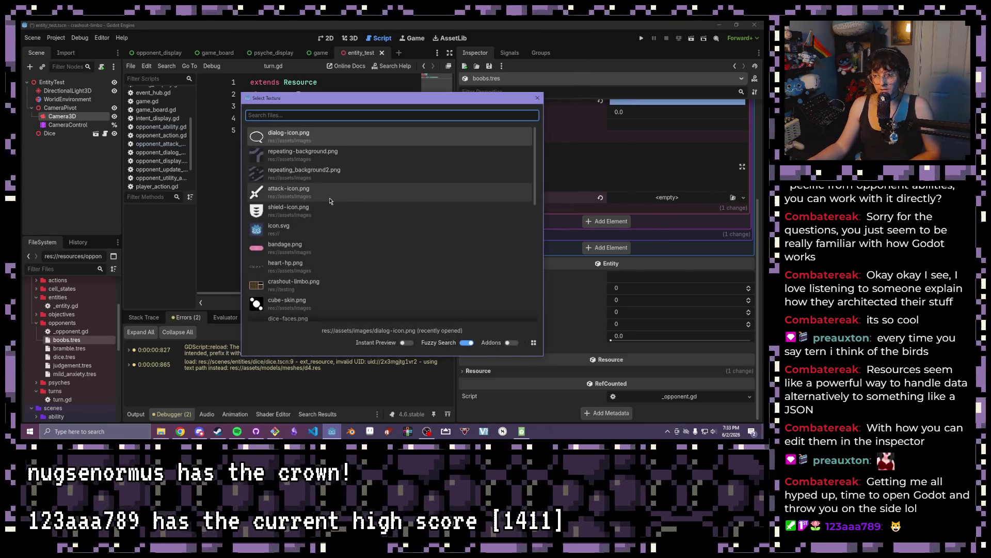
{"action": "scroll", "coordinate": [342, 201], "scroll_direction": "down", "scroll_amount": 10}
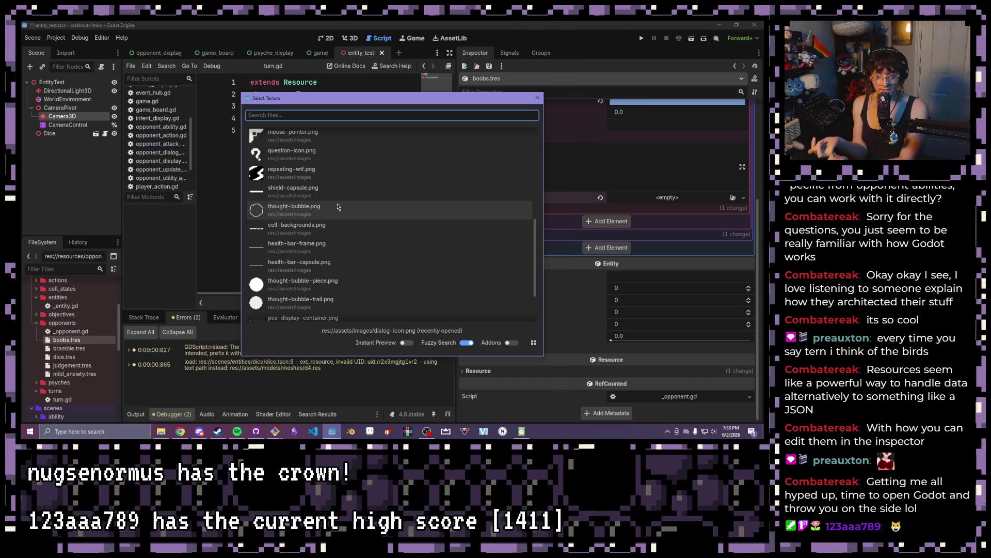
{"action": "scroll", "coordinate": [338, 207], "scroll_direction": "down", "scroll_amount": 3}
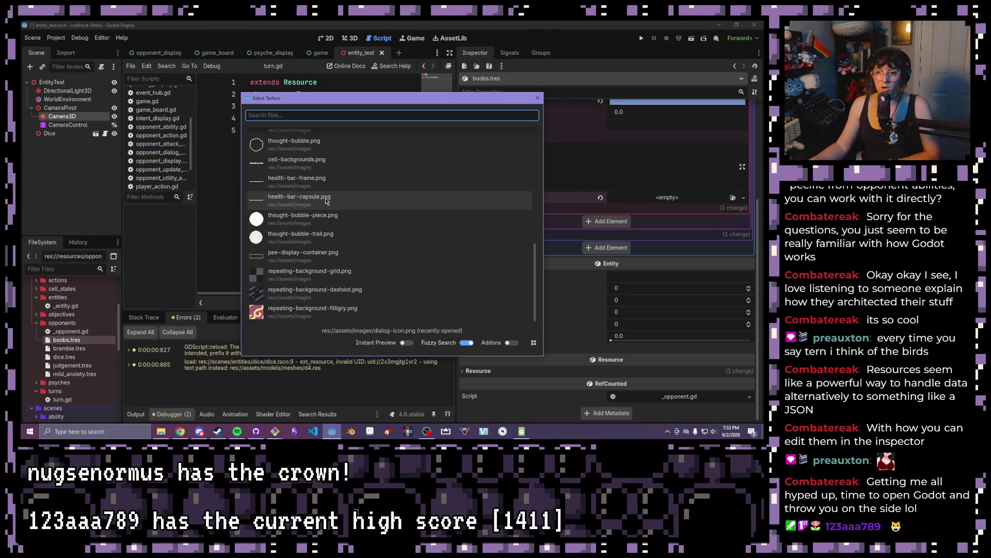
{"action": "scroll", "coordinate": [310, 200], "scroll_direction": "up", "scroll_amount": 5}
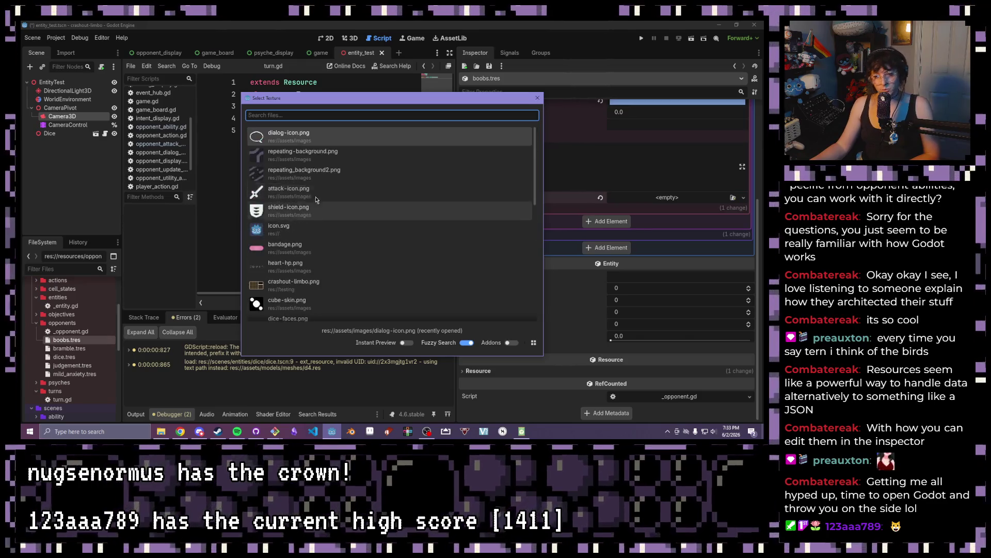
{"action": "scroll", "coordinate": [300, 198], "scroll_direction": "down", "scroll_amount": 1}
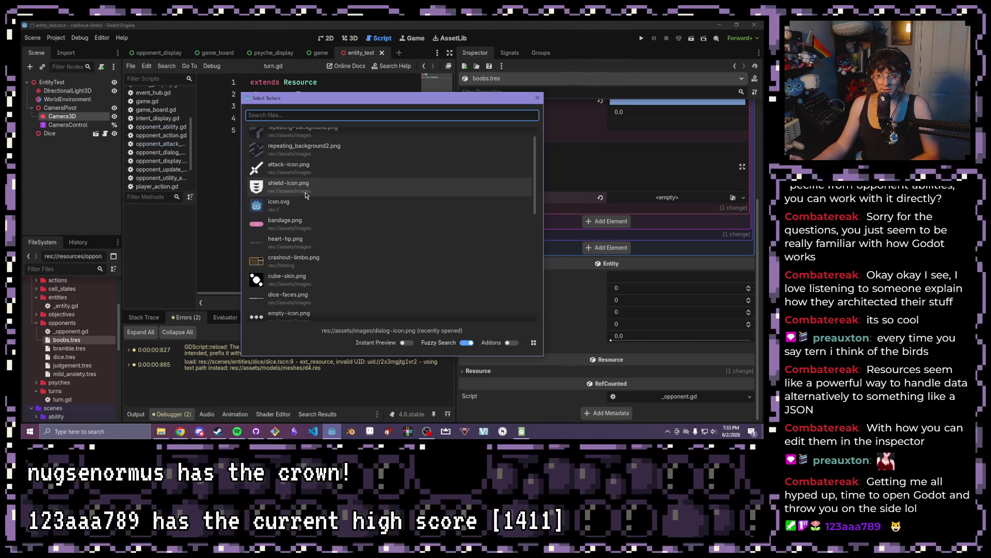
{"action": "scroll", "coordinate": [312, 157], "scroll_direction": "up", "scroll_amount": 1}
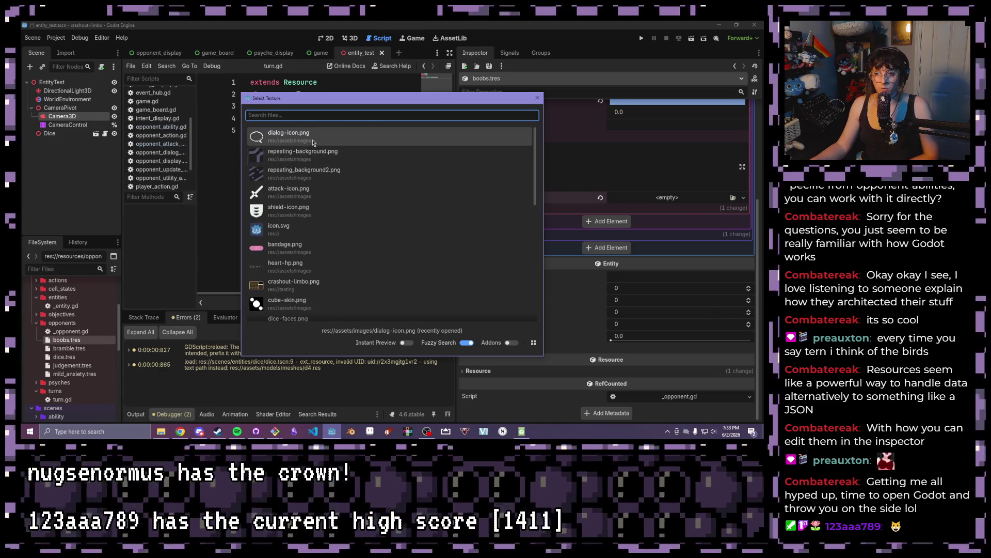
{"action": "left_click", "coordinate": [313, 143]}
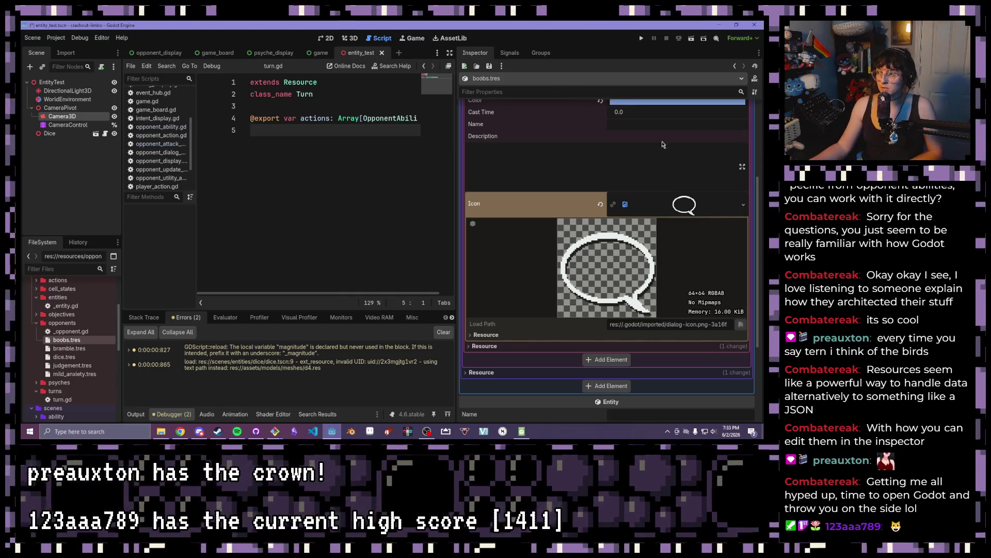
Step: Collapse the dialog action, name the opponent Boobs, and set max health to 15
{"action": "scroll", "coordinate": [645, 156], "scroll_direction": "down", "scroll_amount": 1}
{"action": "scroll", "coordinate": [638, 142], "scroll_direction": "up", "scroll_amount": 4}
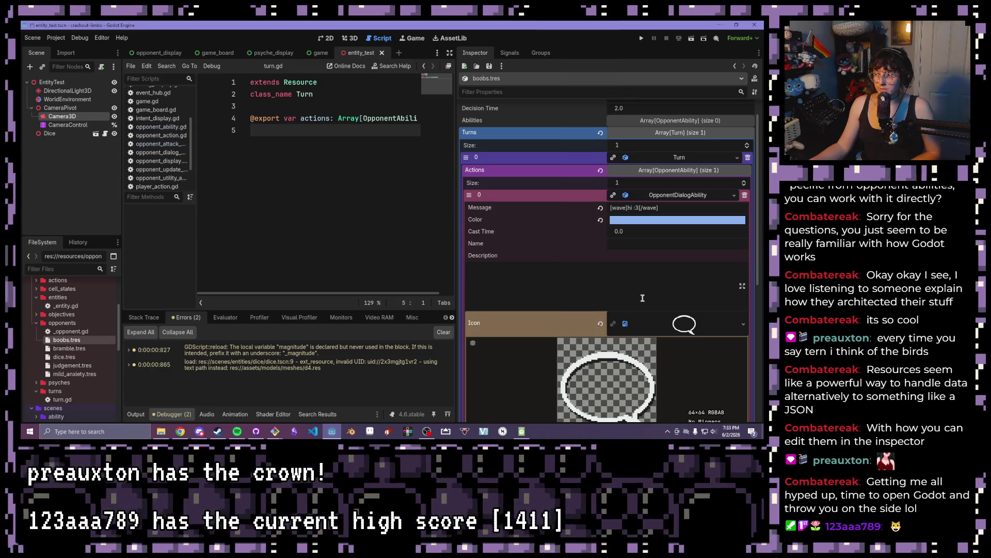
{"action": "scroll", "coordinate": [640, 297], "scroll_direction": "up", "scroll_amount": 2}
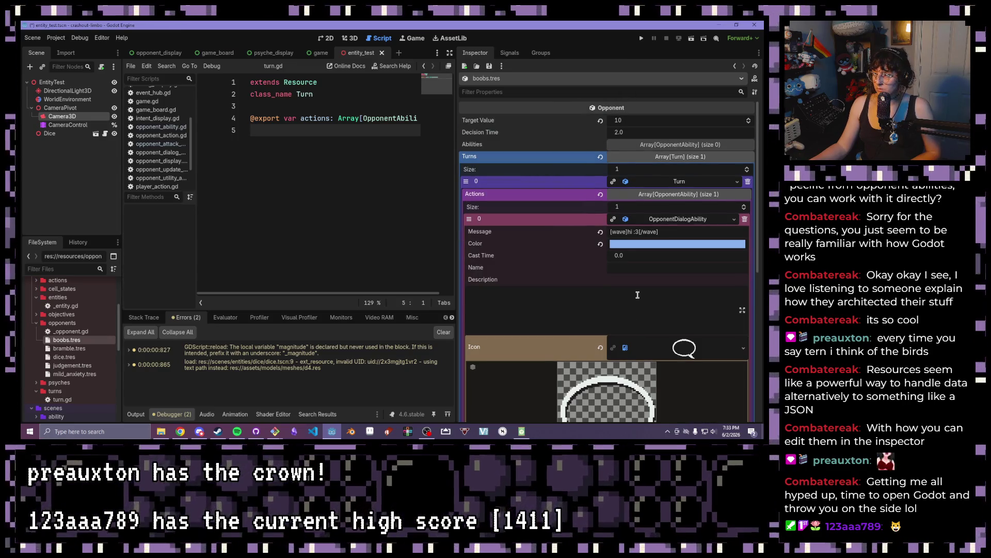
{"action": "left_click", "coordinate": [666, 219]}
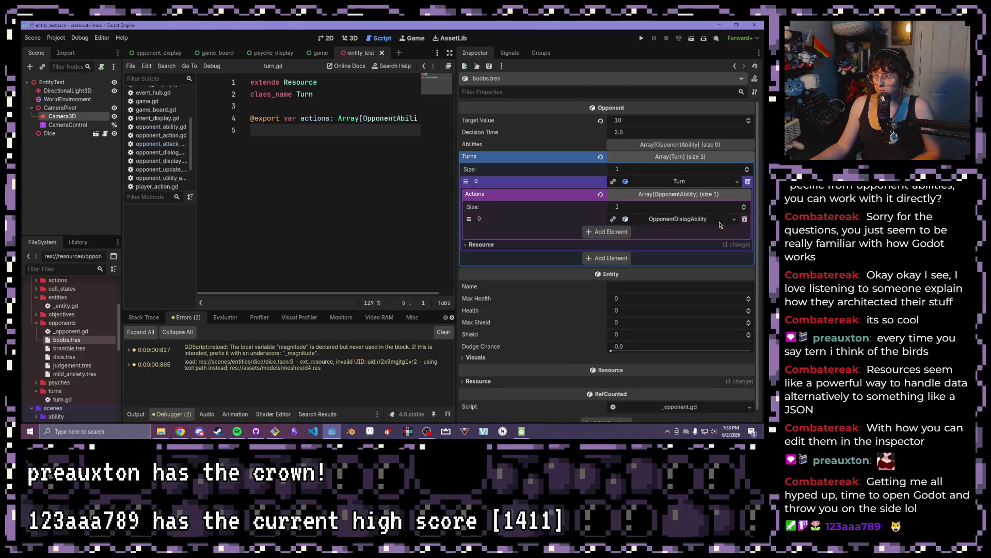
{"action": "left_click", "coordinate": [670, 286]}
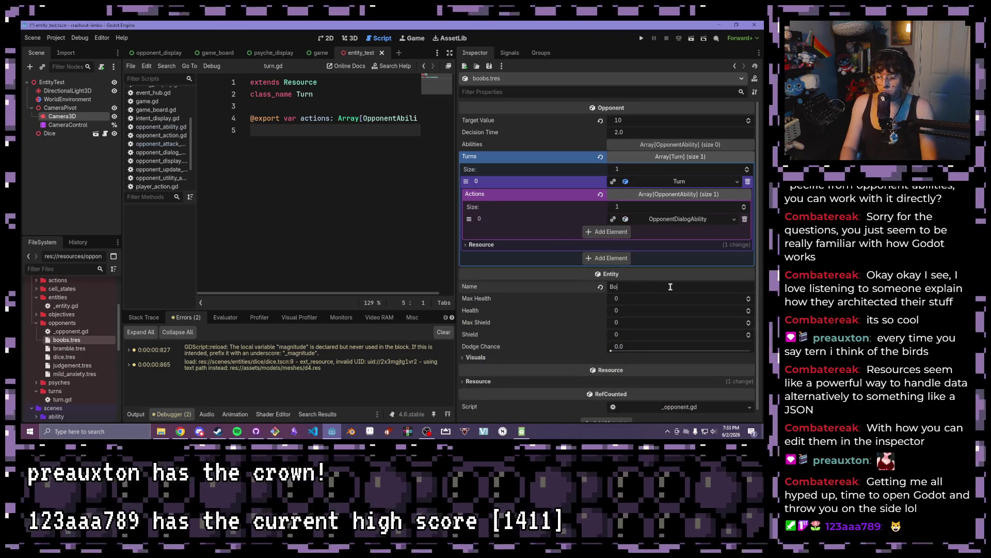
{"action": "left_click", "coordinate": [648, 299]}
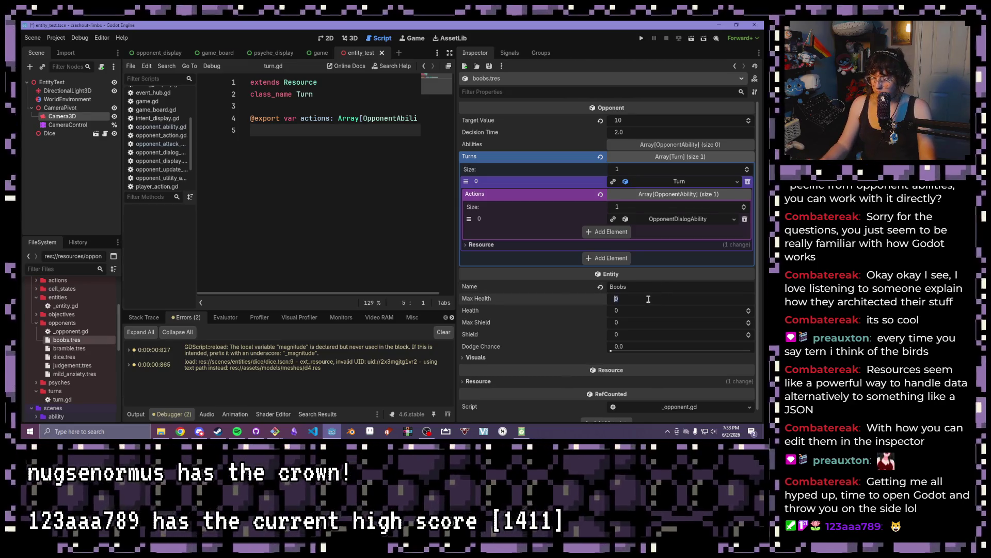
{"action": "key", "text": "Tab"}
Step: Set health 15, max shield and shield 1, and dodge chance 0.2
{"action": "type", "text": "5"}
{"action": "key", "text": "Tab"}
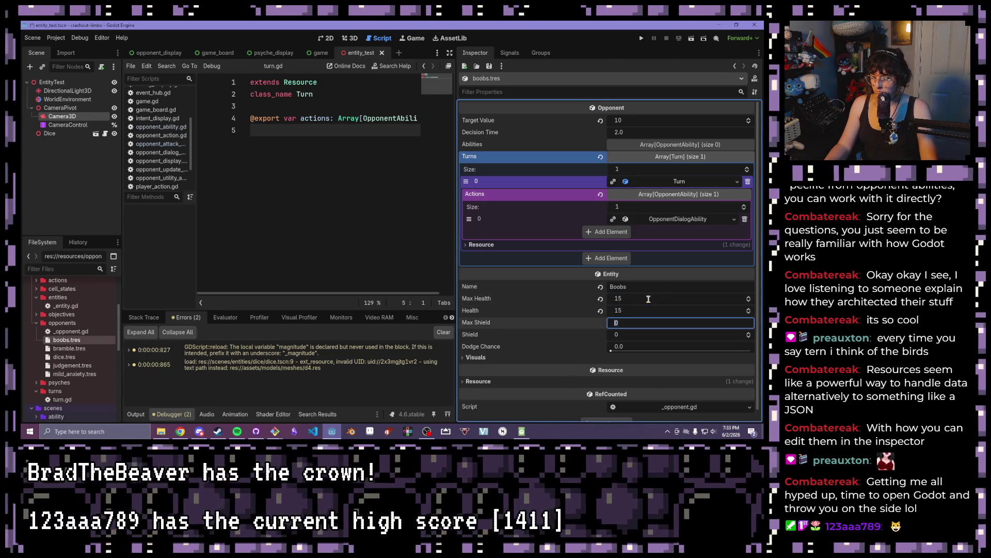
{"action": "type", "text": "1"}
{"action": "key", "text": "Tab"}
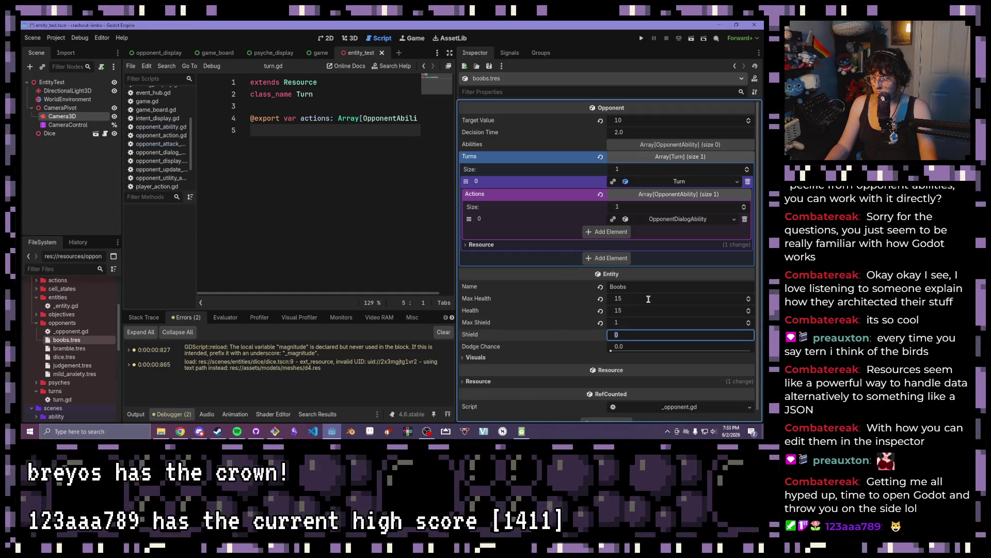
{"action": "key", "text": "Tab"}
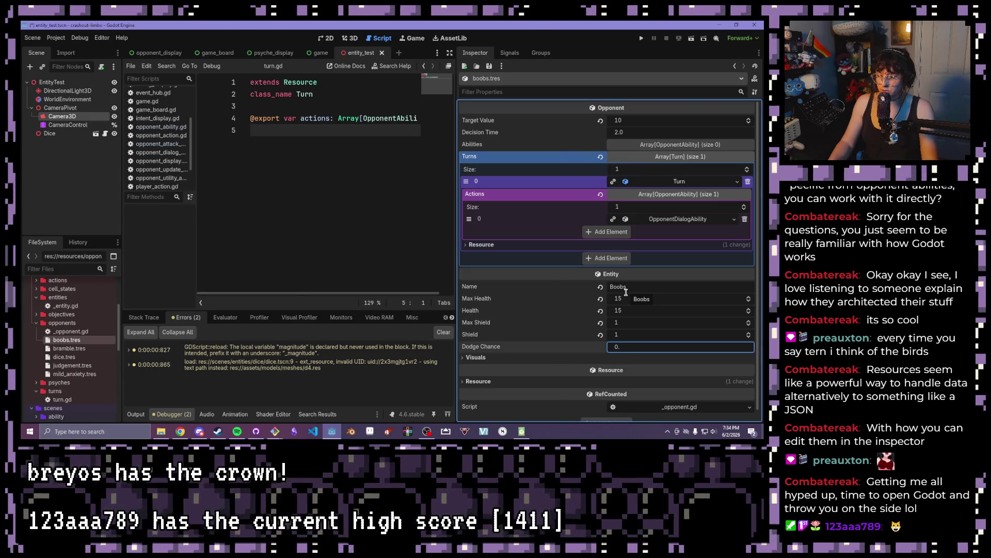
{"action": "key", "text": "Return"}
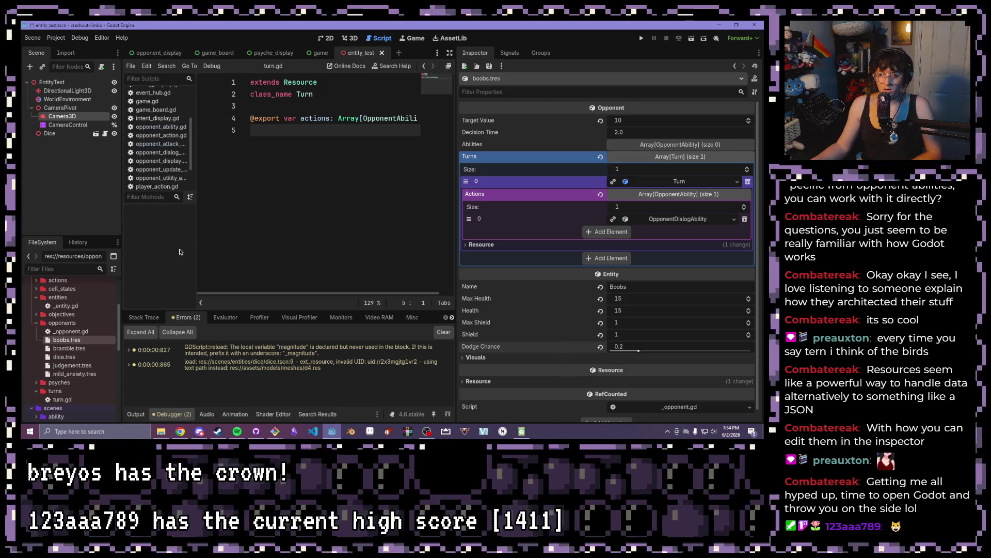
Step: Swap the game scene's OpponentDisplay opponent from dice.tres to boobs.tres and run the game
{"action": "left_click", "coordinate": [309, 55]}
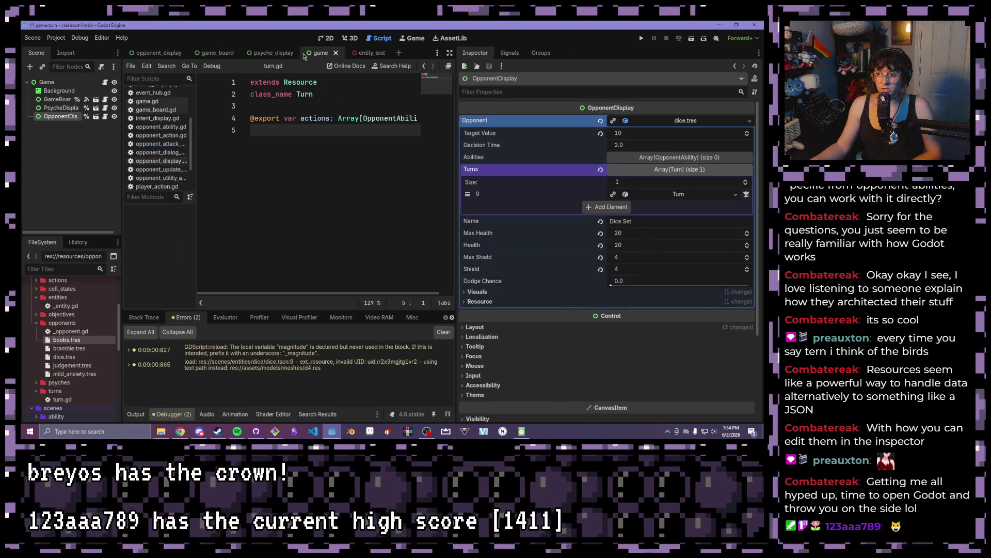
{"action": "left_click", "coordinate": [751, 122]}
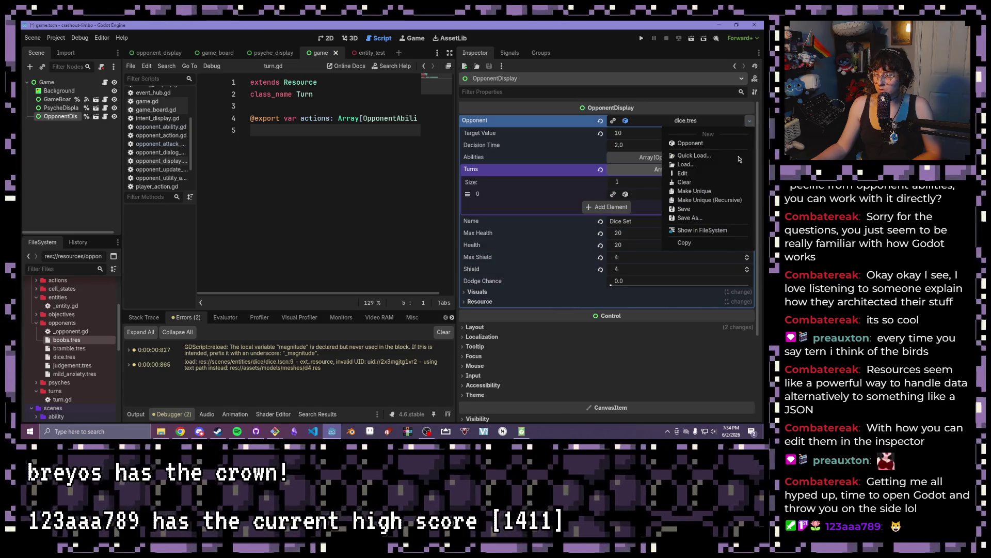
{"action": "left_click", "coordinate": [716, 183]}
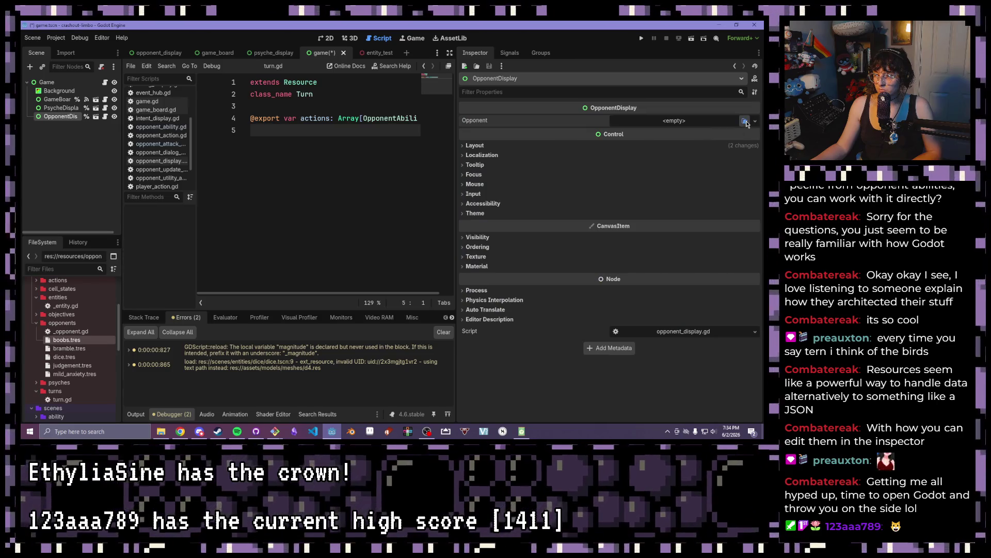
{"action": "left_click", "coordinate": [745, 121]}
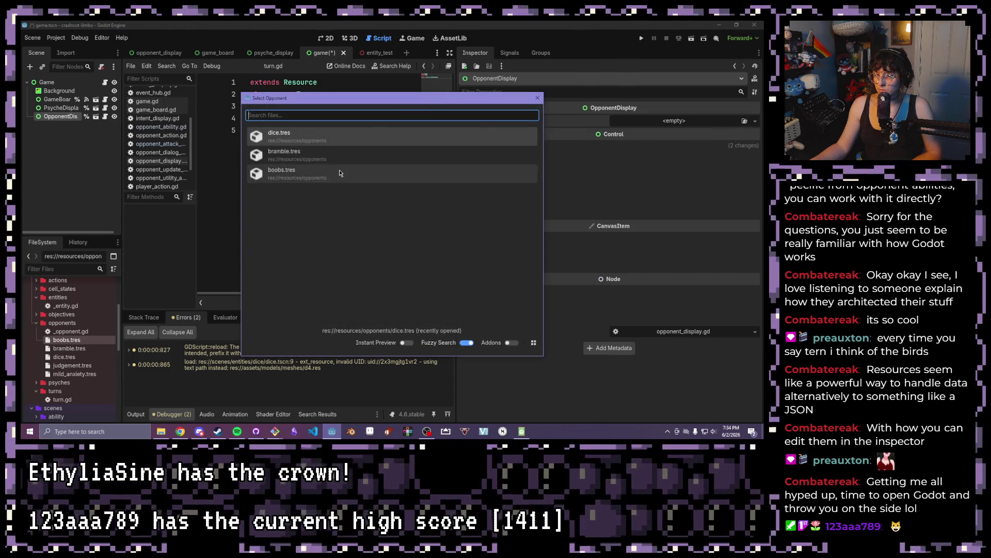
{"action": "double_click", "coordinate": [282, 171]}
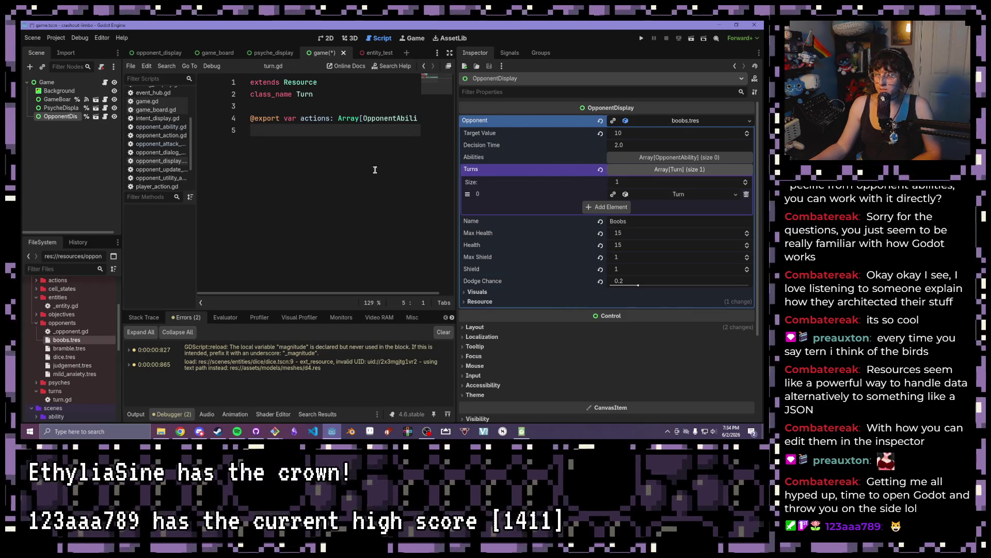
{"action": "left_click", "coordinate": [641, 38]}
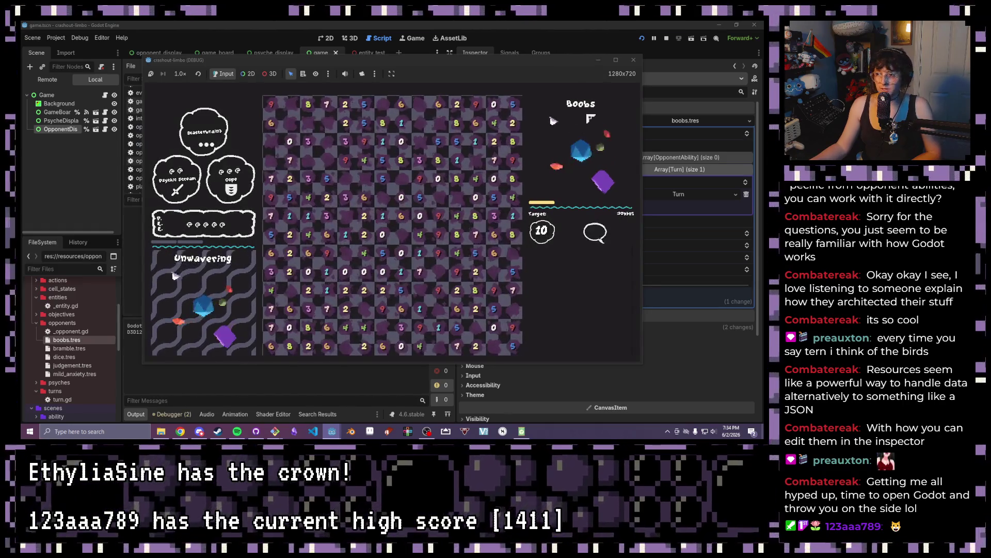
Step: End the test run, then inspect boobs.tres and the OpponentDisplay node
{"action": "left_click", "coordinate": [634, 59]}
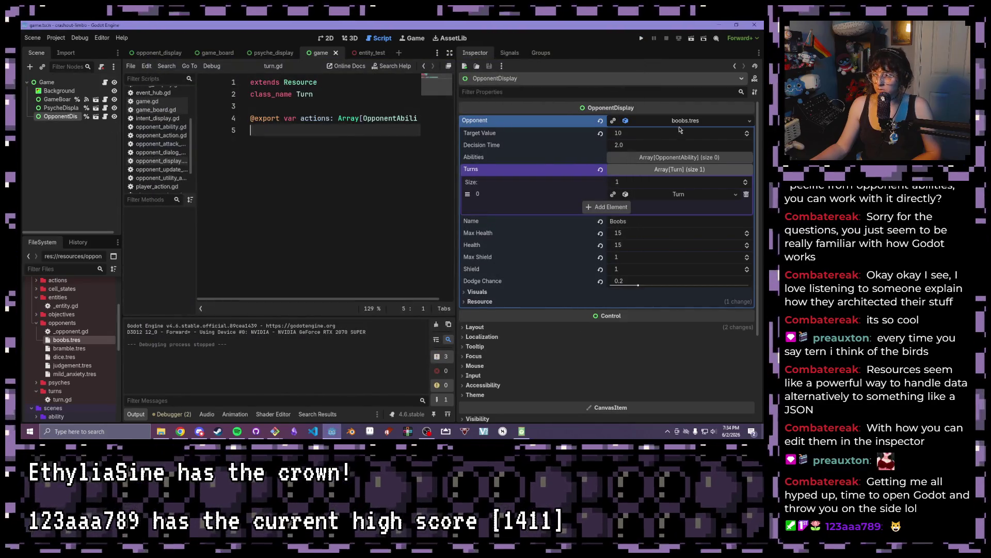
{"action": "left_click", "coordinate": [66, 341]}
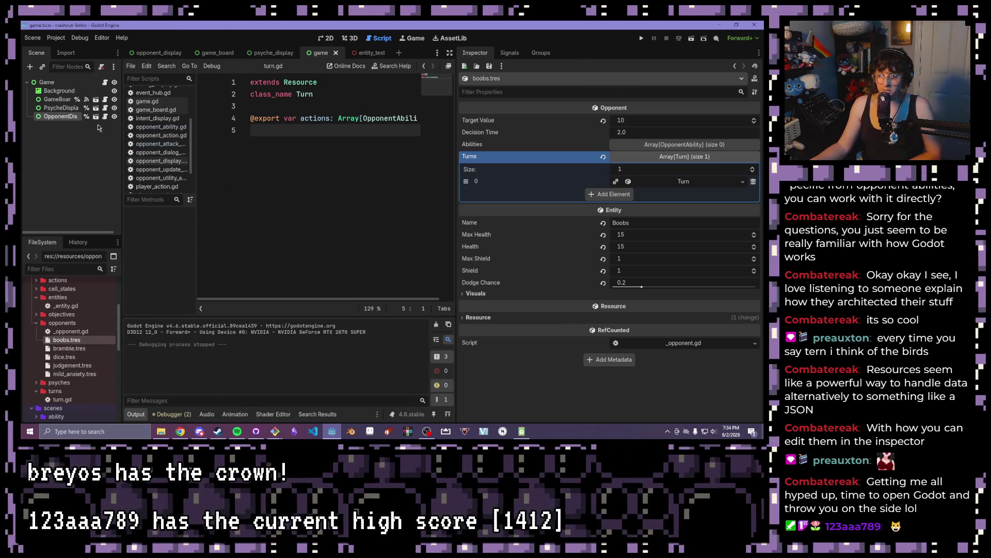
{"action": "left_click", "coordinate": [54, 117]}
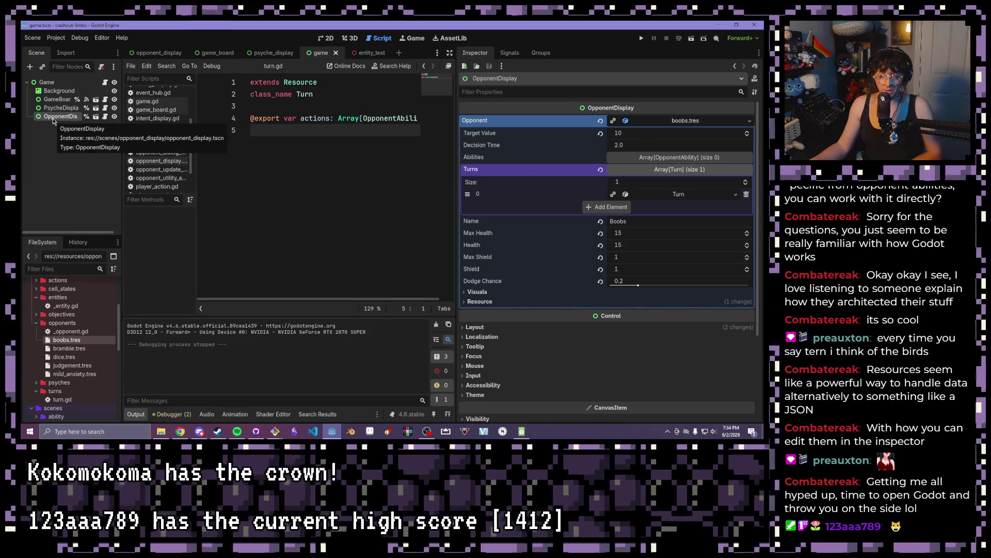
Step: Open opponent_display.gd, review the Opponent type on line 3, then inspect boobs.tres
{"action": "left_click", "coordinate": [105, 117]}
{"action": "left_click_drag", "start_coordinate": [455, 211], "coordinate": [572, 211]}
{"action": "scroll", "coordinate": [393, 302], "scroll_direction": "left", "scroll_amount": 3}
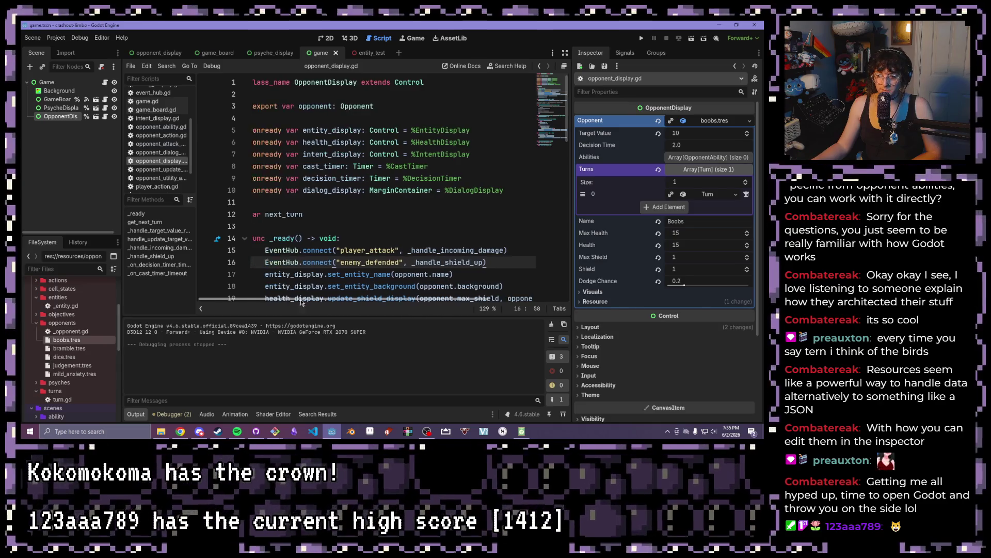
{"action": "left_click_drag", "start_coordinate": [376, 106], "coordinate": [233, 103]}
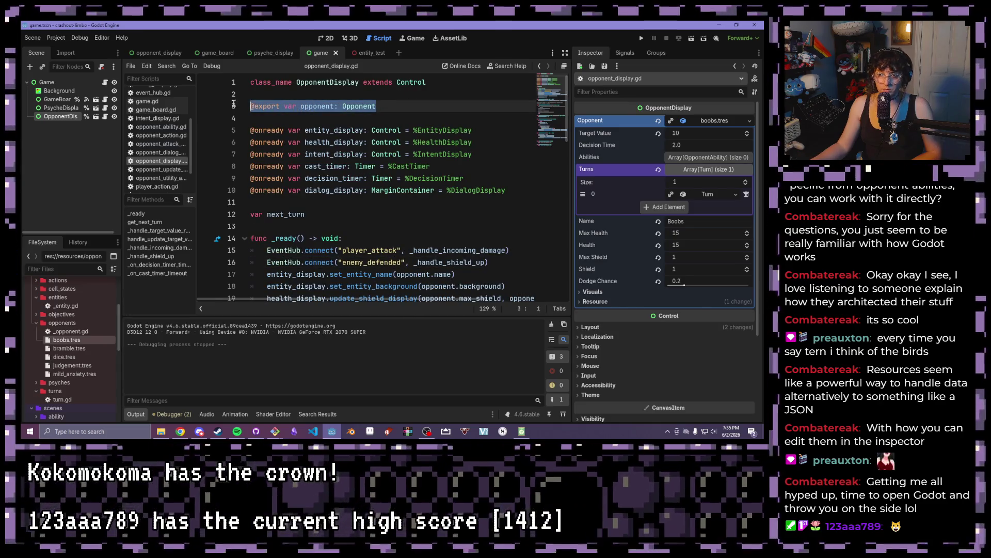
{"action": "left_click", "coordinate": [386, 104]}
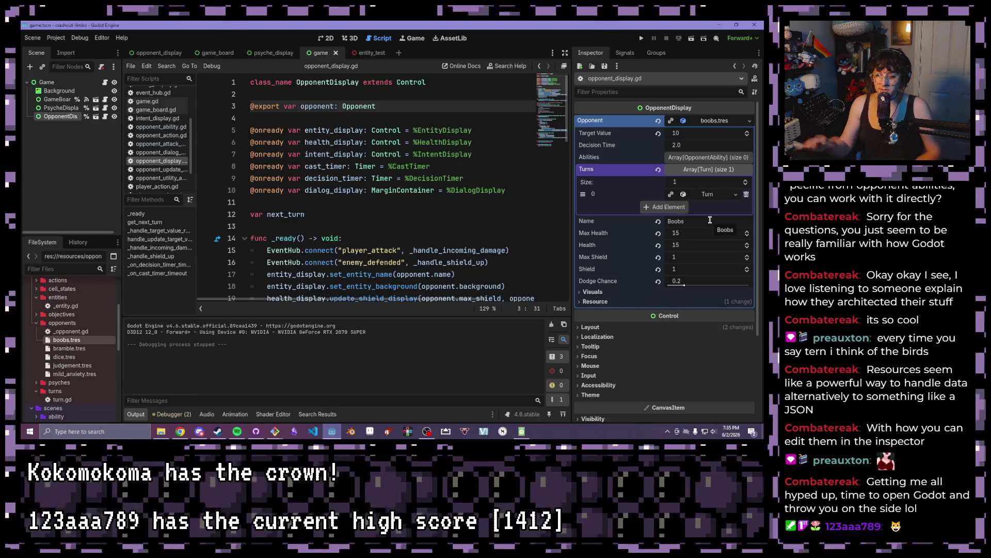
{"action": "left_click", "coordinate": [77, 341]}
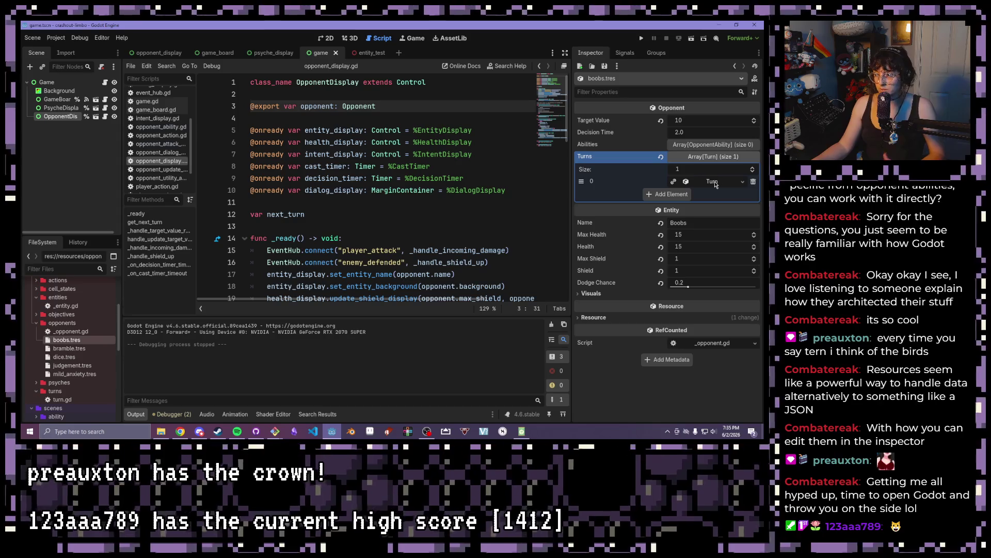
Step: Set boobs.tres's Visuals Background to the repeating filigree texture and run the game
{"action": "left_click", "coordinate": [586, 293]}
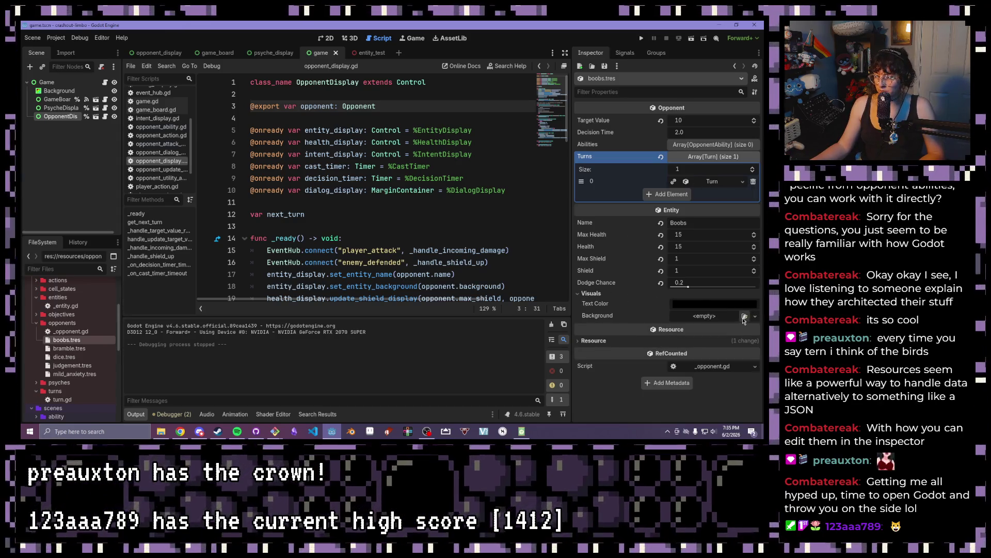
{"action": "left_click", "coordinate": [744, 317]}
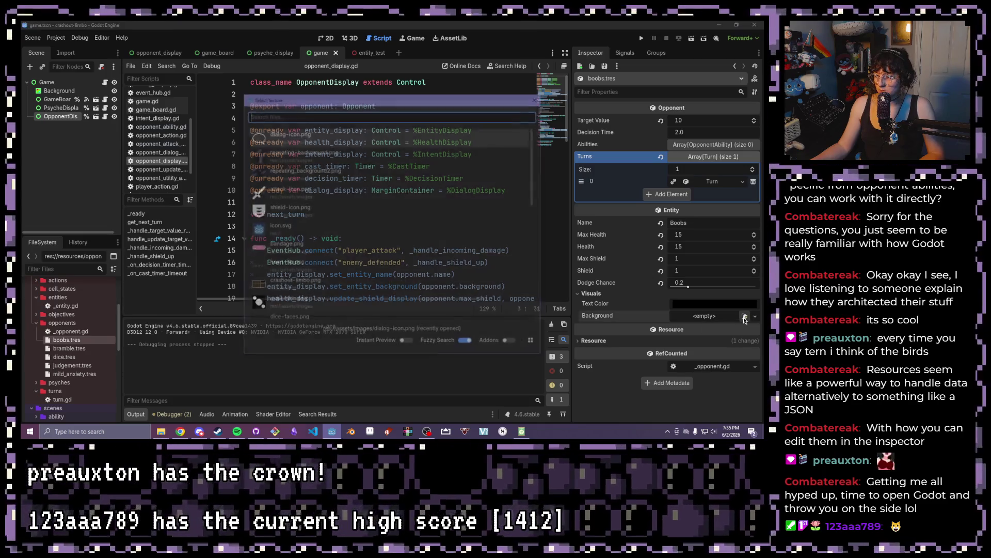
{"action": "scroll", "coordinate": [311, 151], "scroll_direction": "down", "scroll_amount": 2}
{"action": "scroll", "coordinate": [312, 150], "scroll_direction": "down", "scroll_amount": 3}
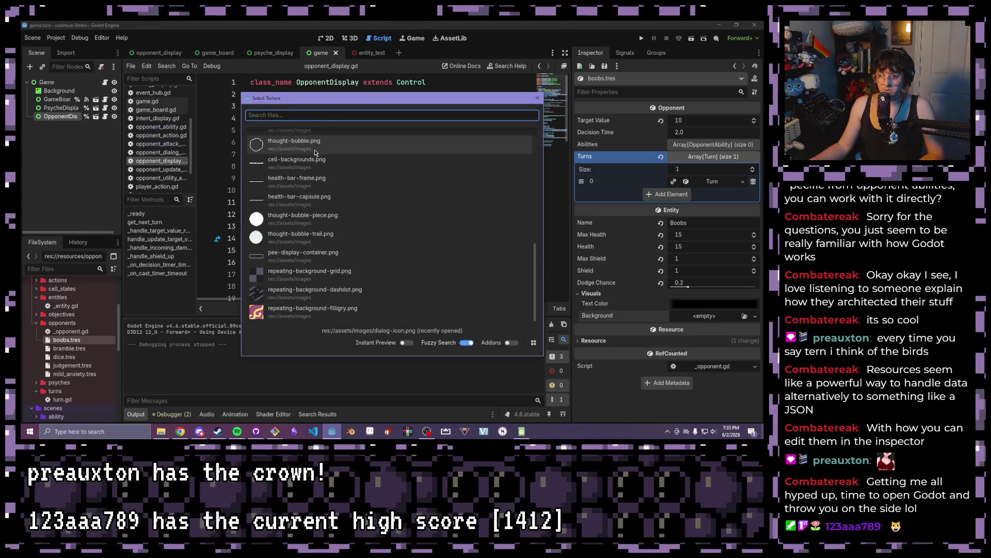
{"action": "left_click", "coordinate": [292, 310]}
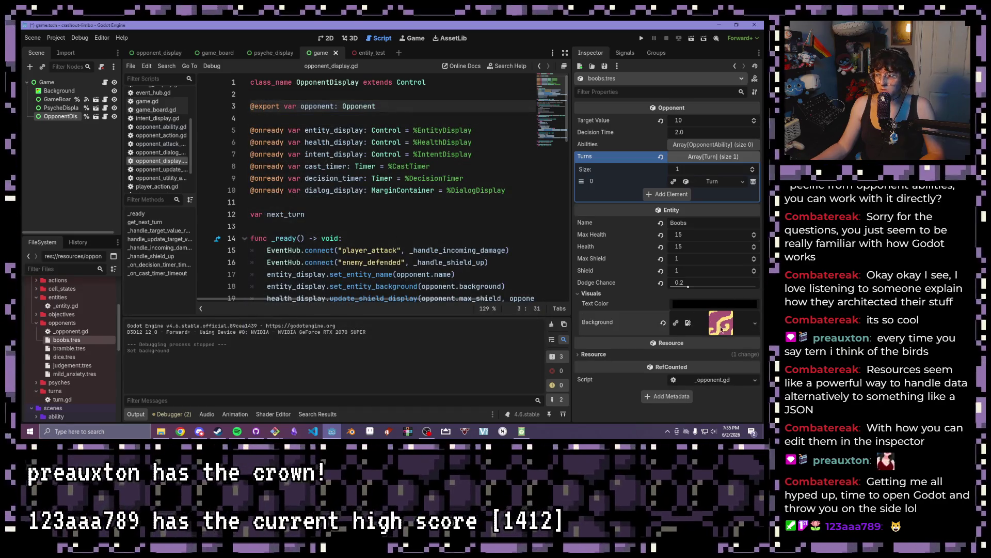
{"action": "left_click", "coordinate": [640, 38]}
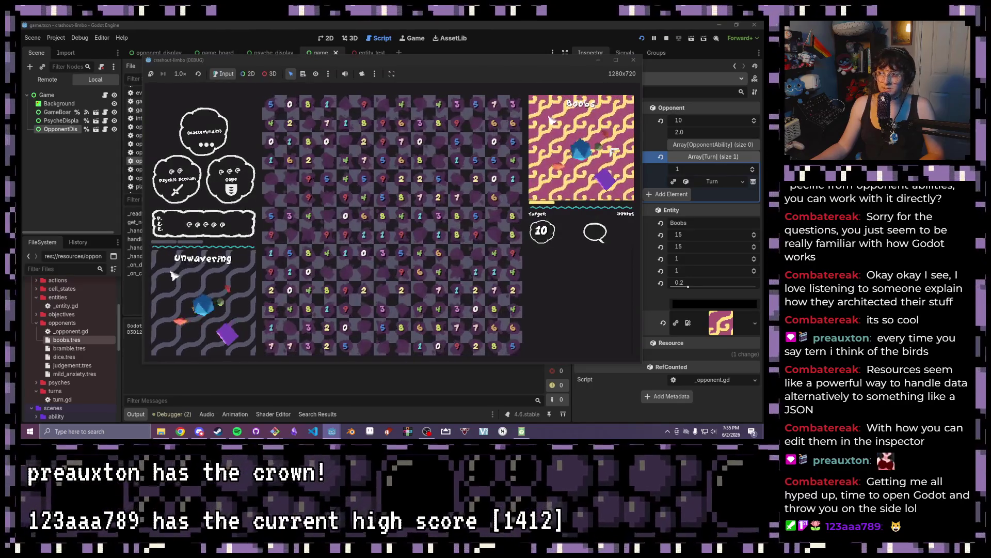
Step: Maximize the game window and clear the first tile pairs summing to 10, 6+4 and 4+6
{"action": "key", "text": "super+Up"}
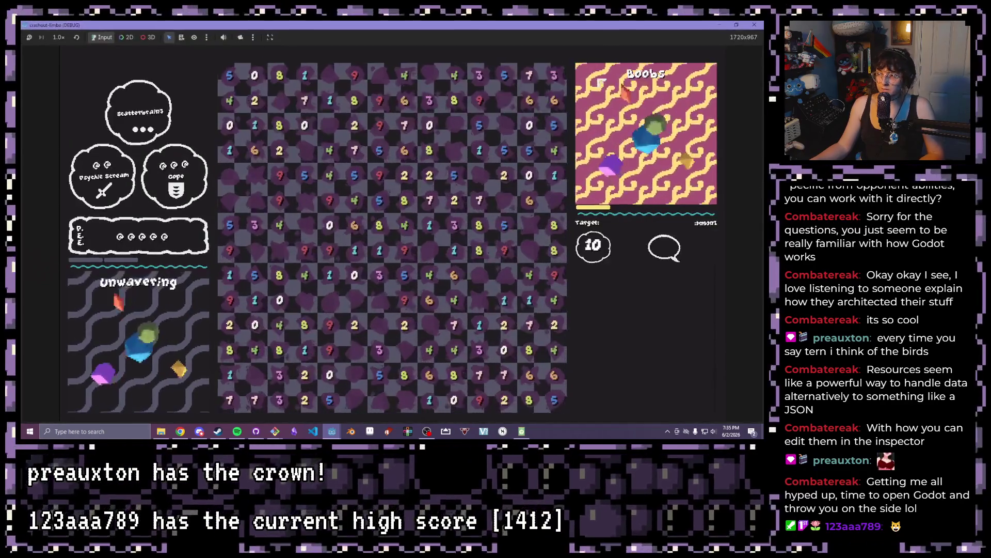
{"action": "left_click", "coordinate": [405, 251]}
{"action": "left_click", "coordinate": [379, 253]}
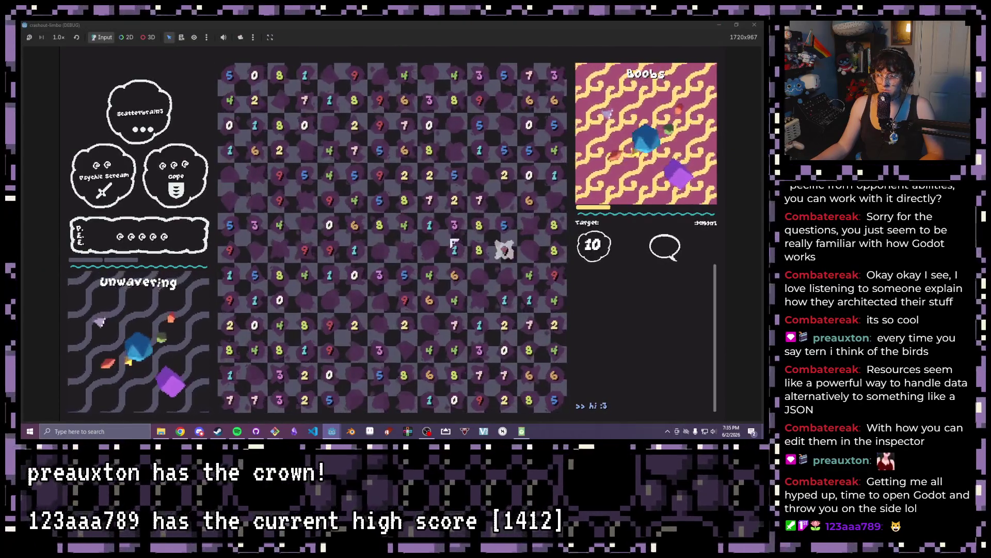
{"action": "left_click", "coordinate": [454, 275]}
{"action": "left_click", "coordinate": [455, 300]}
{"action": "left_click", "coordinate": [405, 275]}
{"action": "left_click", "coordinate": [430, 275]}
{"action": "left_click", "coordinate": [430, 300]}
Step: Clear more sum-10 groups: 6+4, two groups built on 9s, 1+9 and 2+8
{"action": "left_click", "coordinate": [379, 227]}
{"action": "left_click", "coordinate": [354, 200]}
{"action": "left_click", "coordinate": [354, 225]}
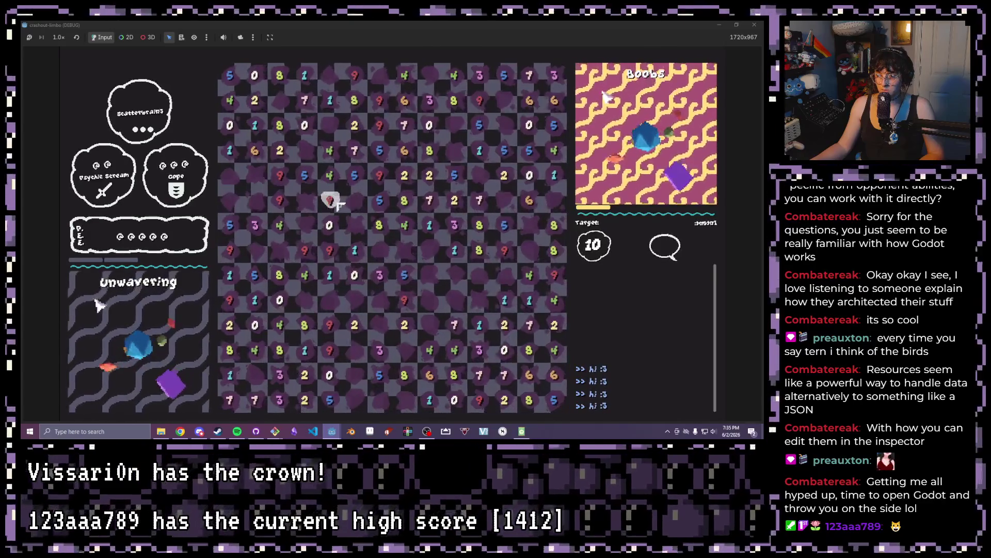
{"action": "left_click", "coordinate": [330, 250]}
{"action": "left_click", "coordinate": [354, 250]}
{"action": "left_click", "coordinate": [329, 201]}
{"action": "left_click", "coordinate": [329, 275]}
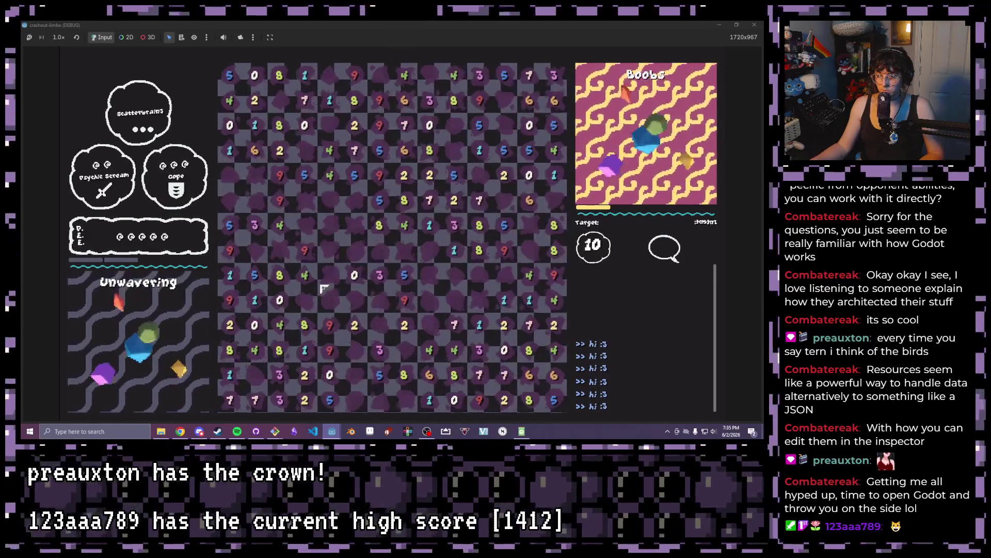
{"action": "left_click", "coordinate": [329, 350]}
{"action": "left_click", "coordinate": [305, 350]}
{"action": "left_click", "coordinate": [305, 375]}
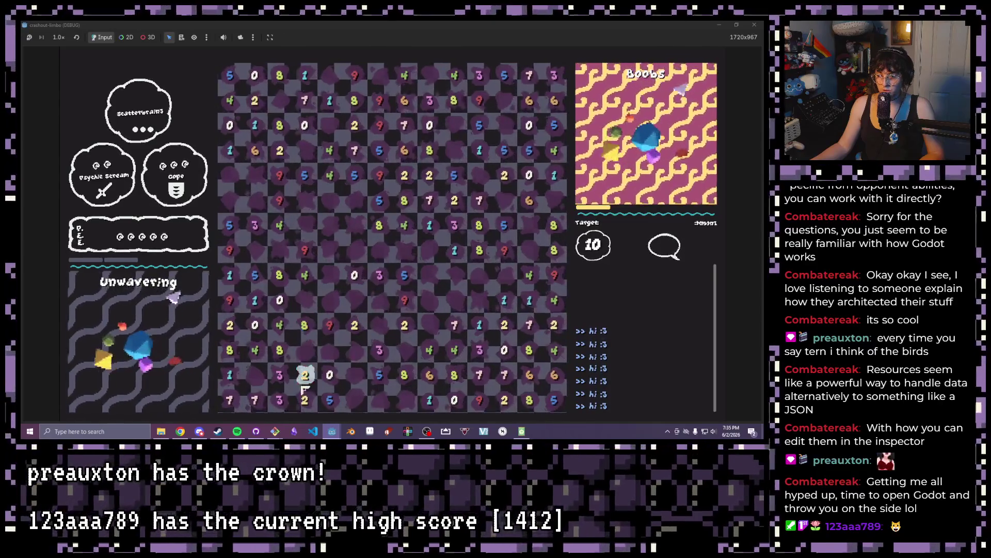
{"action": "left_click", "coordinate": [305, 325]}
Step: Clear the bottom-row 7+3 pair, the 2, 3, 0, 5 group and a 6+4 pair
{"action": "left_click", "coordinate": [304, 401]}
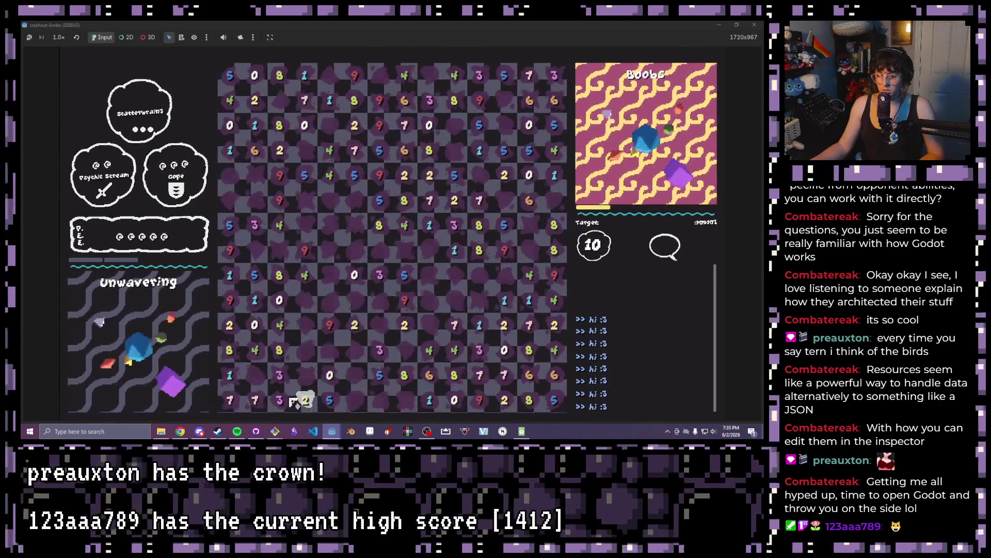
{"action": "left_click", "coordinate": [280, 400]}
{"action": "left_click", "coordinate": [255, 400]}
{"action": "left_click", "coordinate": [279, 374]}
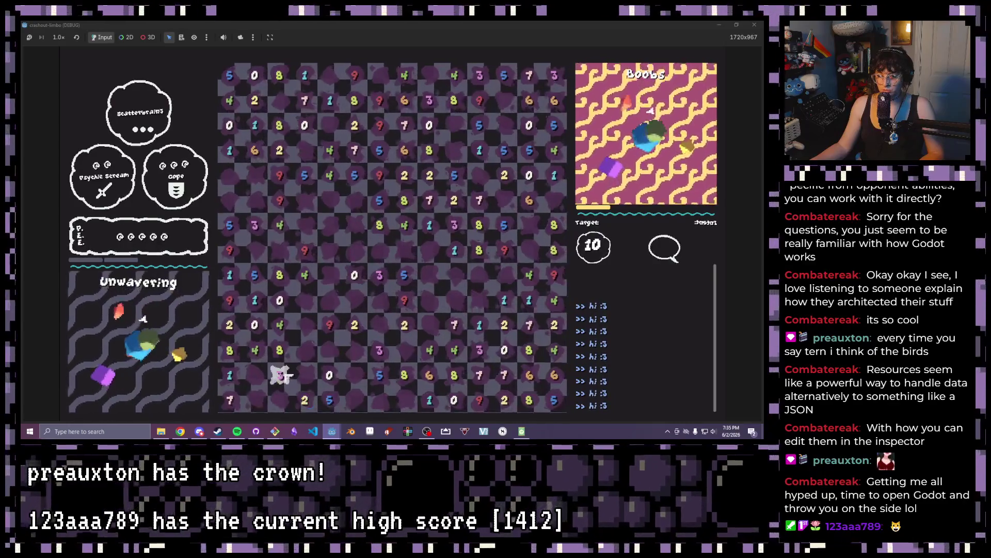
{"action": "left_click", "coordinate": [329, 400]}
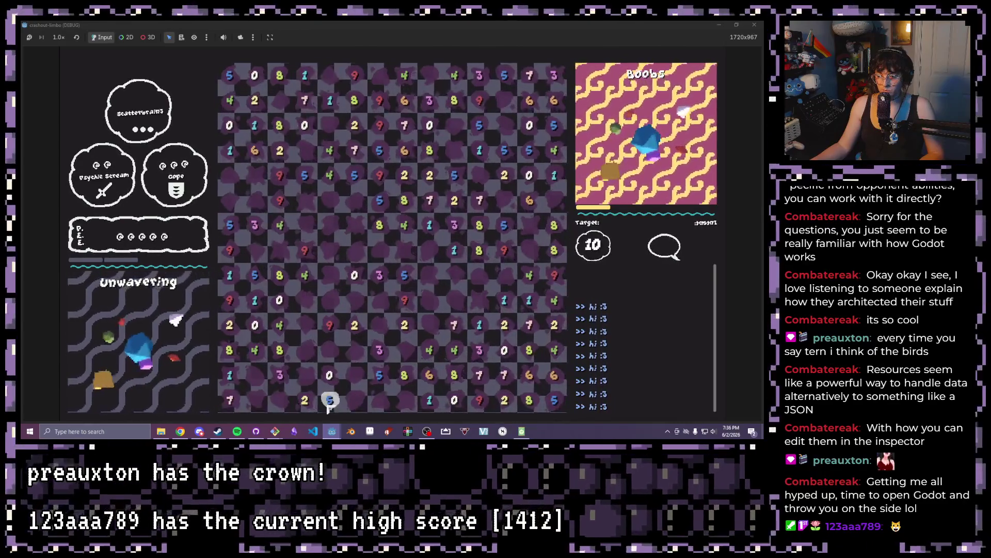
{"action": "left_click", "coordinate": [305, 400]}
{"action": "left_click", "coordinate": [279, 375]}
{"action": "left_click", "coordinate": [330, 375]}
{"action": "left_click", "coordinate": [405, 374]}
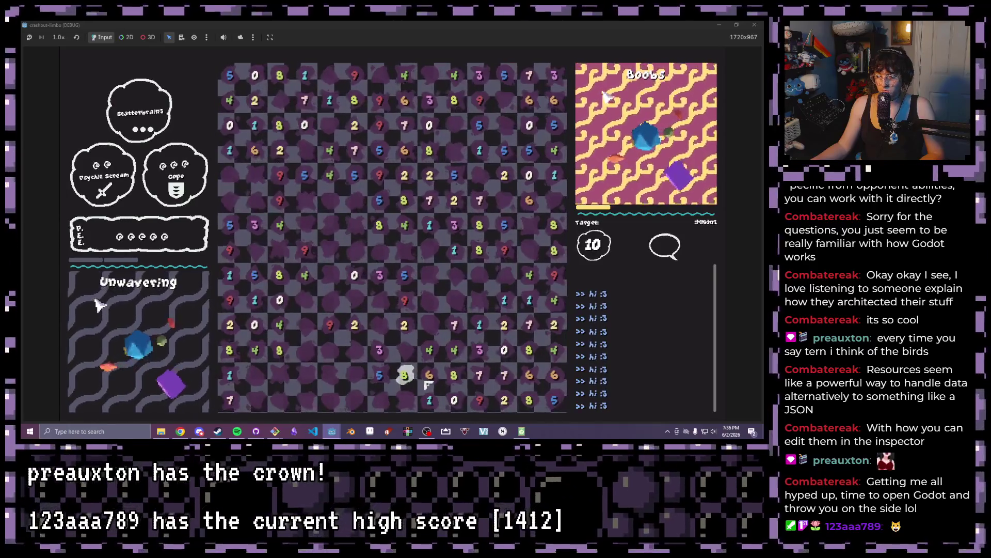
{"action": "left_click", "coordinate": [431, 377]}
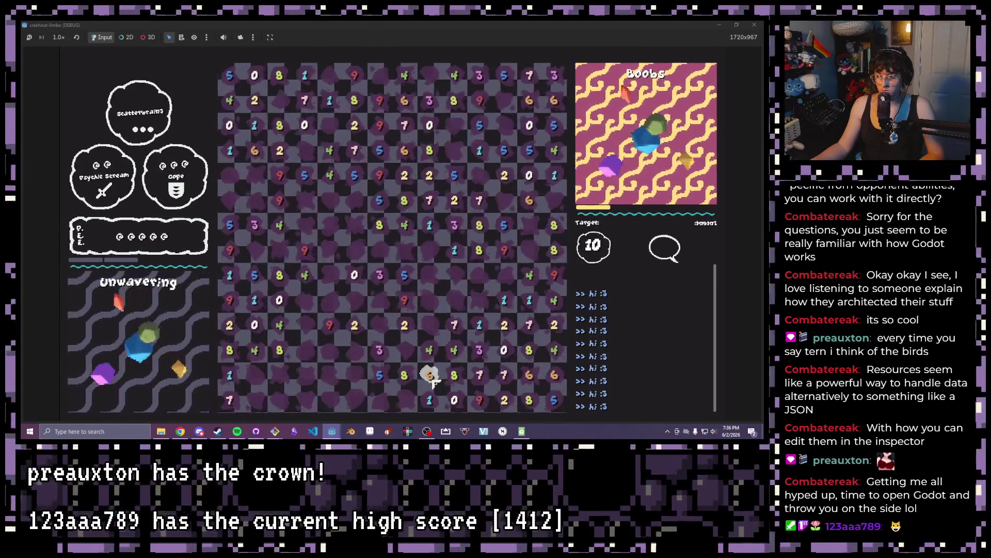
{"action": "left_click", "coordinate": [429, 350]}
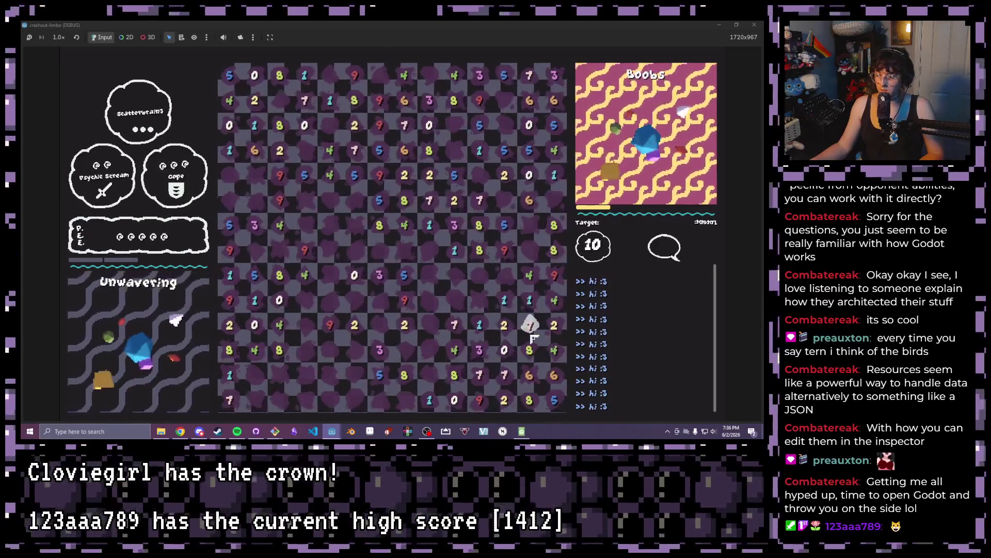
Step: Clear the 7, 1, 2 group, the pair of 5s, a 2-8 column and the 1 group
{"action": "left_click", "coordinate": [530, 325]}
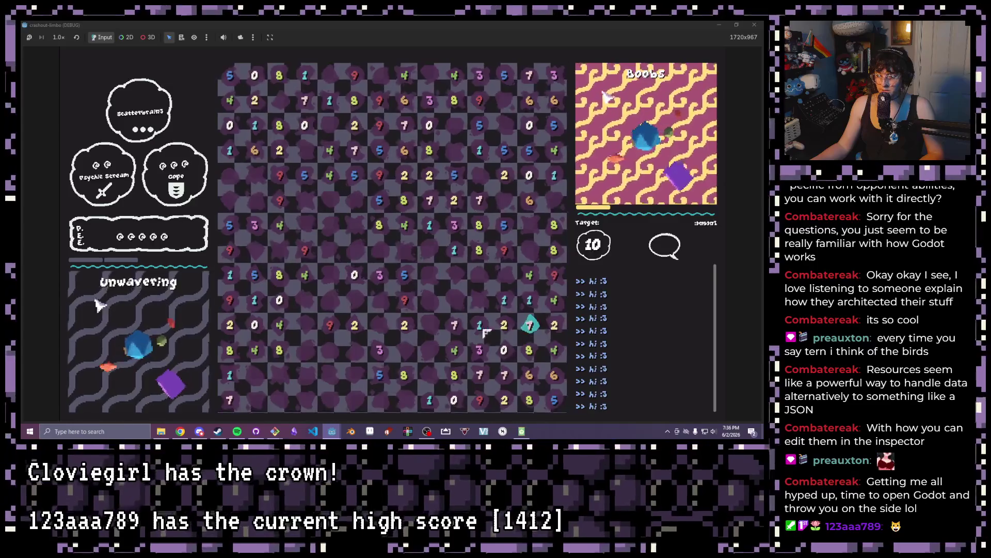
{"action": "left_click", "coordinate": [479, 324]}
{"action": "left_click", "coordinate": [504, 325]}
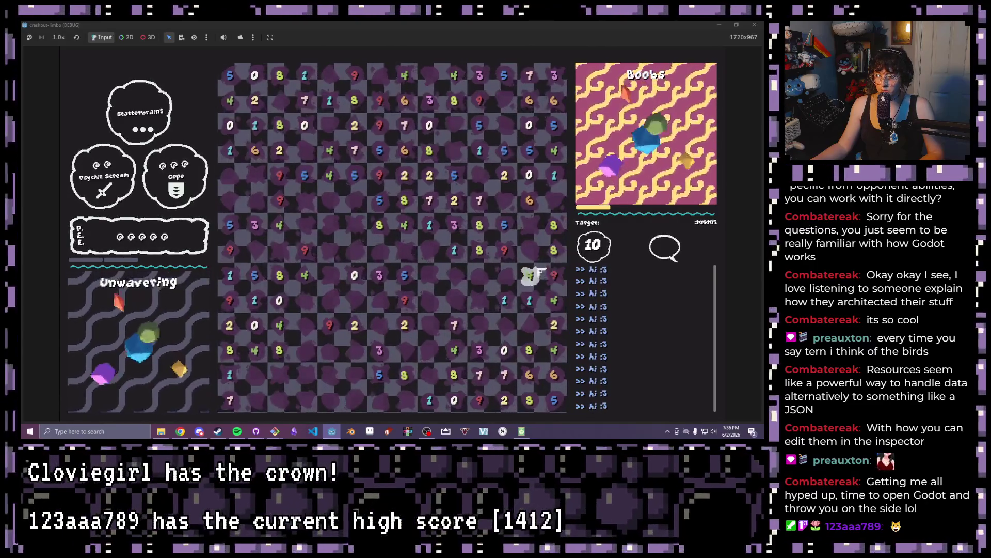
{"action": "left_click", "coordinate": [530, 150]}
{"action": "left_click", "coordinate": [502, 150]}
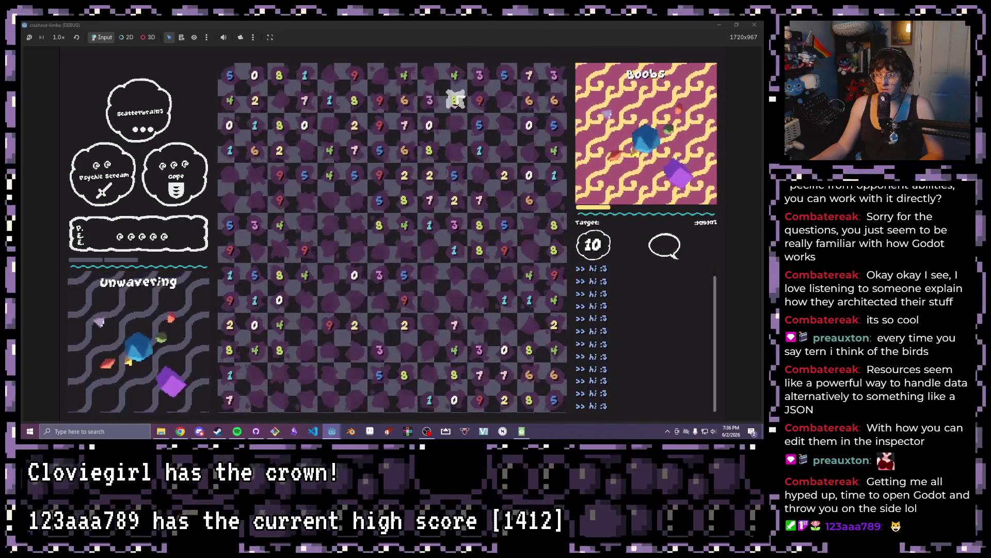
{"action": "left_click_drag", "start_coordinate": [405, 175], "coordinate": [405, 199]}
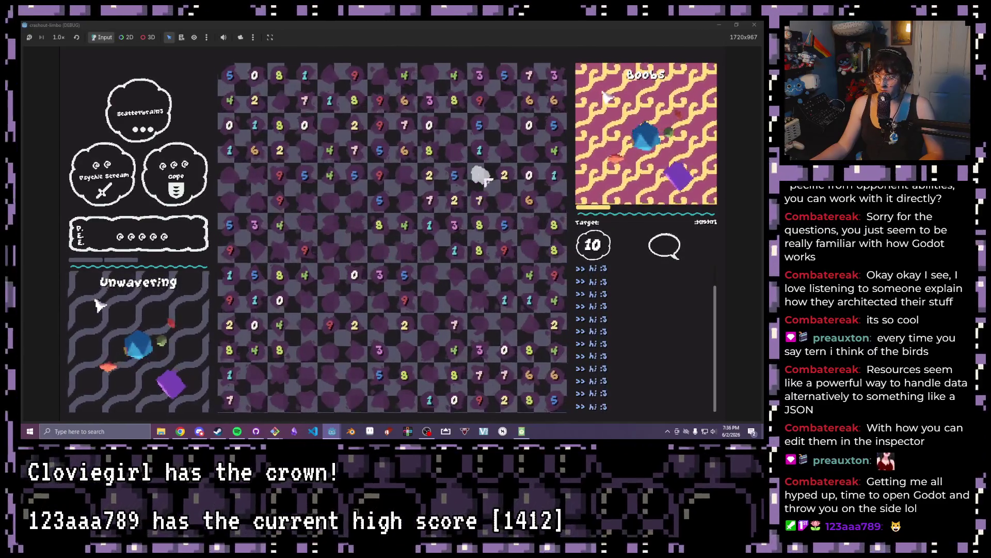
{"action": "mouse_move", "coordinate": [479, 200]}
{"action": "left_mouse_down"}
{"action": "mouse_move", "coordinate": [479, 150]}
{"action": "mouse_move", "coordinate": [454, 175]}
{"action": "mouse_move", "coordinate": [429, 175]}
{"action": "left_mouse_up"}
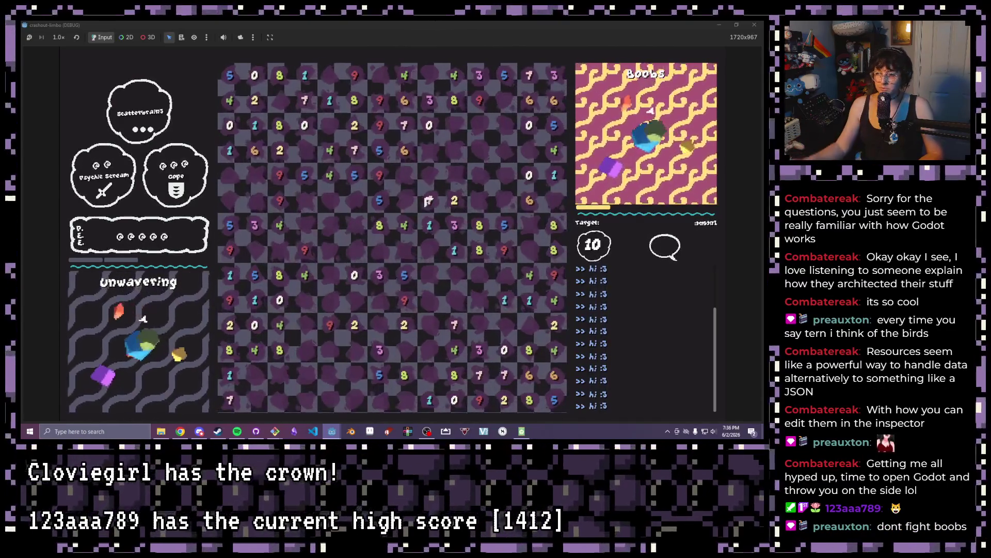
{"action": "mouse_move", "coordinate": [405, 275]}
{"action": "left_mouse_down"}
{"action": "mouse_move", "coordinate": [250, 272]}
{"action": "mouse_move", "coordinate": [255, 300]}
{"action": "mouse_move", "coordinate": [230, 250]}
{"action": "left_mouse_up"}
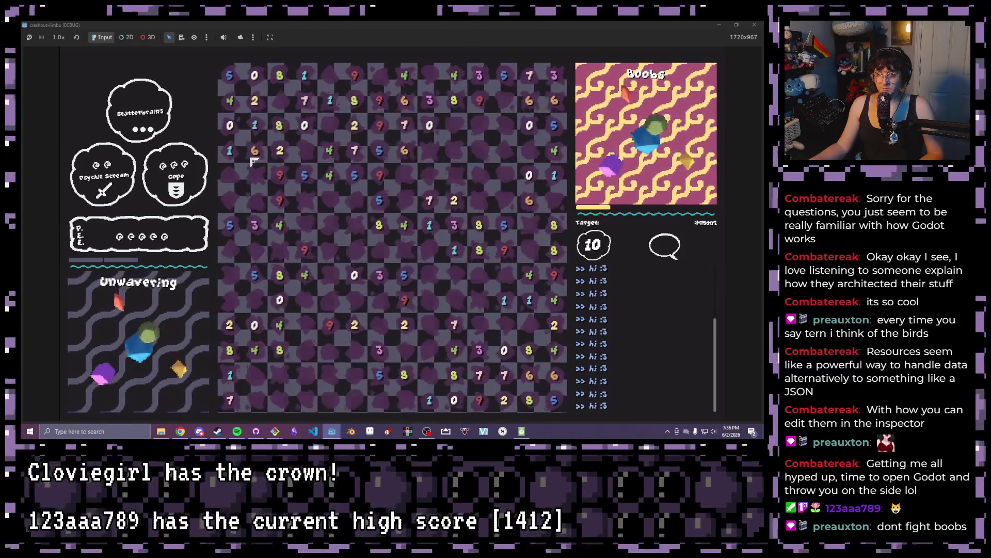
Step: Clear a column group of 7s and 9 and a 2+8 pair, then stop the game
{"action": "left_click", "coordinate": [405, 150]}
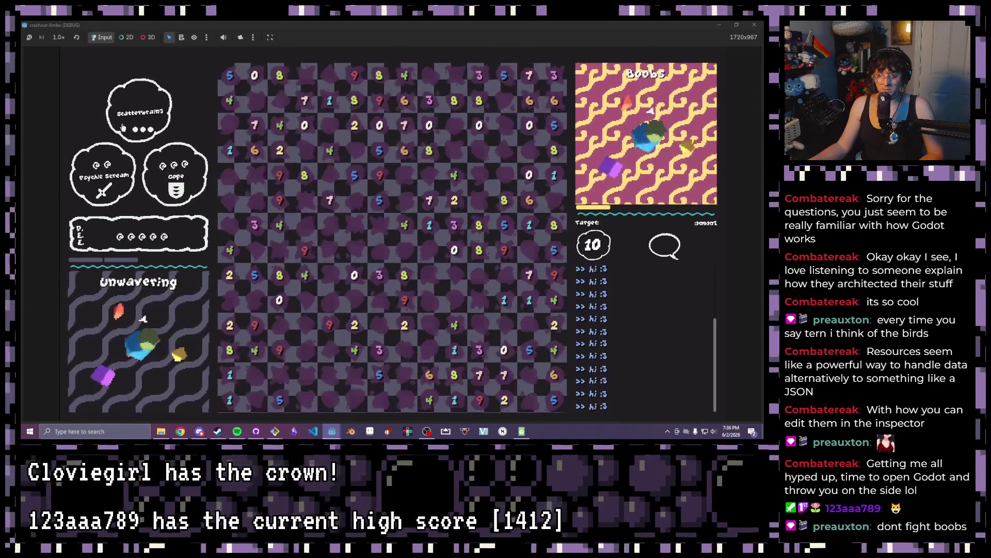
{"action": "left_click", "coordinate": [354, 149]}
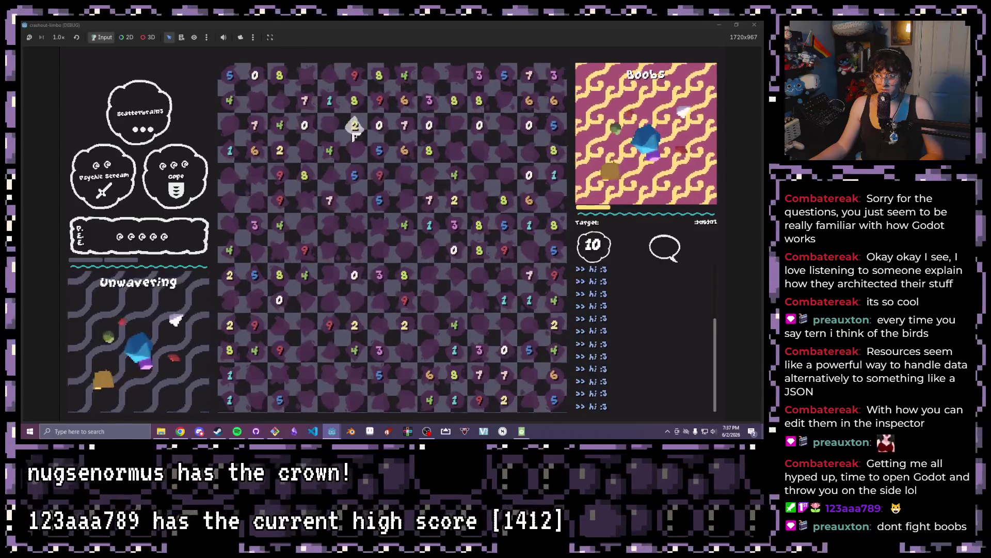
{"action": "left_click", "coordinate": [405, 127]}
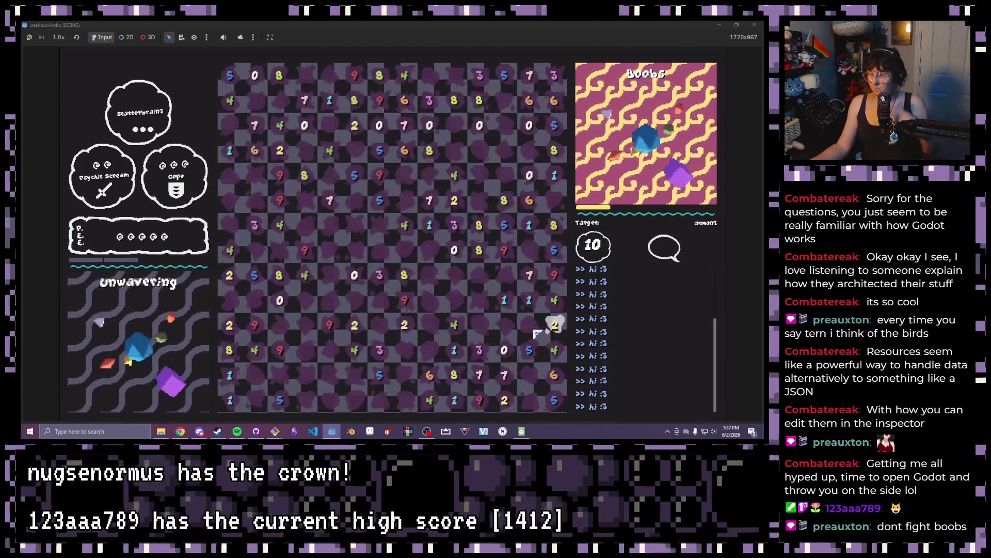
{"action": "left_click", "coordinate": [512, 381]}
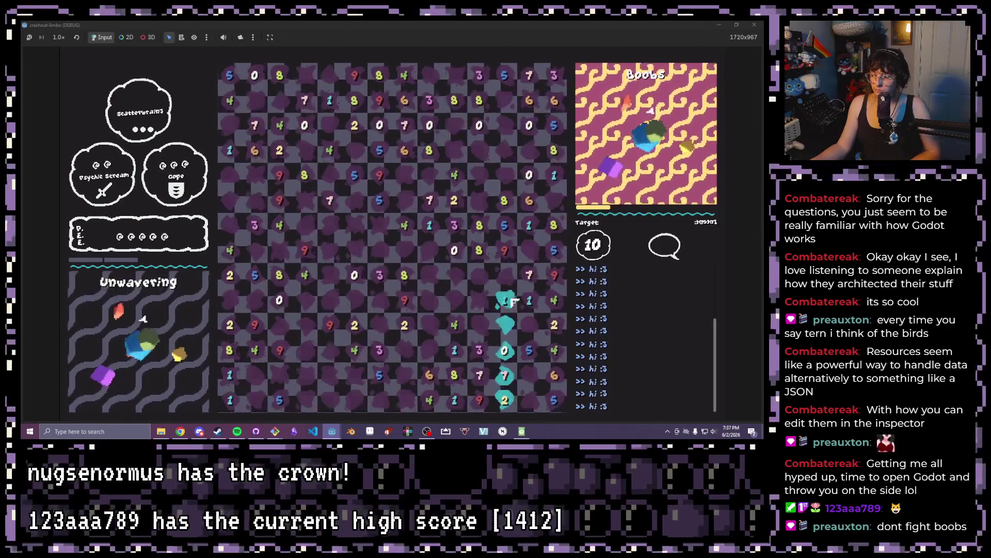
{"action": "left_click", "coordinate": [506, 249]}
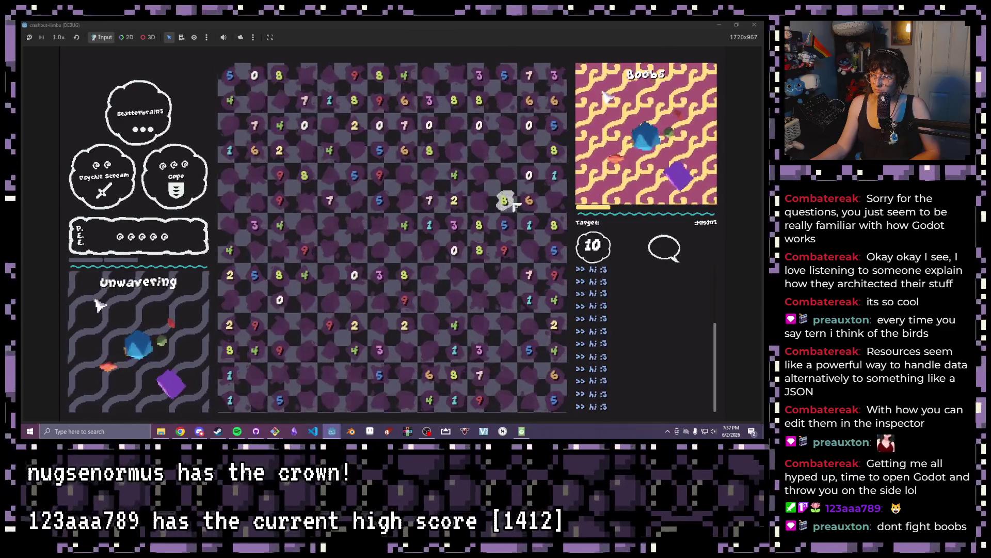
{"action": "left_click", "coordinate": [504, 201]}
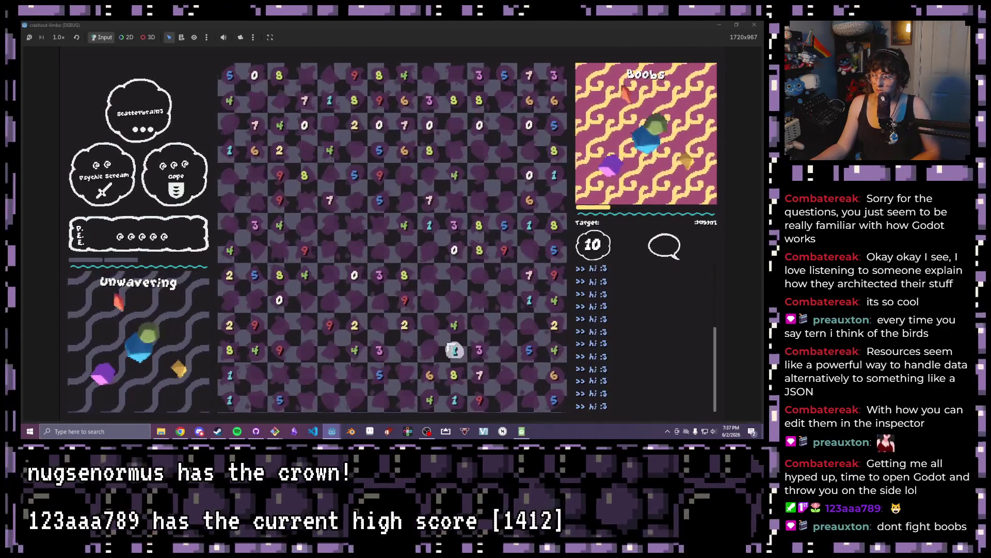
{"action": "key", "text": "F8"}
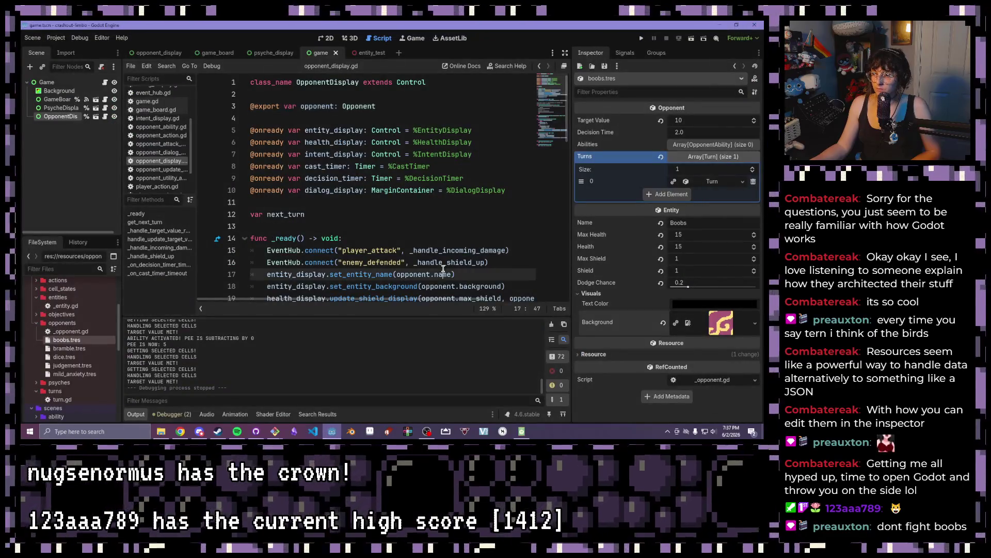
Step: Switch between the game and psyche_display scene tabs, ending on the game scene
{"action": "scroll", "coordinate": [362, 197], "scroll_direction": "down", "scroll_amount": 3}
{"action": "scroll", "coordinate": [454, 103], "scroll_direction": "up", "scroll_amount": 3}
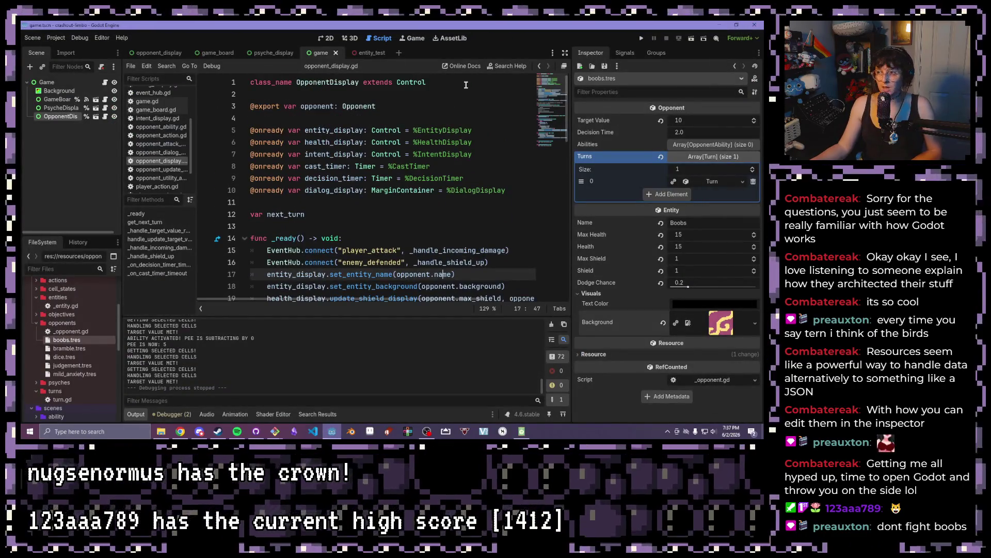
{"action": "left_click", "coordinate": [325, 53]}
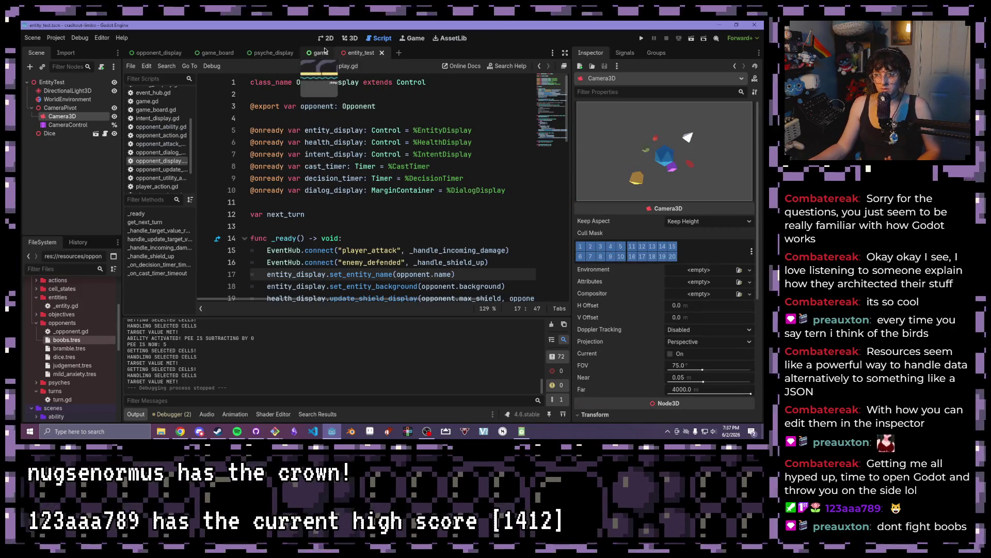
{"action": "left_click", "coordinate": [287, 54]}
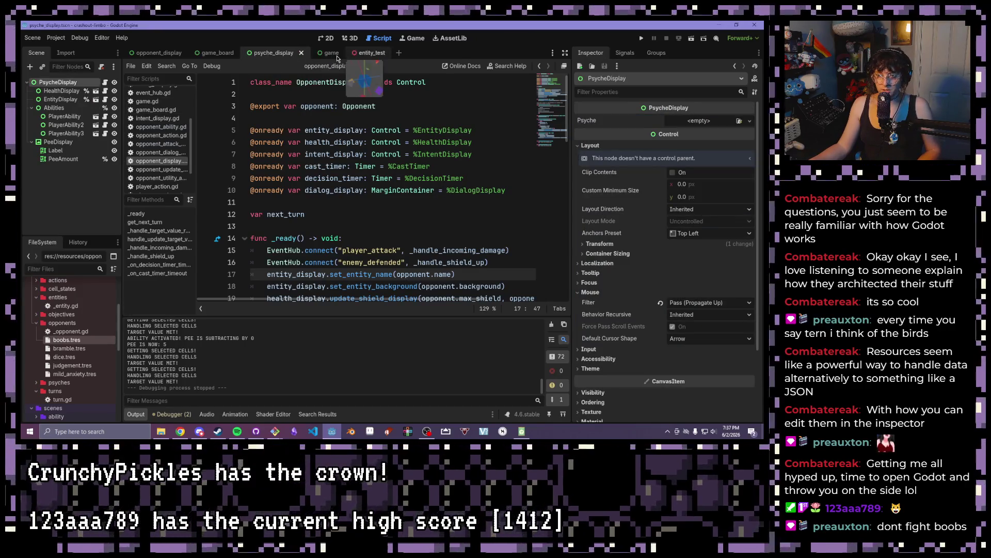
{"action": "left_click", "coordinate": [331, 53]}
Step: Review game.gd's target_value check and magnitude line, then open the psyche_display scene
{"action": "scroll", "coordinate": [381, 195], "scroll_direction": "down", "scroll_amount": 3}
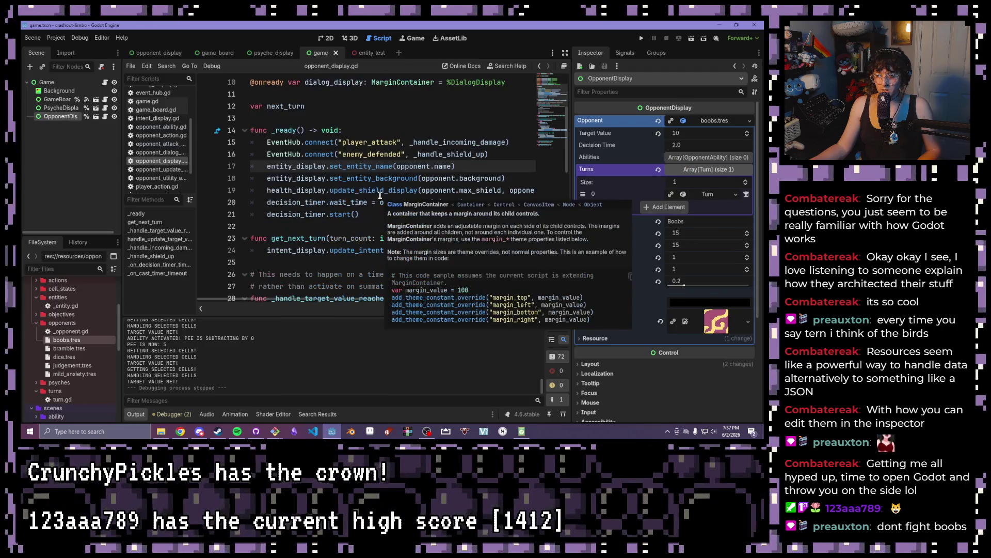
{"action": "left_click", "coordinate": [147, 101]}
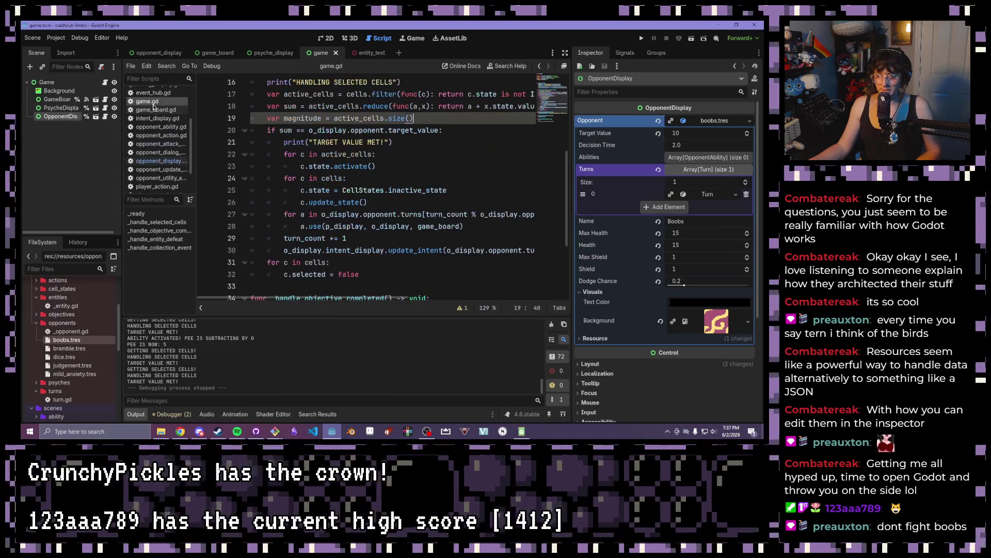
{"action": "left_click", "coordinate": [448, 128]}
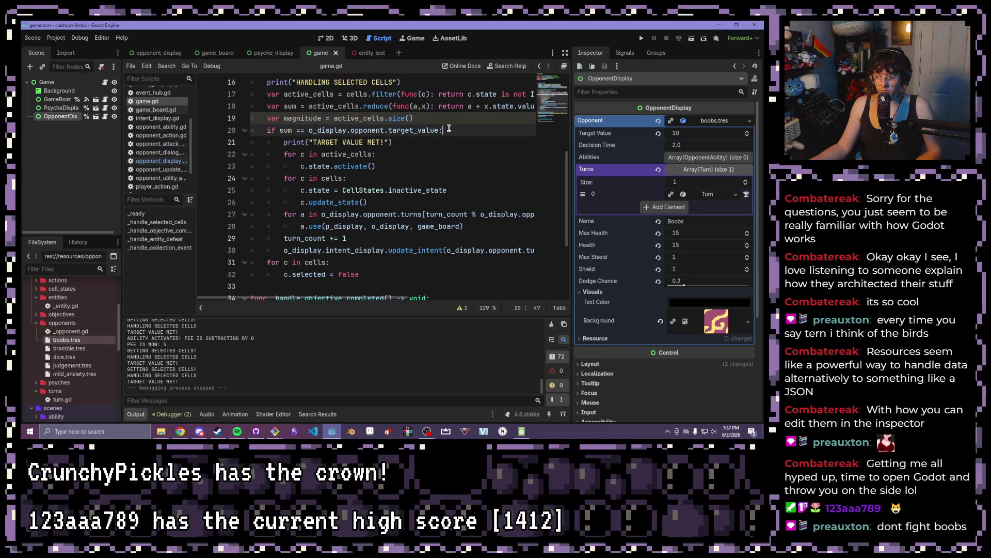
{"action": "left_click", "coordinate": [423, 117]}
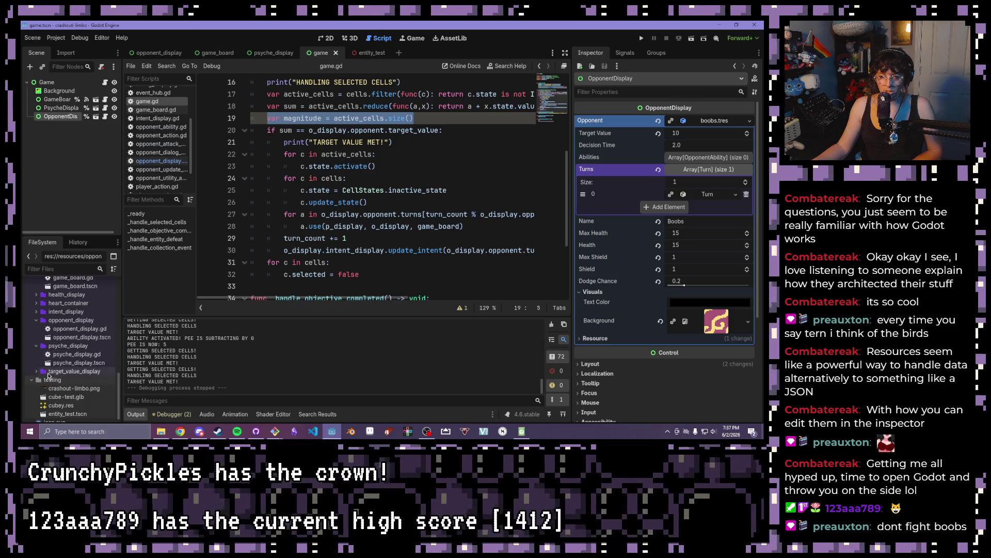
{"action": "double_click", "coordinate": [56, 364]}
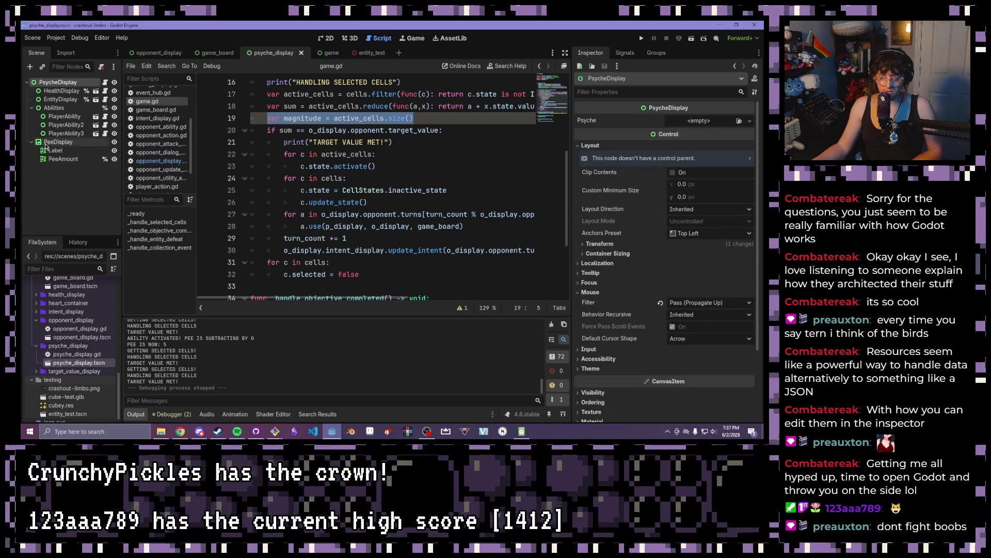
Step: Rename psyche_display.gd's _handle_target_value_reached to handle_target_value_reached, then return to game.gd
{"action": "left_click", "coordinate": [106, 84]}
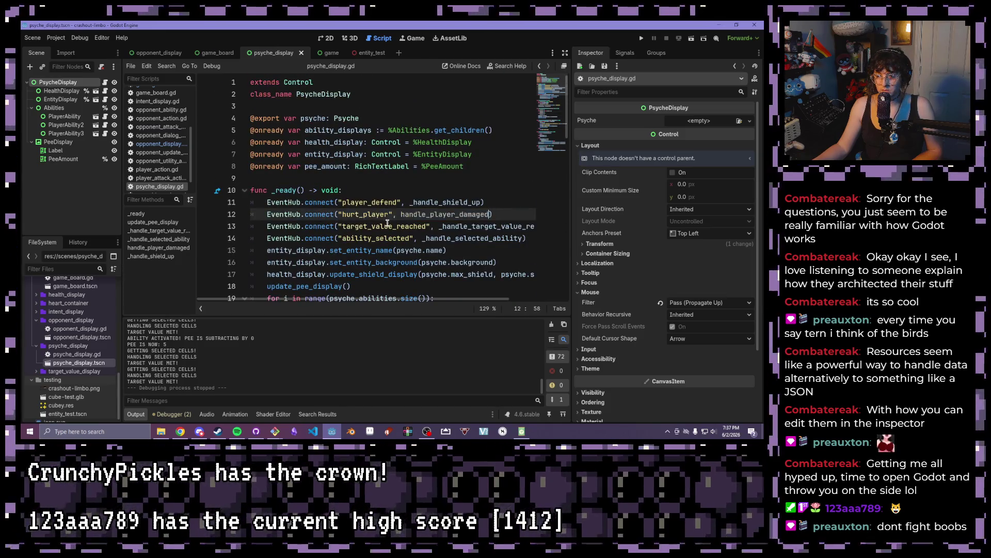
{"action": "left_click", "coordinate": [266, 228]}
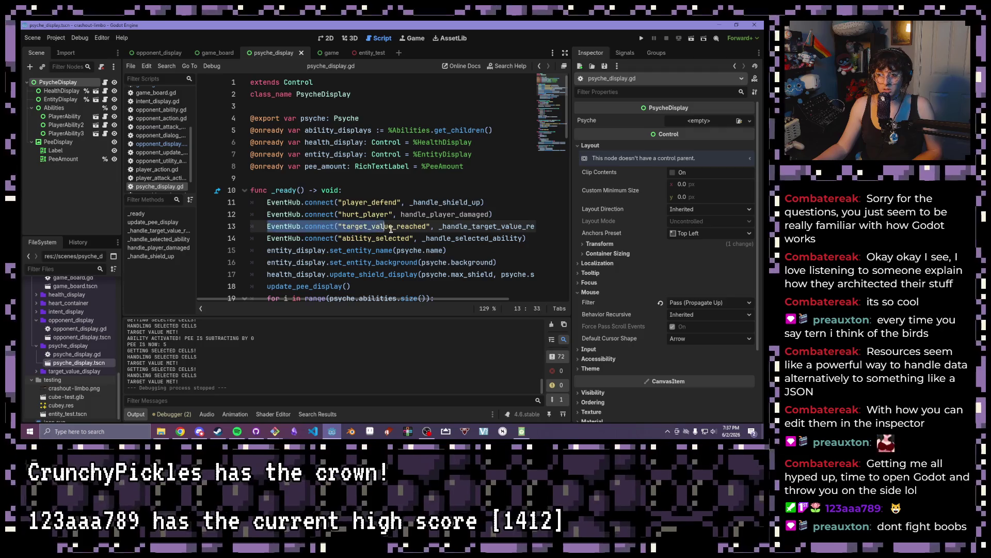
{"action": "mouse_move", "coordinate": [456, 226]}
{"action": "left_mouse_down"}
{"action": "mouse_move", "coordinate": [544, 212]}
{"action": "mouse_move", "coordinate": [538, 227]}
{"action": "left_mouse_up"}
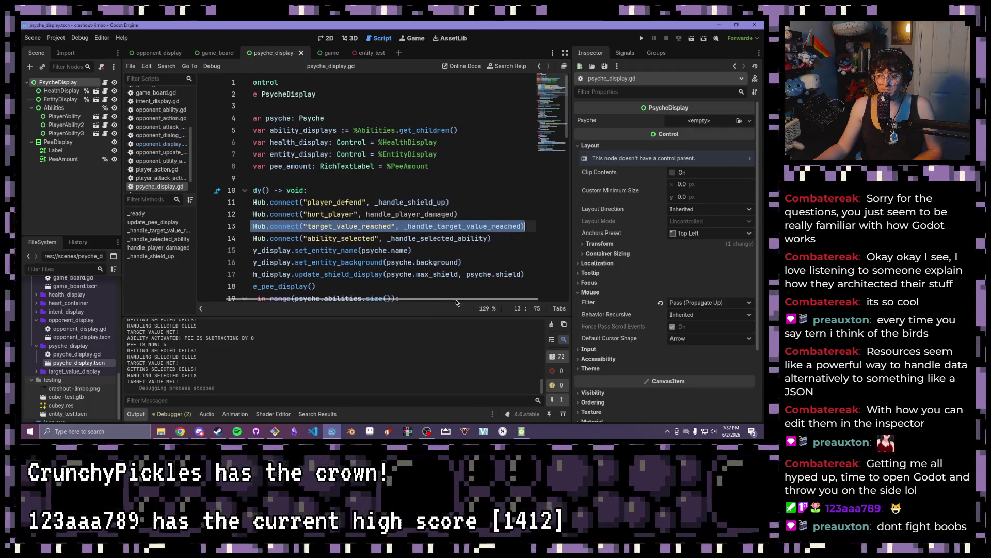
{"action": "scroll", "coordinate": [333, 250], "scroll_direction": "down", "scroll_amount": 6}
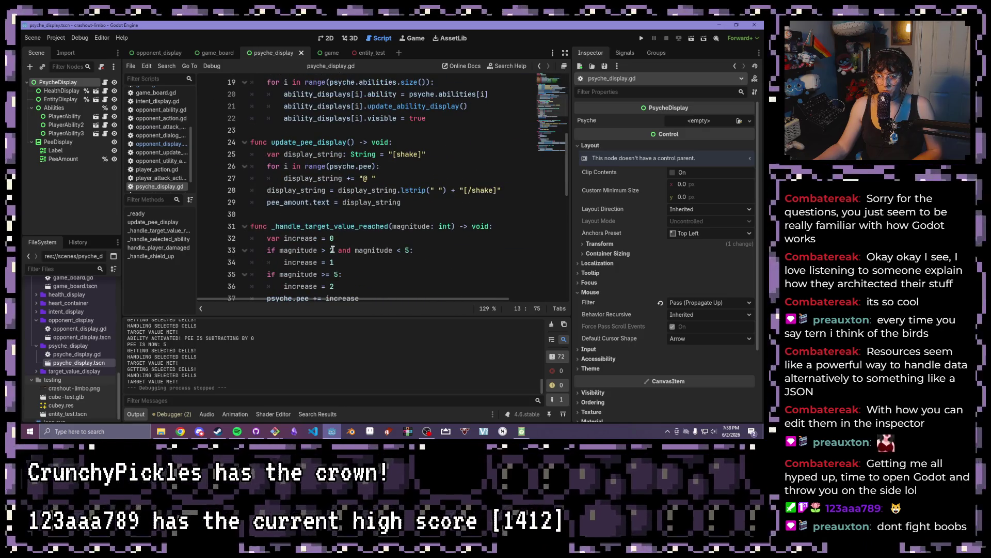
{"action": "scroll", "coordinate": [332, 250], "scroll_direction": "down", "scroll_amount": 2}
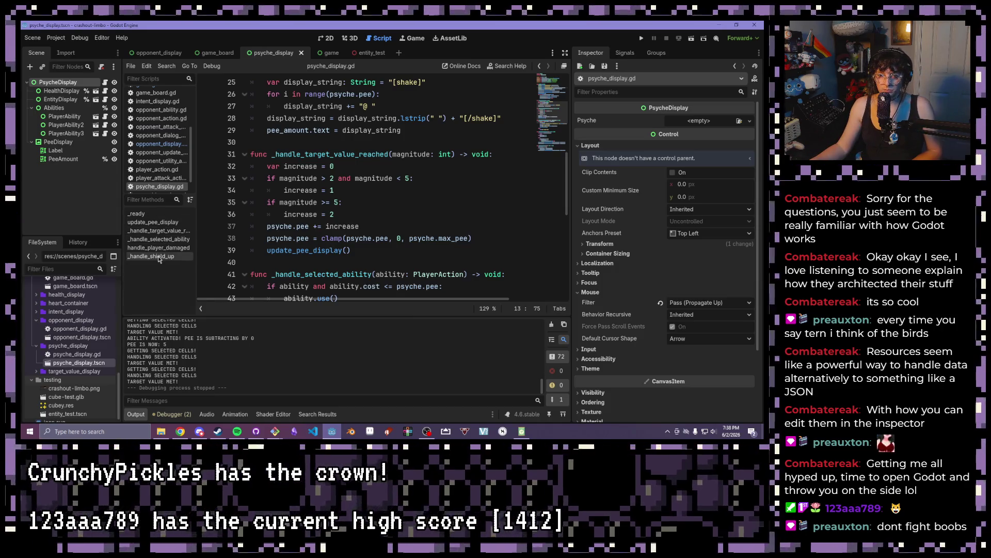
{"action": "left_click", "coordinate": [158, 232]}
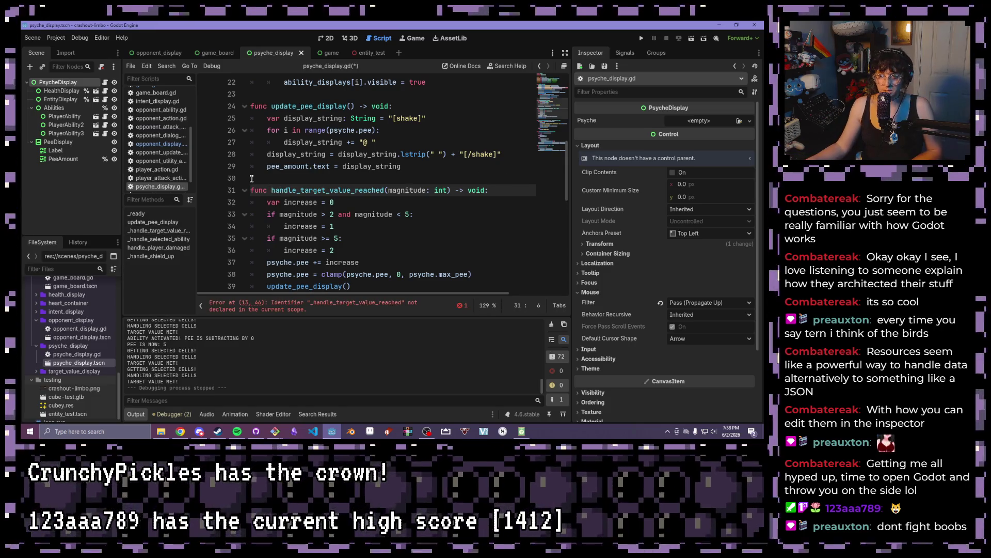
{"action": "left_click", "coordinate": [152, 149]}
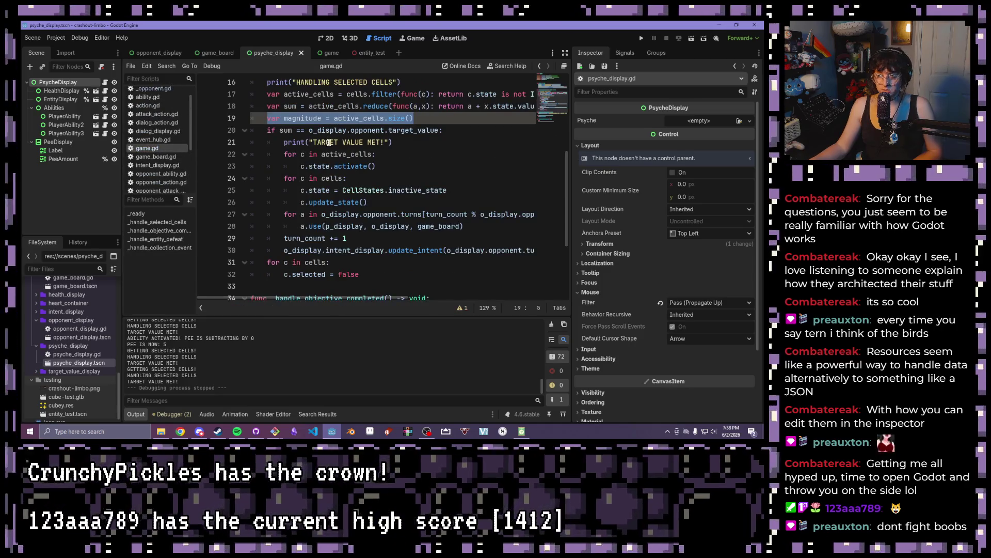
Step: In game.gd, call psyche_display.handle_target_value_reached() after the intent update
{"action": "mouse_move", "coordinate": [284, 142]}
{"action": "left_mouse_down"}
{"action": "mouse_move", "coordinate": [336, 162]}
{"action": "mouse_move", "coordinate": [384, 271]}
{"action": "mouse_move", "coordinate": [389, 252]}
{"action": "left_mouse_up"}
{"action": "left_click_drag", "start_coordinate": [385, 301], "coordinate": [498, 300]}
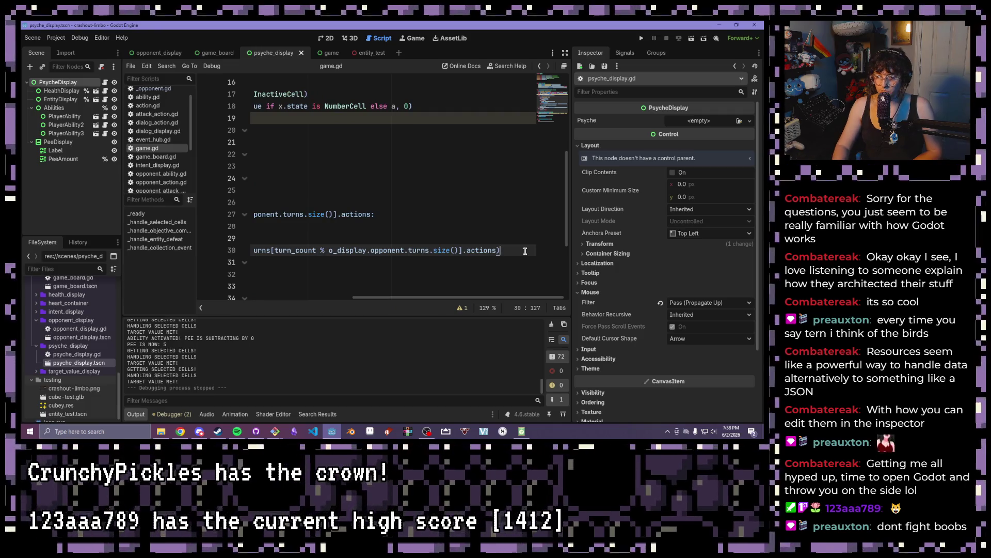
{"action": "key", "text": "Return"}
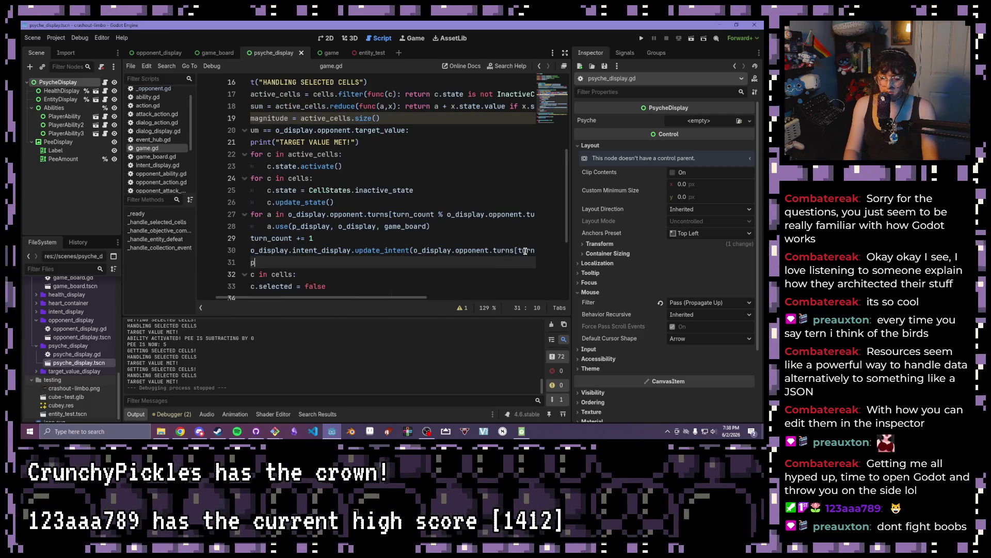
{"action": "type", "text": "_d"}
{"action": "key", "text": "Return"}
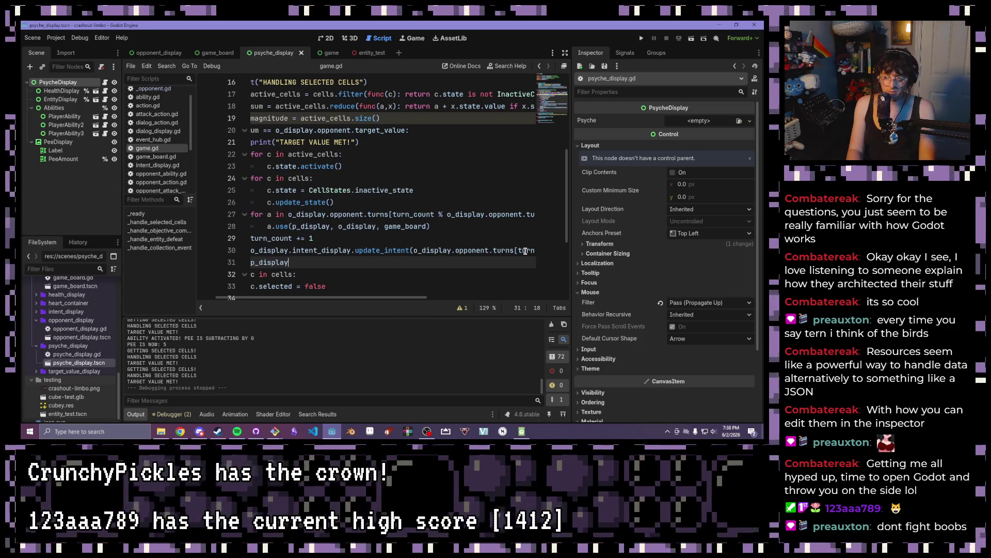
{"action": "type", "text": ".han"}
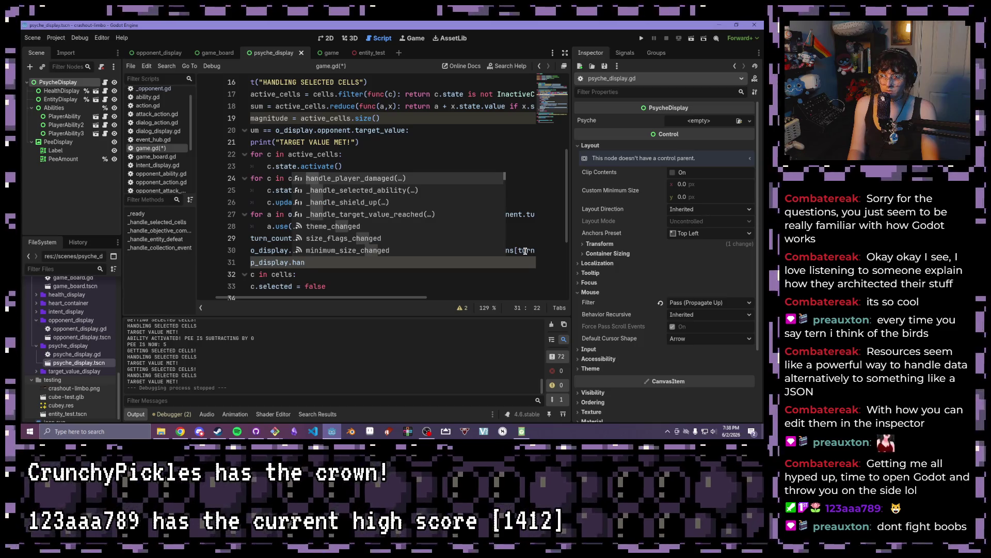
{"action": "type", "text": "dle"}
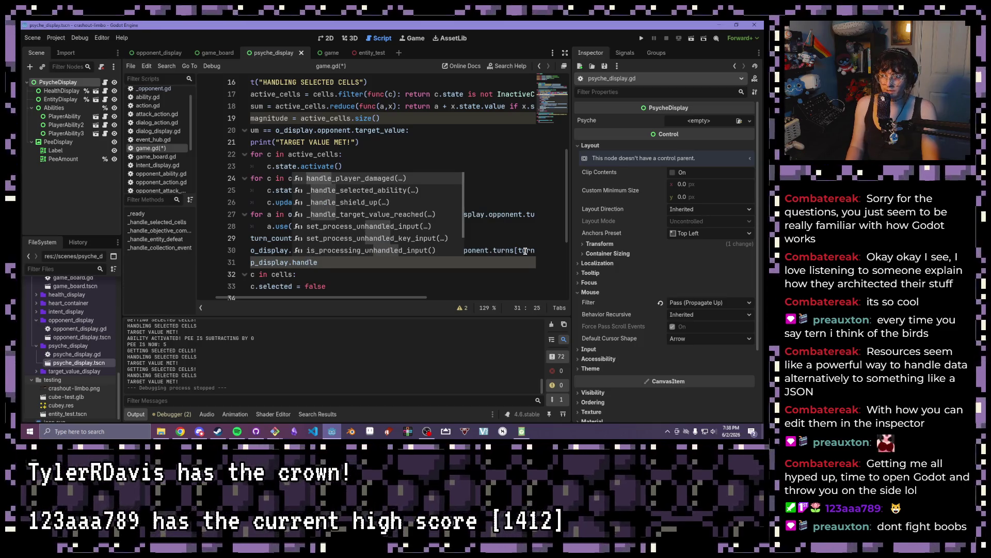
{"action": "key", "text": "Return"}
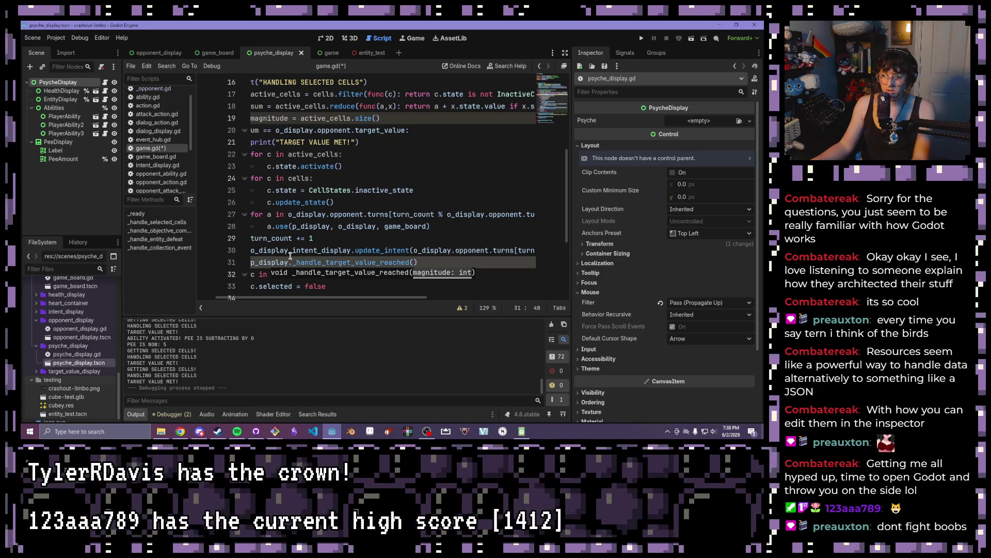
{"action": "left_click", "coordinate": [411, 262]}
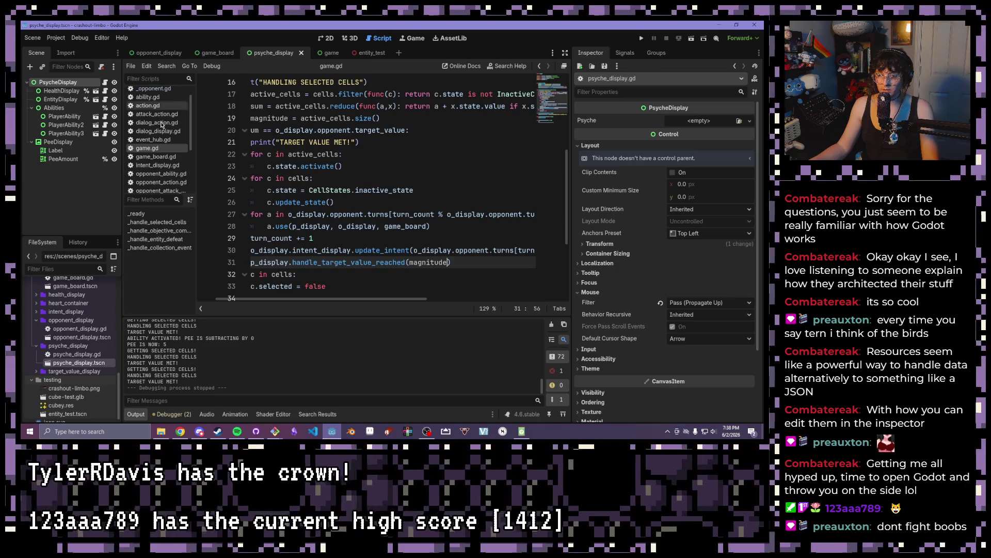
Step: Delete the target_value_reached connection from psyche_display.gd's _ready and run the game
{"action": "scroll", "coordinate": [158, 126], "scroll_direction": "up", "scroll_amount": 1}
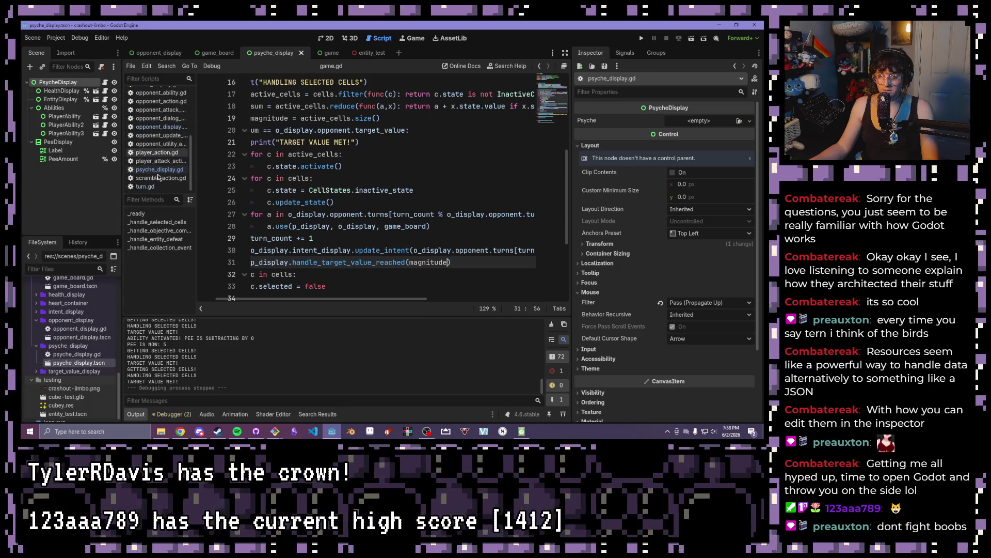
{"action": "left_click", "coordinate": [159, 171]}
{"action": "scroll", "coordinate": [365, 198], "scroll_direction": "down", "scroll_amount": 1}
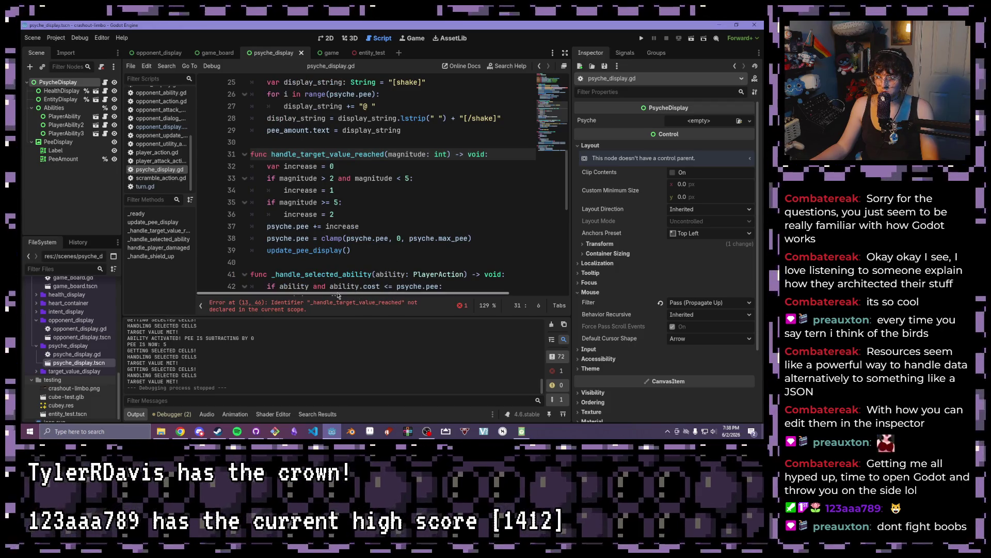
{"action": "scroll", "coordinate": [492, 217], "scroll_direction": "up", "scroll_amount": 8}
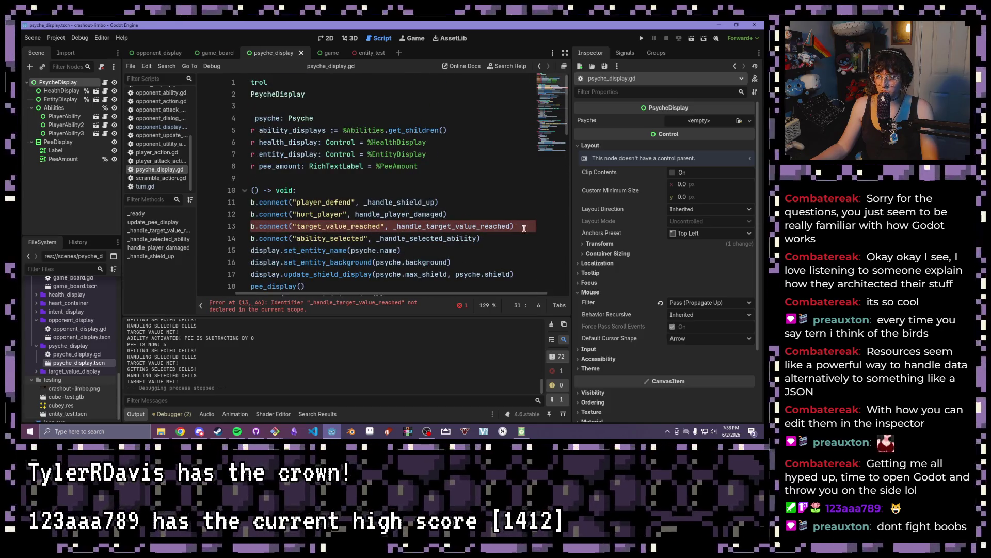
{"action": "left_click", "coordinate": [180, 229]}
{"action": "key", "text": "BackSpace"}
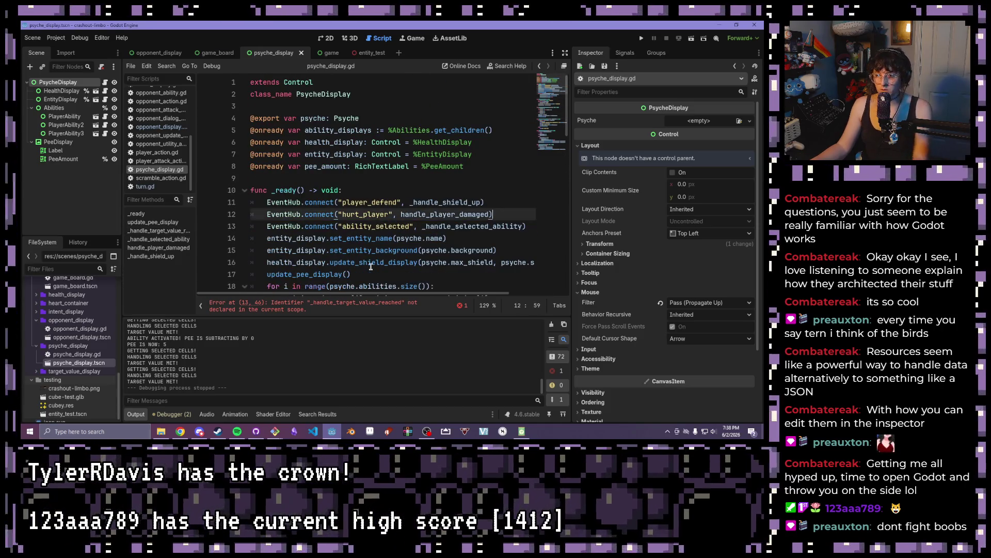
{"action": "key", "text": "F5"}
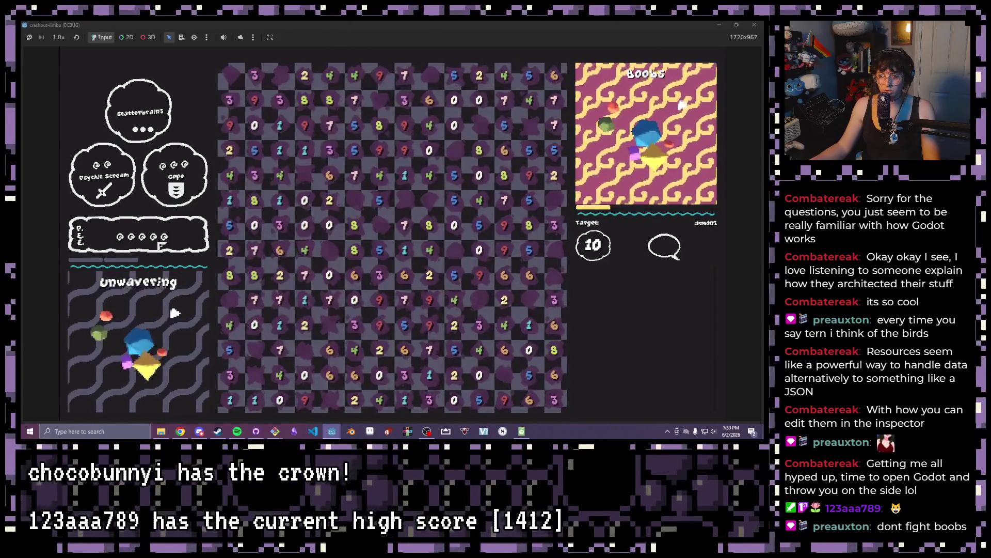
Step: Clear the 2-0-8, 5-0-5, 5-0-0-5, 6-4-0 and 9-1-0 groups and cast Psychic Scream until execution breaks
{"action": "left_click_drag", "start_coordinate": [329, 201], "coordinate": [354, 225]}
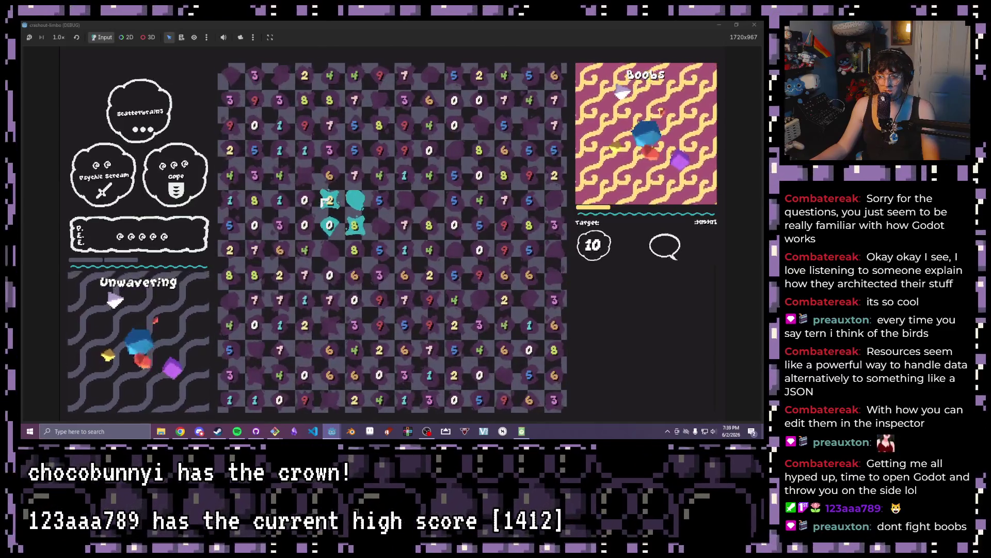
{"action": "left_click", "coordinate": [114, 193]}
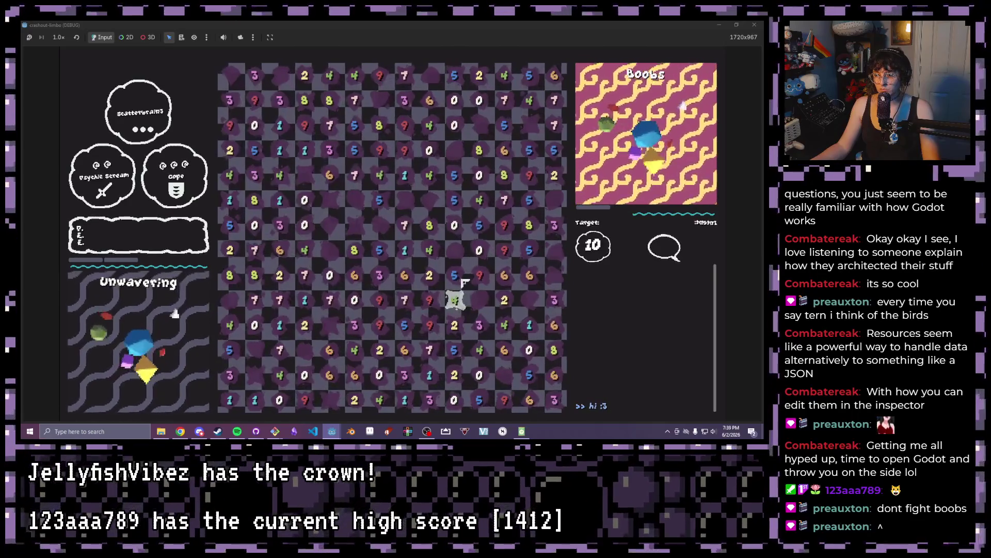
{"action": "left_click_drag", "start_coordinate": [455, 276], "coordinate": [455, 201]}
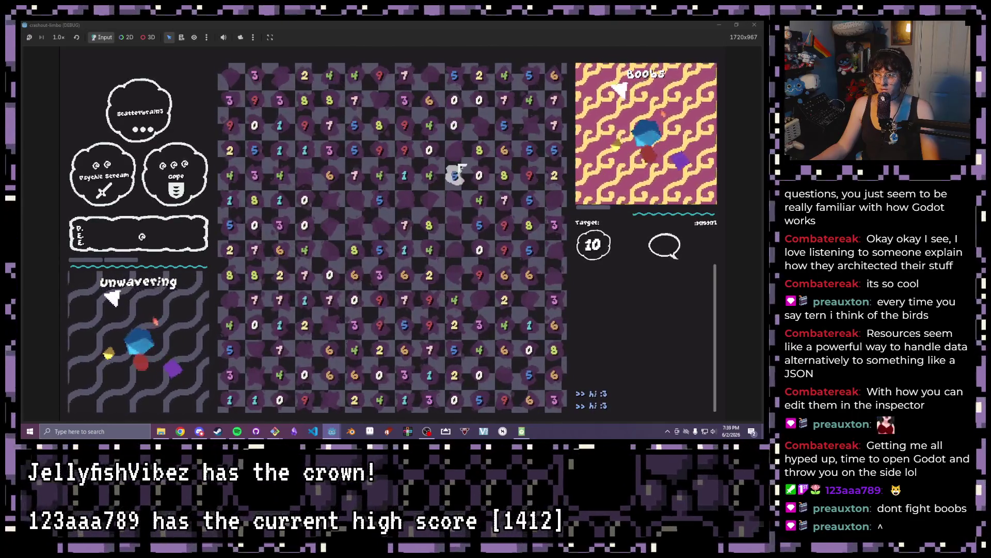
{"action": "left_click_drag", "start_coordinate": [455, 76], "coordinate": [455, 176]}
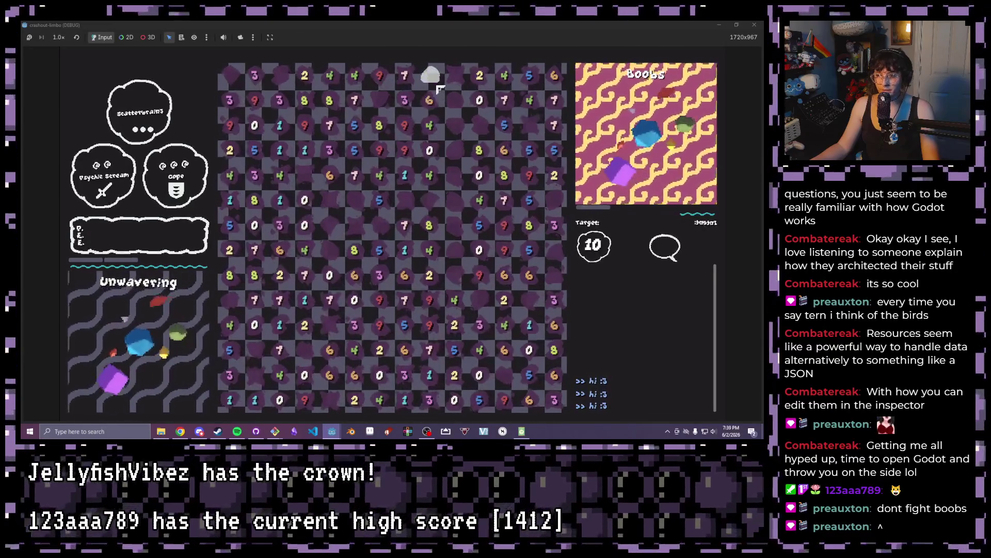
{"action": "left_click_drag", "start_coordinate": [429, 103], "coordinate": [429, 151]}
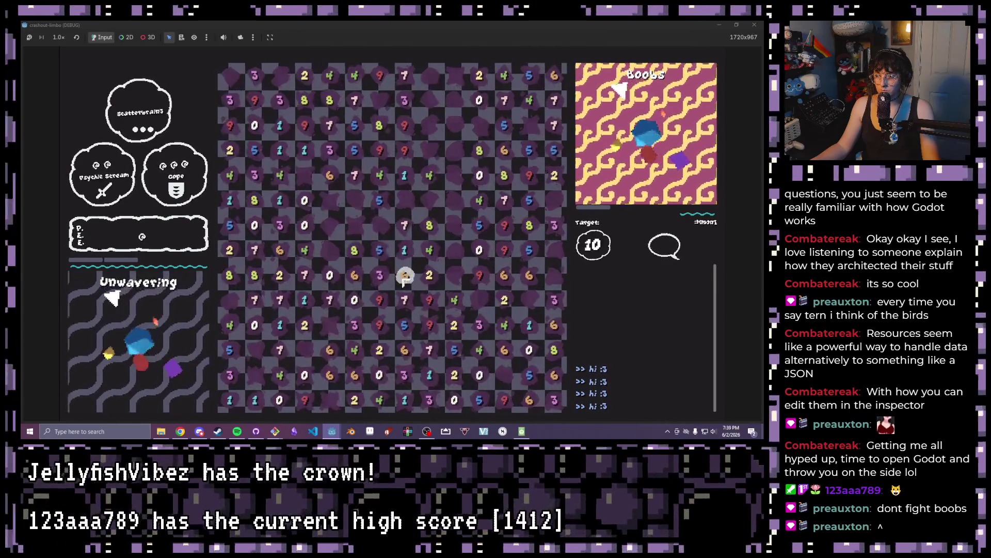
{"action": "mouse_move", "coordinate": [405, 150]}
{"action": "left_mouse_down"}
{"action": "mouse_move", "coordinate": [416, 178]}
{"action": "mouse_move", "coordinate": [414, 161]}
{"action": "left_mouse_up"}
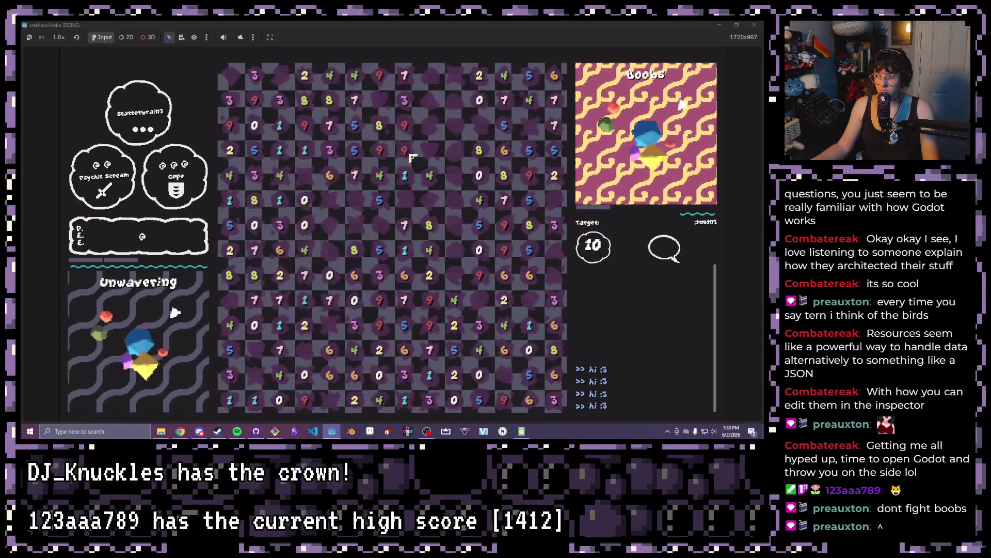
{"action": "left_click_drag", "start_coordinate": [305, 126], "coordinate": [255, 125]}
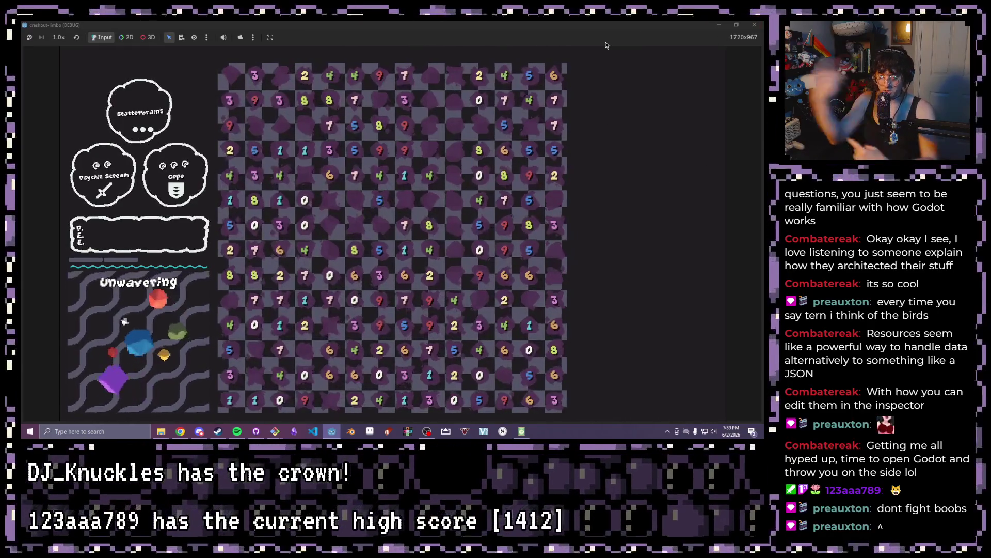
{"action": "left_click_drag", "start_coordinate": [230, 200], "coordinate": [304, 199]}
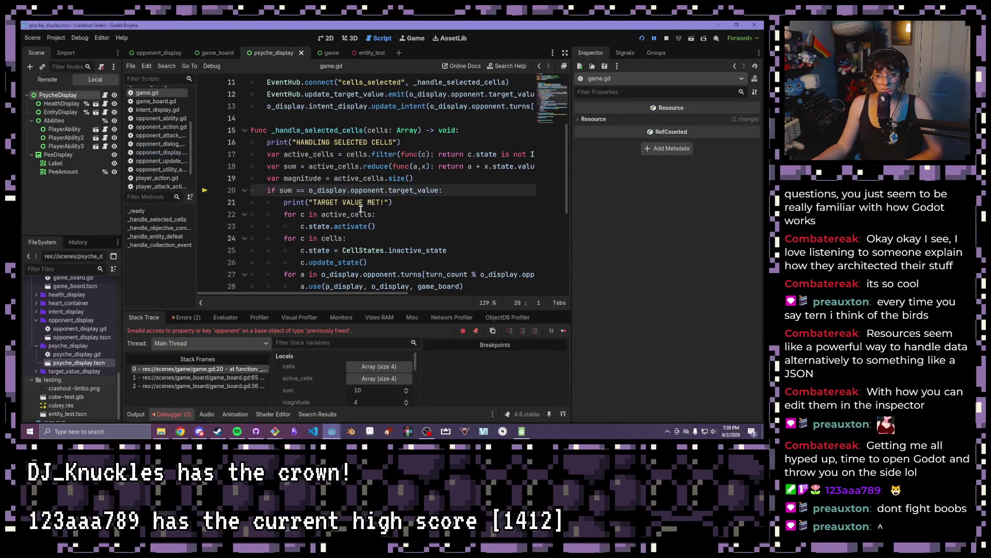
Step: Inspect the target value check at game.gd line 20, then stop the debug session
{"action": "mouse_move", "coordinate": [443, 190]}
{"action": "left_mouse_down"}
{"action": "mouse_move", "coordinate": [281, 178]}
{"action": "mouse_move", "coordinate": [267, 190]}
{"action": "left_mouse_up"}
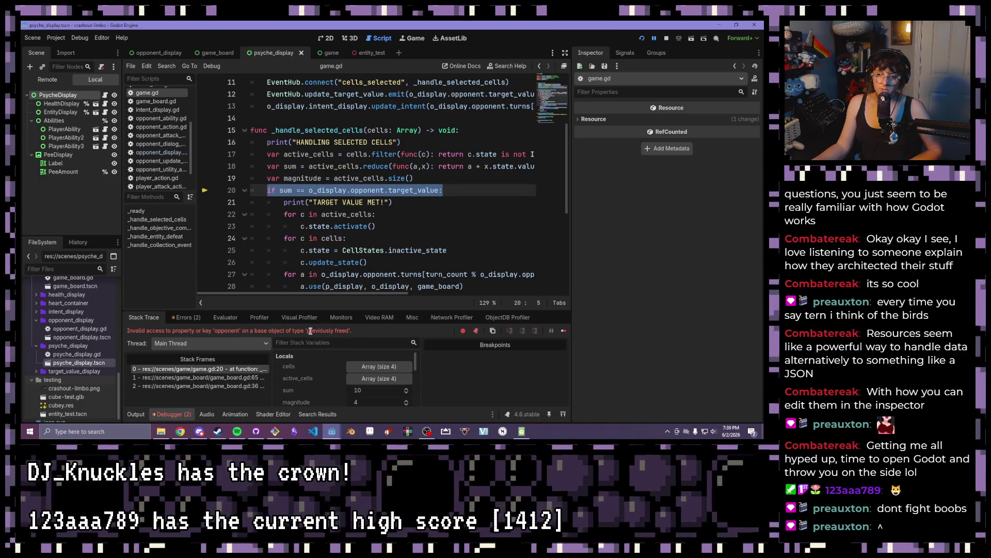
{"action": "left_click", "coordinate": [420, 210]}
{"action": "scroll", "coordinate": [420, 210], "scroll_direction": "up", "scroll_amount": 2}
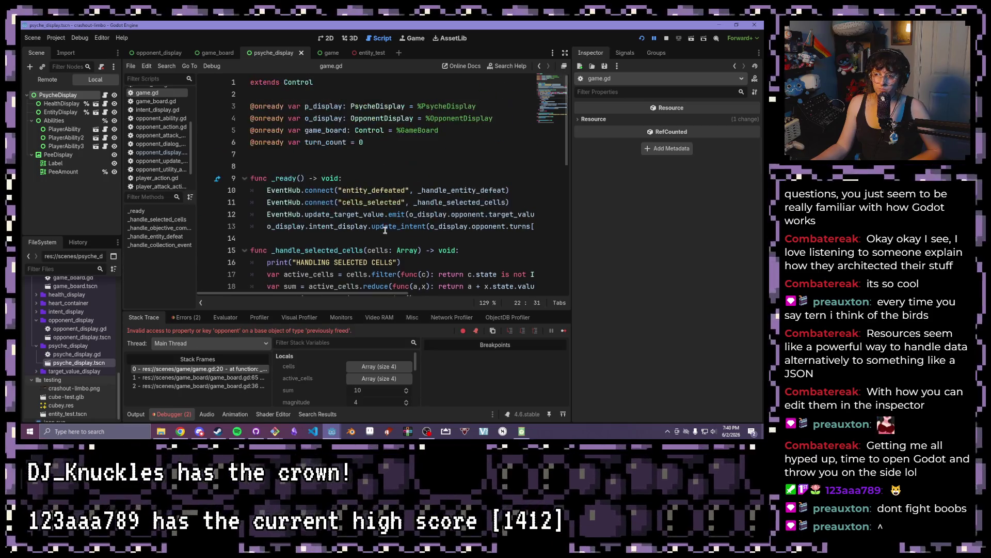
{"action": "scroll", "coordinate": [393, 196], "scroll_direction": "down", "scroll_amount": 4}
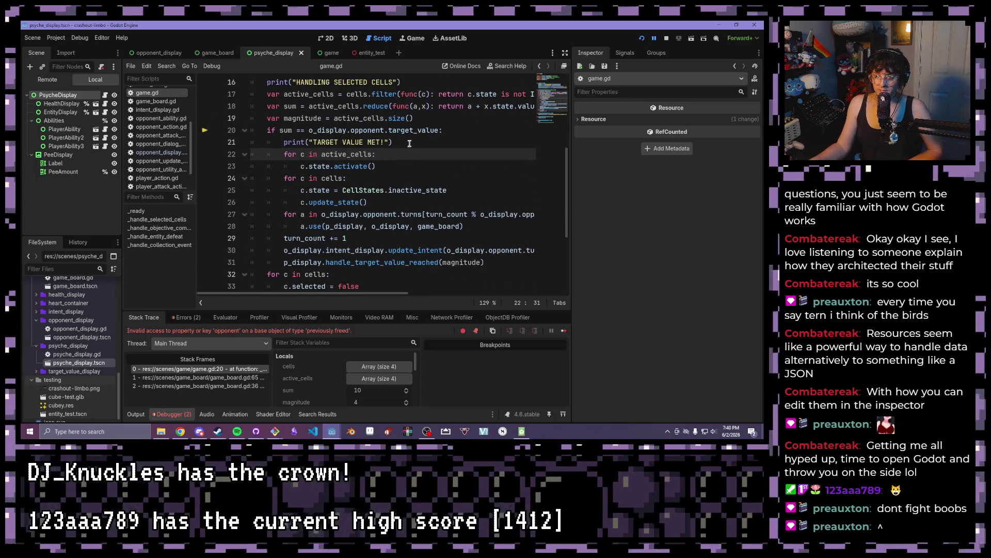
{"action": "left_click", "coordinate": [394, 142]}
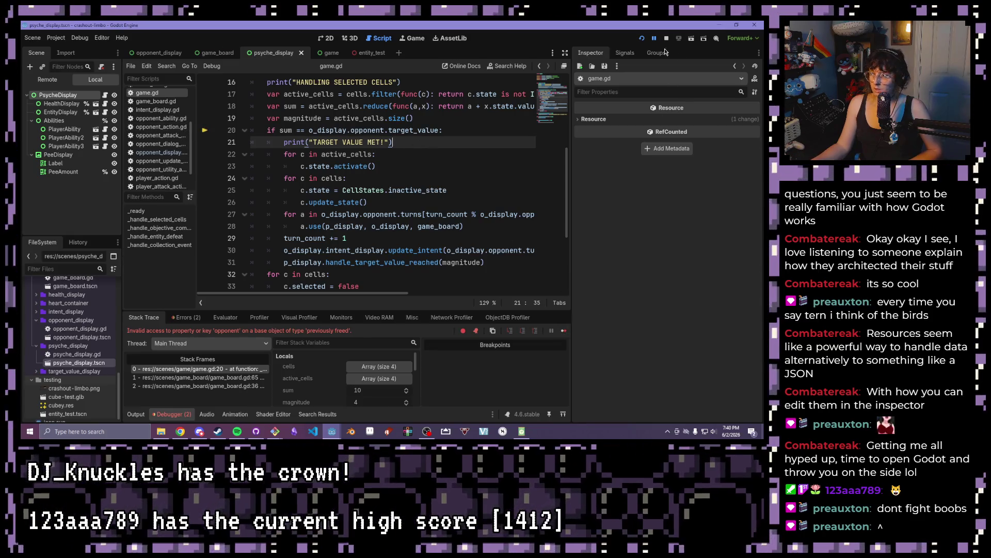
{"action": "key", "text": "F8"}
Step: Close game.gd and then all remaining open scripts from the script list
{"action": "scroll", "coordinate": [309, 118], "scroll_direction": "up", "scroll_amount": 5}
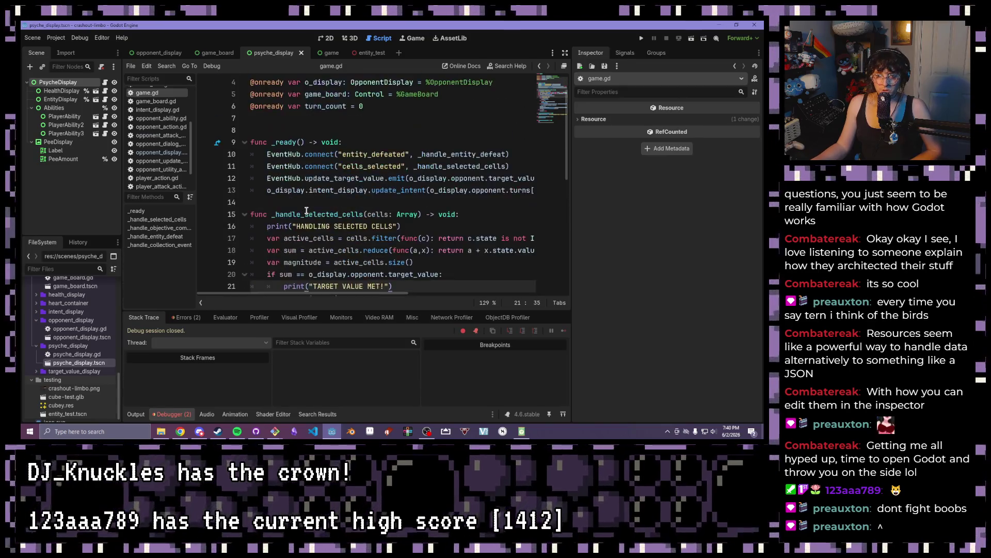
{"action": "right_click", "coordinate": [149, 96]}
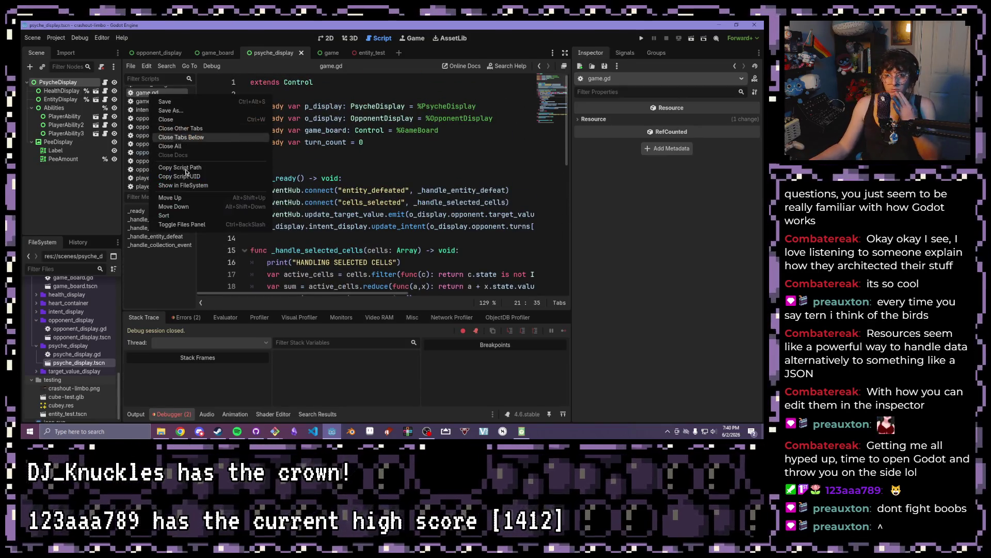
{"action": "left_click", "coordinate": [166, 119]}
{"action": "right_click", "coordinate": [152, 92]}
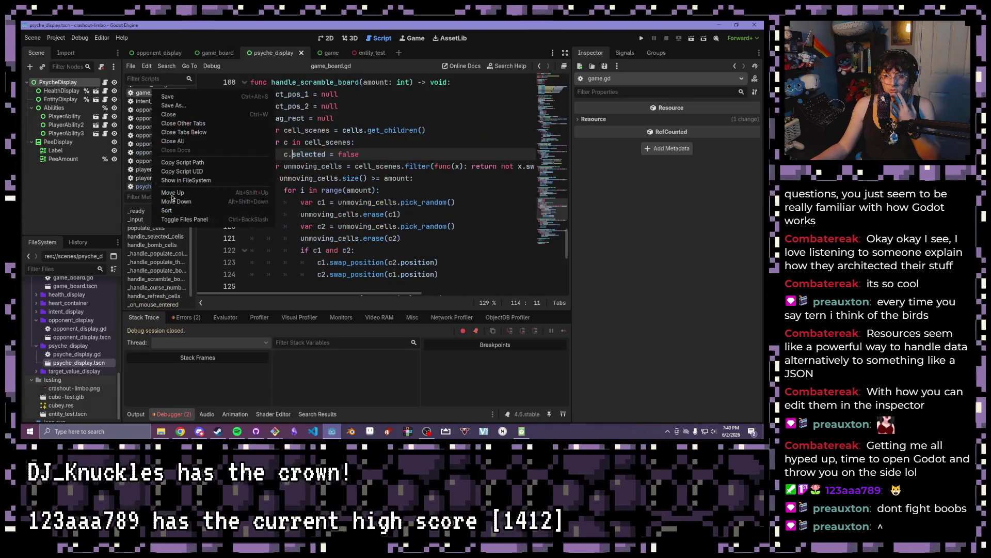
{"action": "left_click", "coordinate": [185, 146]}
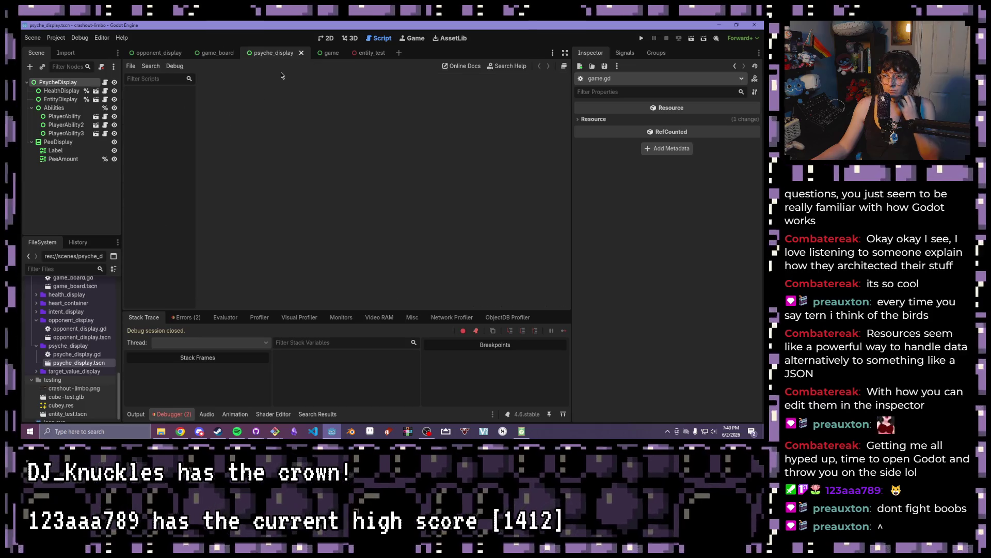
Step: Browse the resources folders, expanding then collapsing the actions and player_actions folders
{"action": "scroll", "coordinate": [31, 355], "scroll_direction": "up", "scroll_amount": 5}
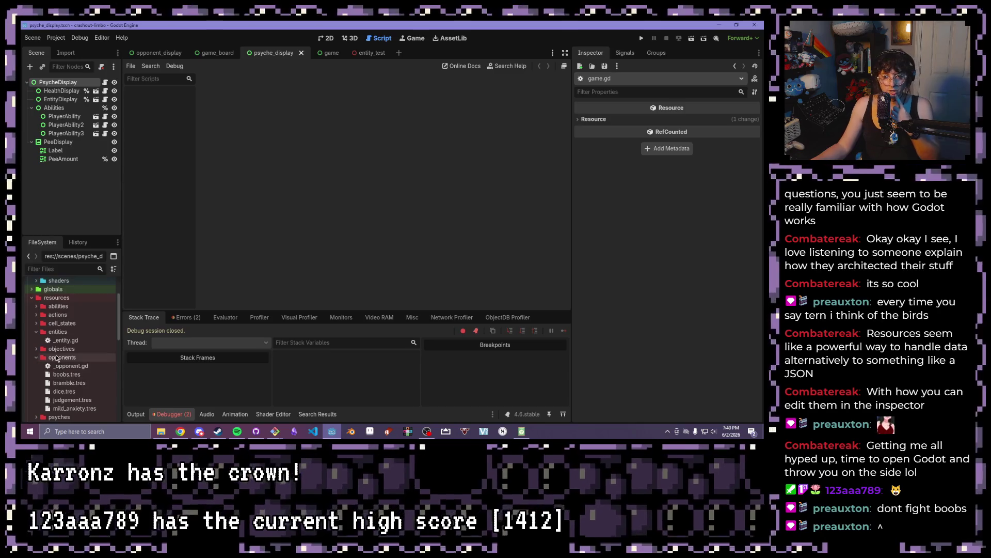
{"action": "scroll", "coordinate": [59, 357], "scroll_direction": "up", "scroll_amount": 2}
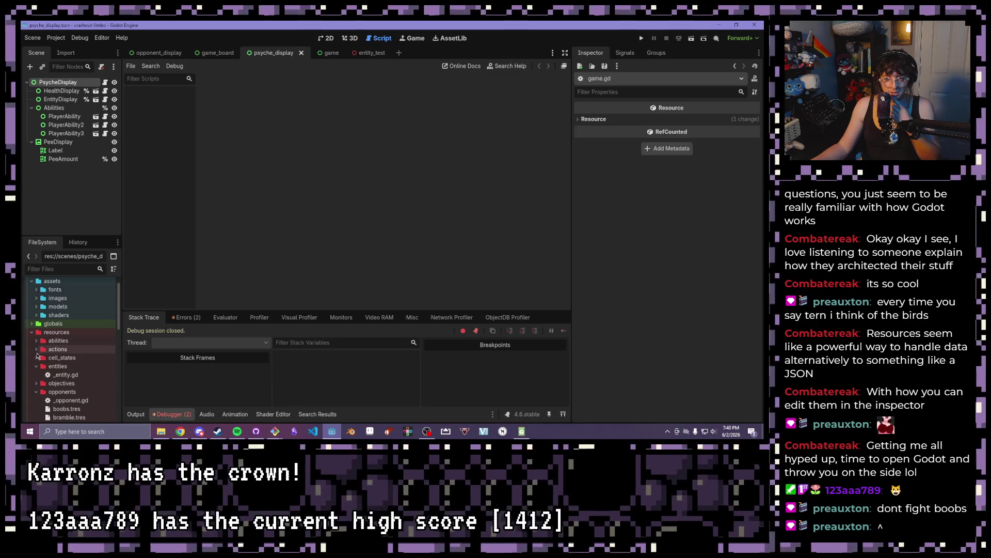
{"action": "left_click", "coordinate": [35, 349]}
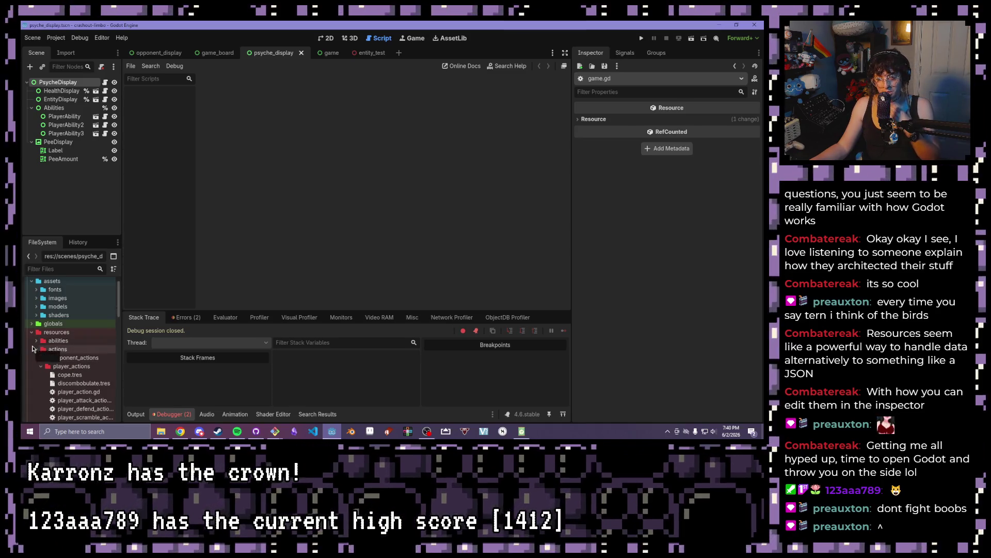
{"action": "scroll", "coordinate": [95, 342], "scroll_direction": "down", "scroll_amount": 1}
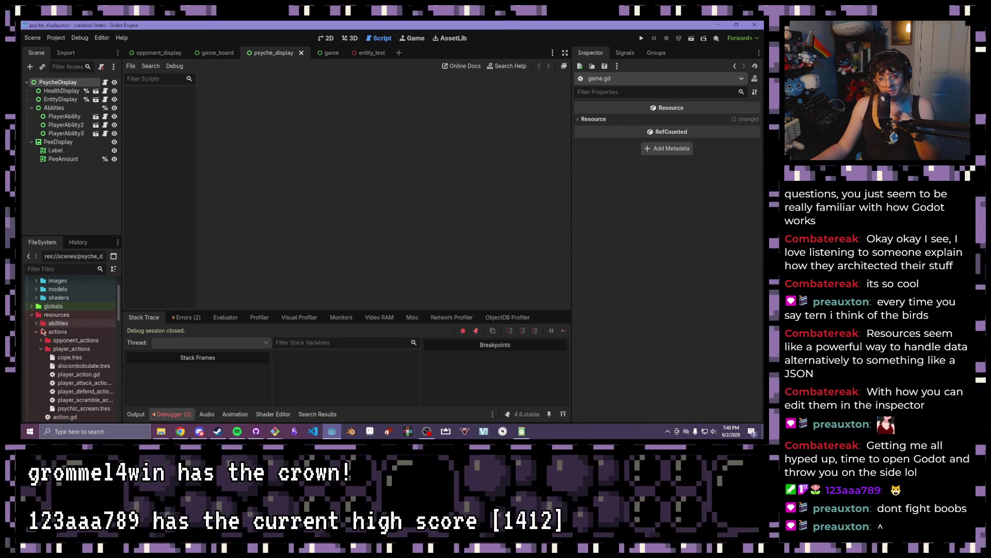
{"action": "scroll", "coordinate": [57, 335], "scroll_direction": "down", "scroll_amount": 1}
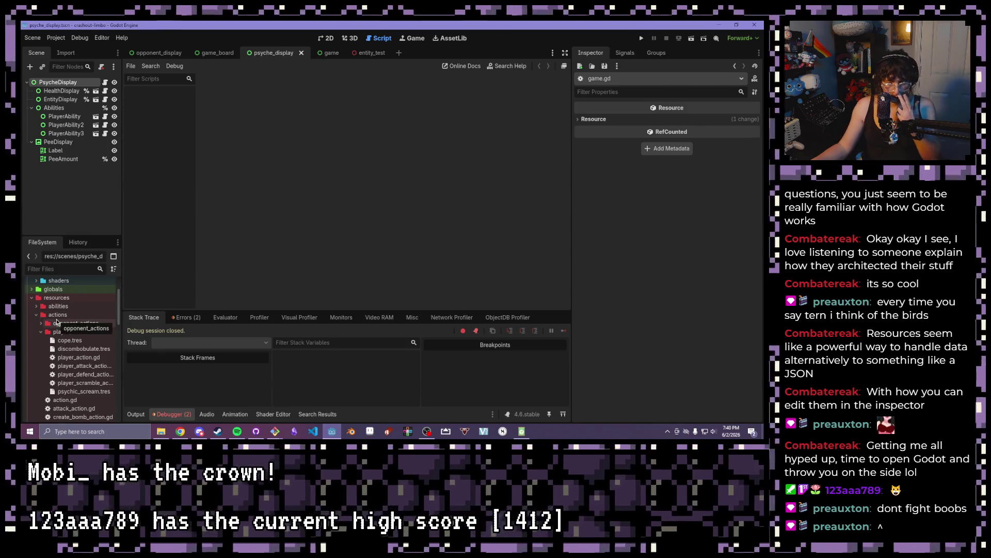
{"action": "scroll", "coordinate": [57, 326], "scroll_direction": "down", "scroll_amount": 2}
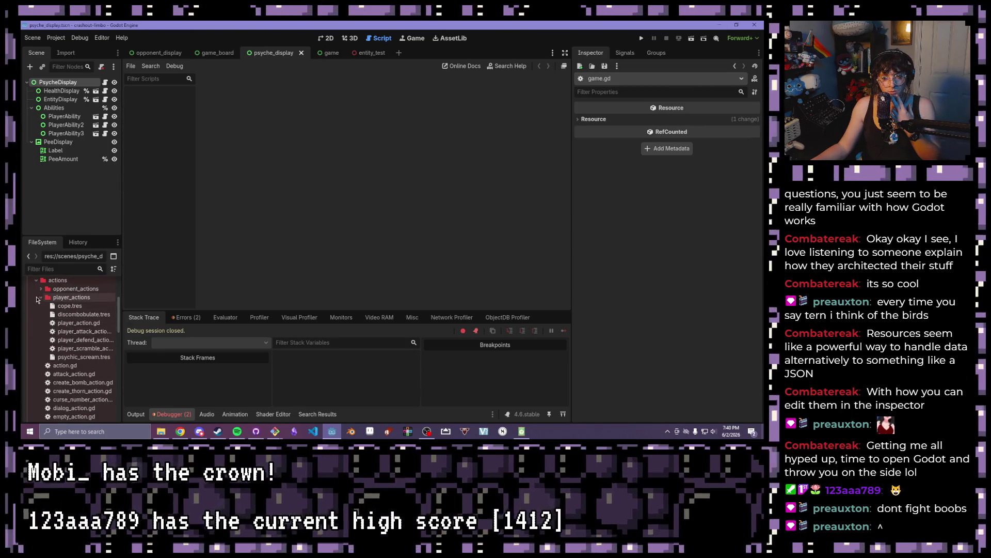
{"action": "left_click", "coordinate": [35, 297]}
{"action": "scroll", "coordinate": [37, 310], "scroll_direction": "up", "scroll_amount": 2}
{"action": "left_click", "coordinate": [36, 315]}
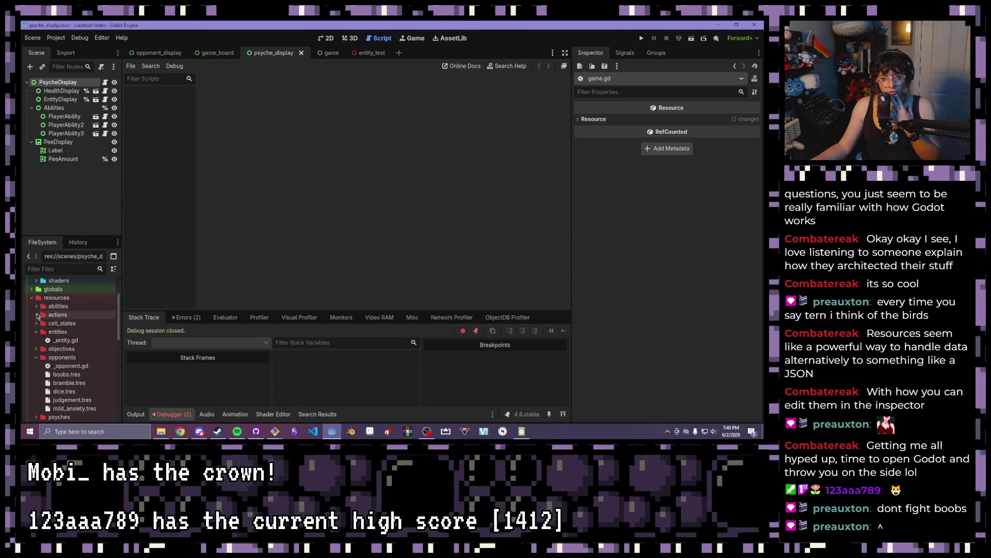
Step: Expand abilities, cancel a duplicate player_abilities folder, and open ability.gd
{"action": "left_click", "coordinate": [36, 305]}
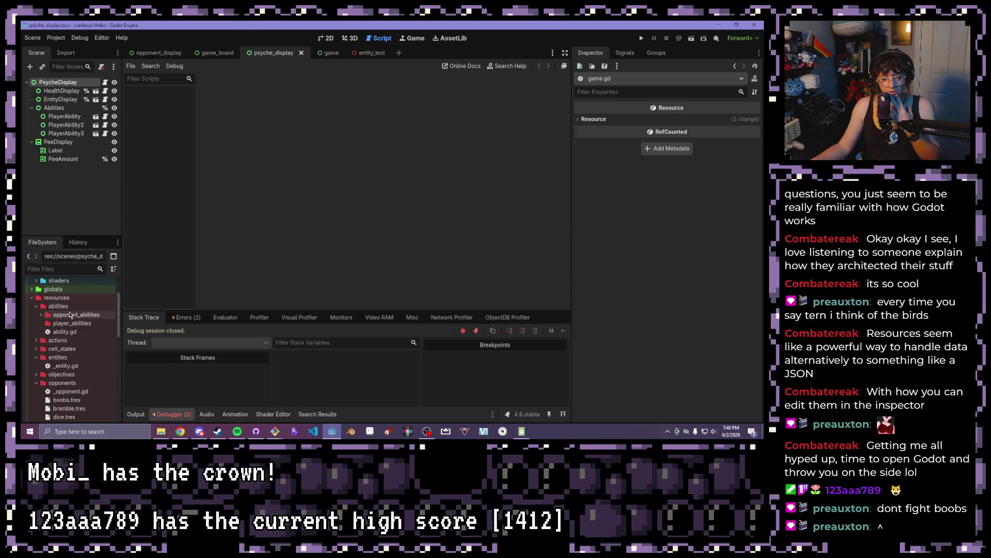
{"action": "right_click", "coordinate": [67, 305]}
{"action": "mouse_move", "coordinate": [128, 287]}
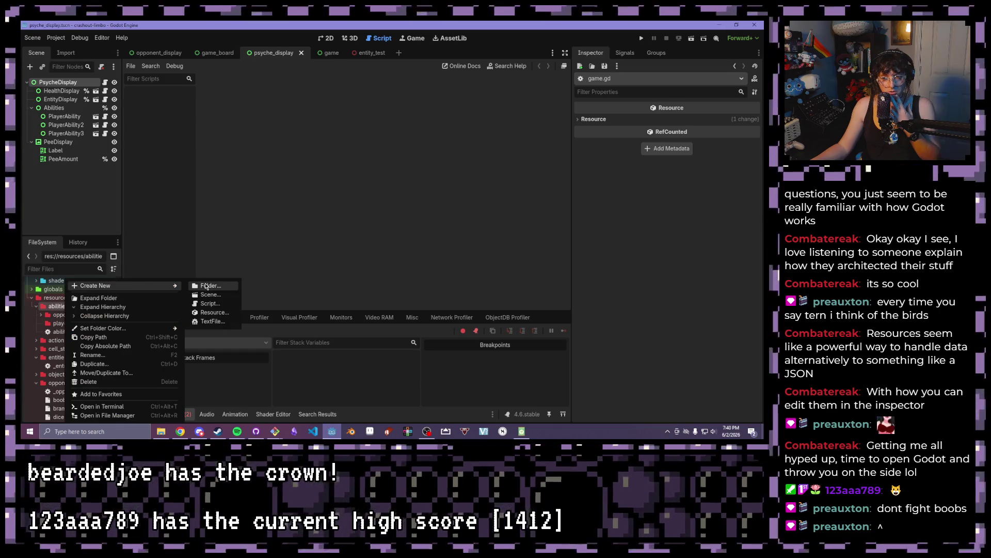
{"action": "left_click", "coordinate": [209, 288]}
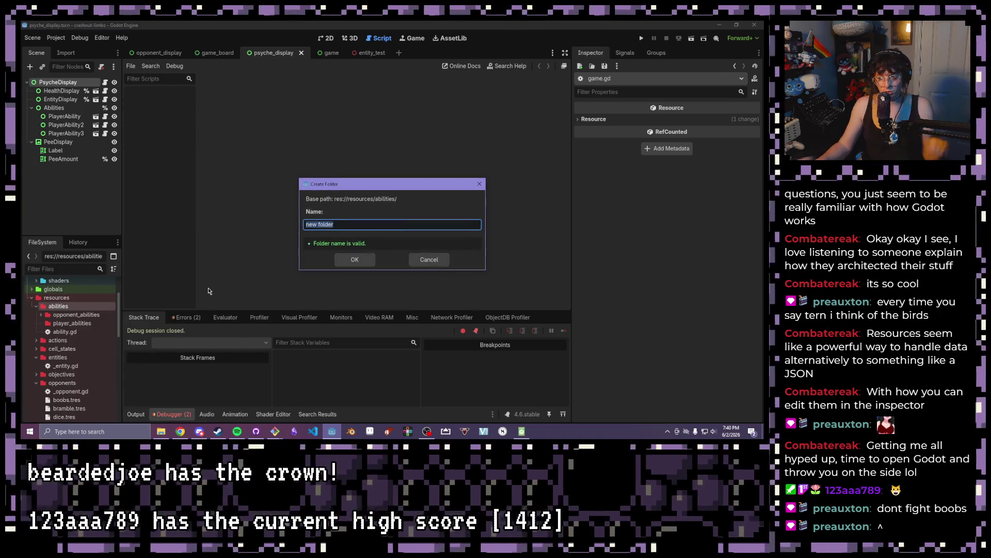
{"action": "type", "text": "player_abilities"}
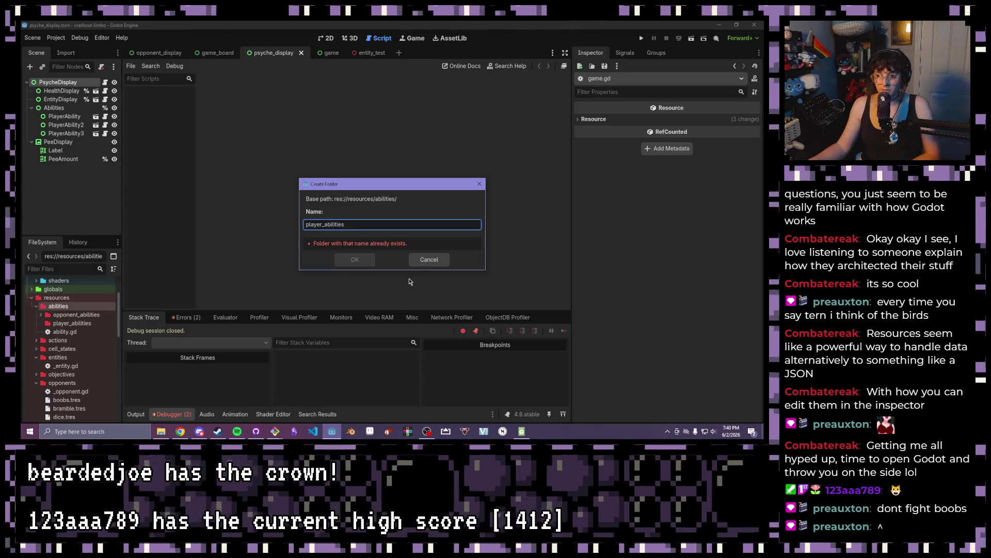
{"action": "left_click", "coordinate": [429, 260]}
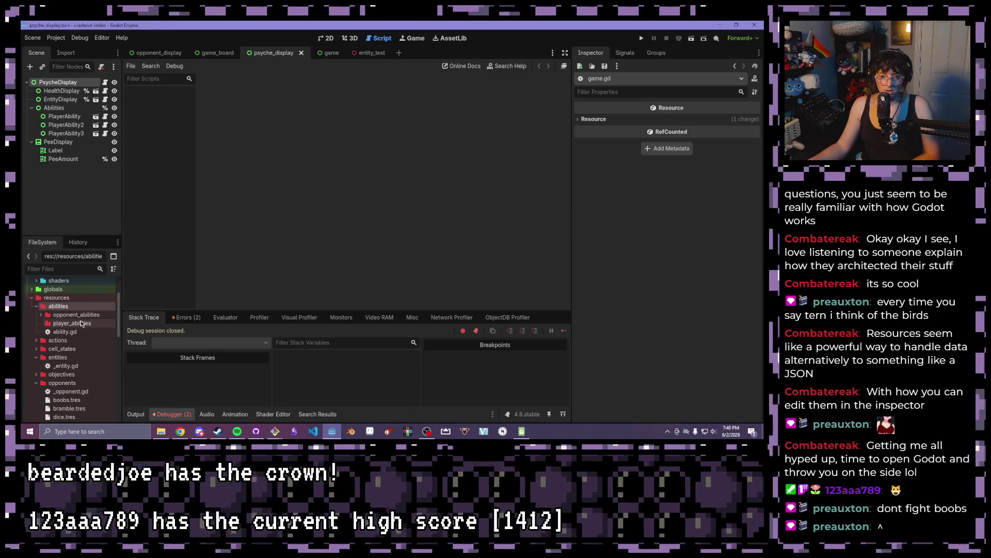
{"action": "double_click", "coordinate": [64, 332]}
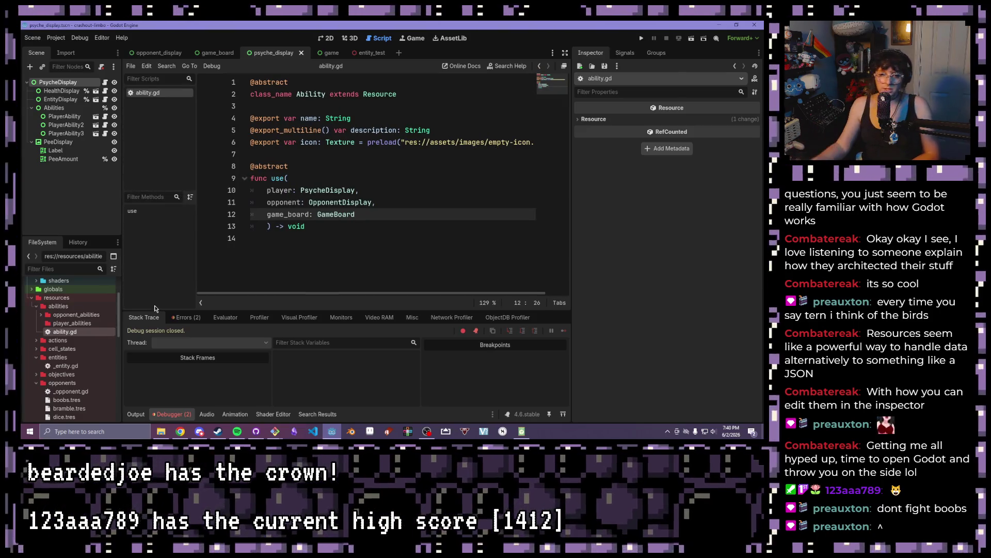
Step: Create player_ability.gd in the player_abilities folder, inheriting from Ability
{"action": "right_click", "coordinate": [82, 323]}
{"action": "mouse_move", "coordinate": [124, 287]}
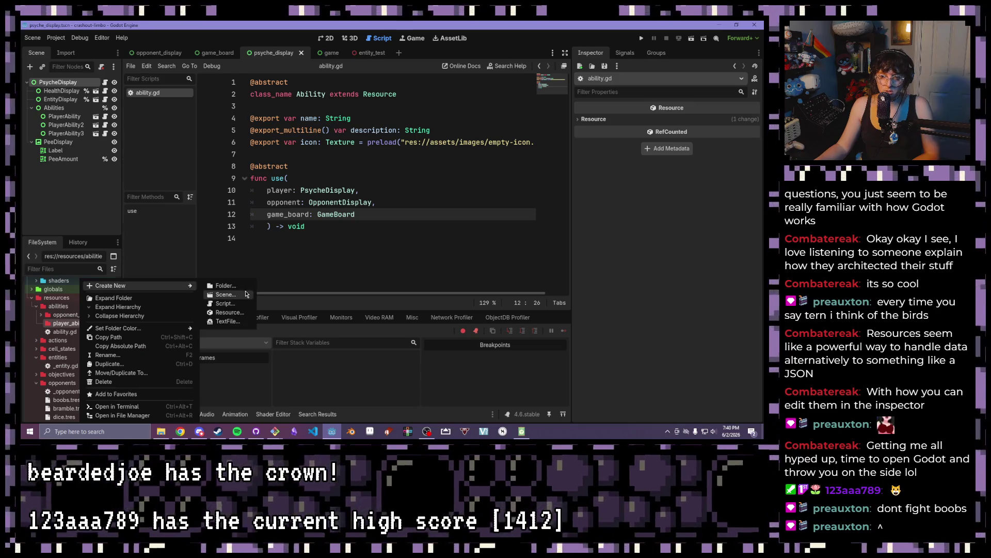
{"action": "left_click", "coordinate": [238, 303]}
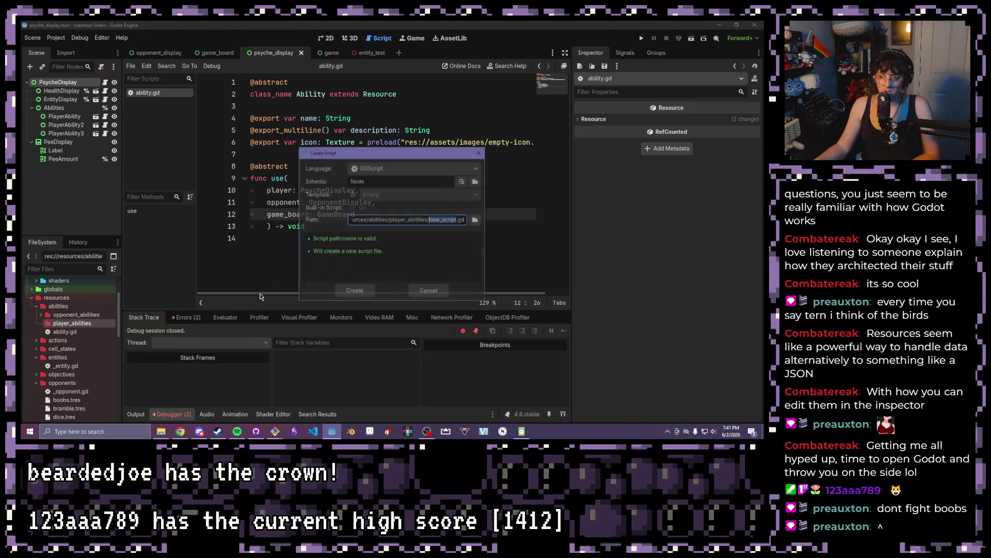
{"action": "type", "text": "Abilit"}
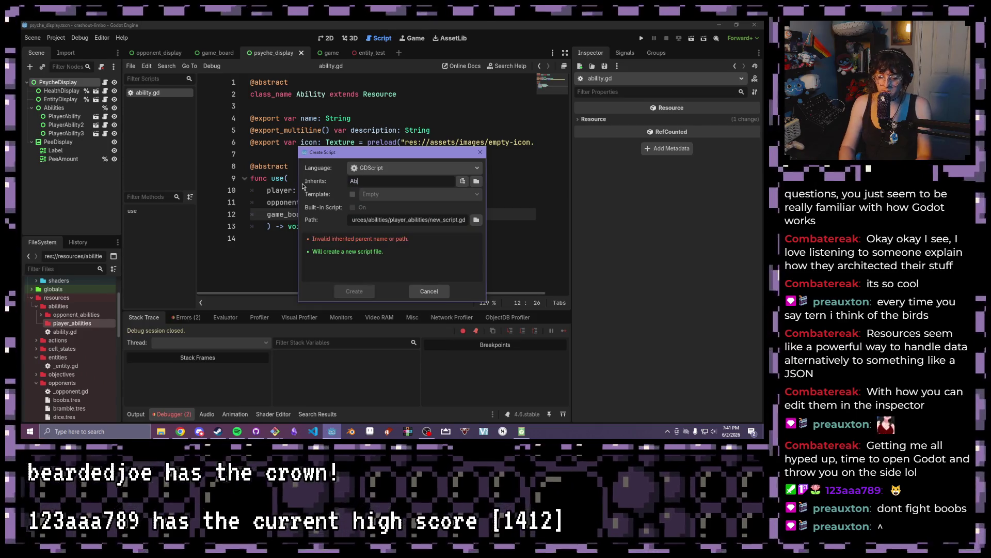
{"action": "type", "text": "y"}
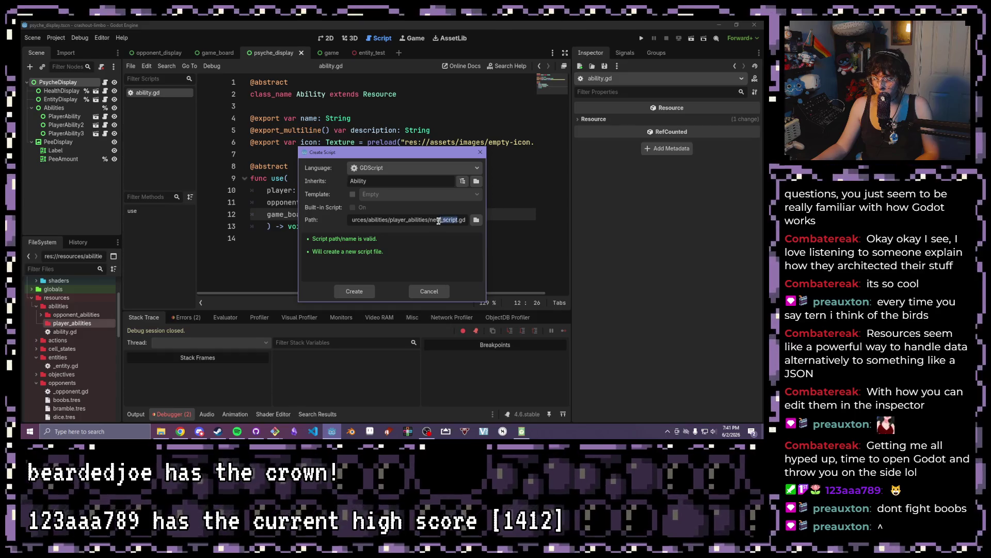
{"action": "type", "text": "player_abi"}
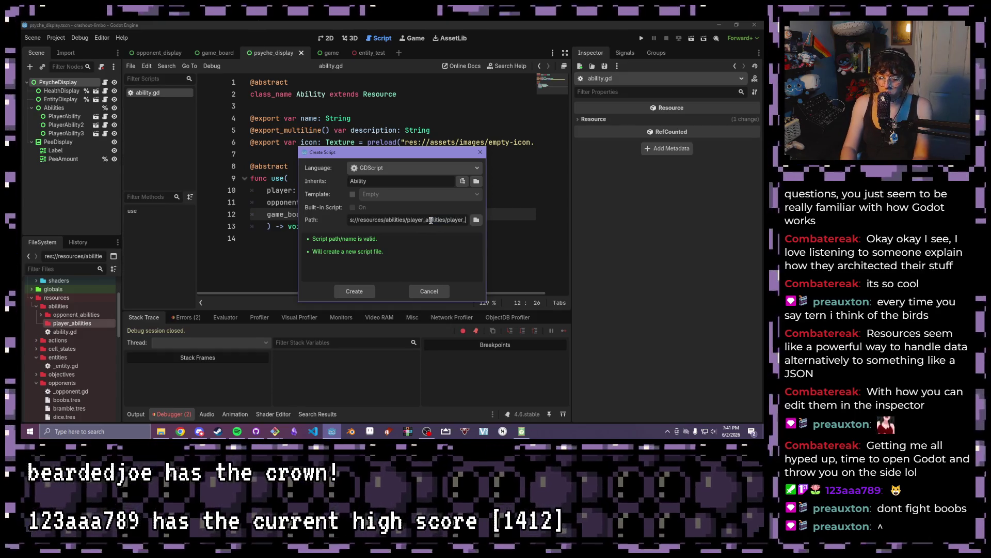
{"action": "type", "text": "lity"}
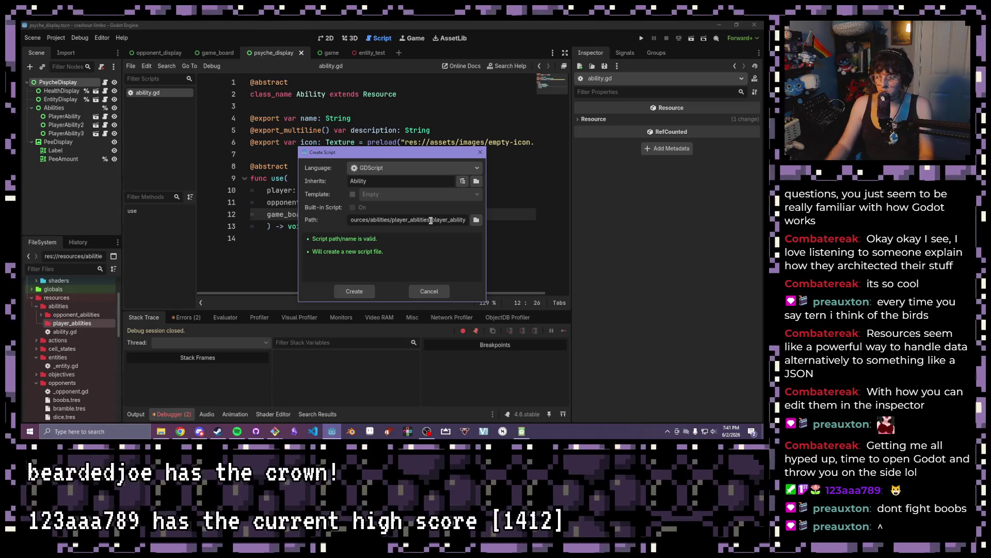
{"action": "left_click", "coordinate": [353, 290]}
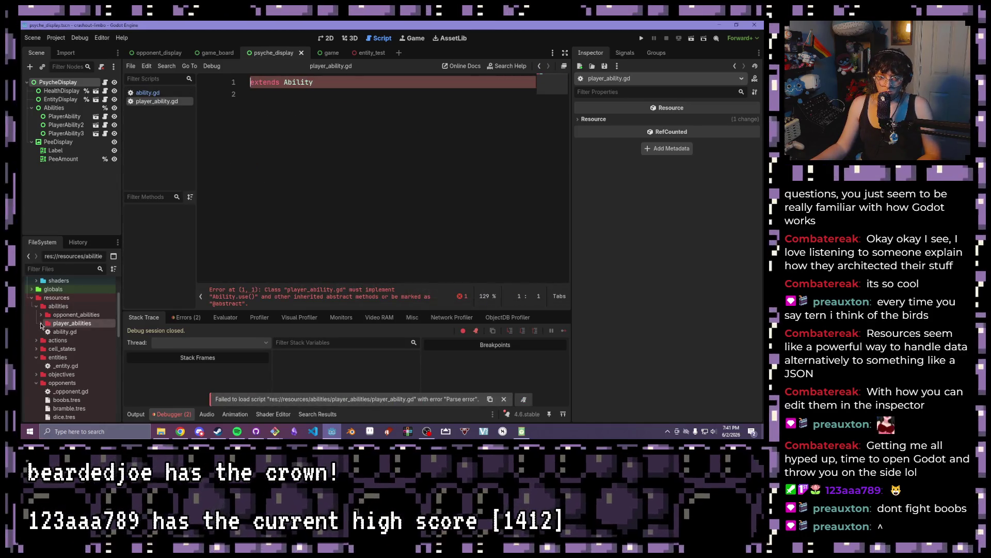
Step: Add 'class_name PlayerAbility' and an autocompleted use(player, opponent, game_board) -> void signature
{"action": "left_click", "coordinate": [72, 334]}
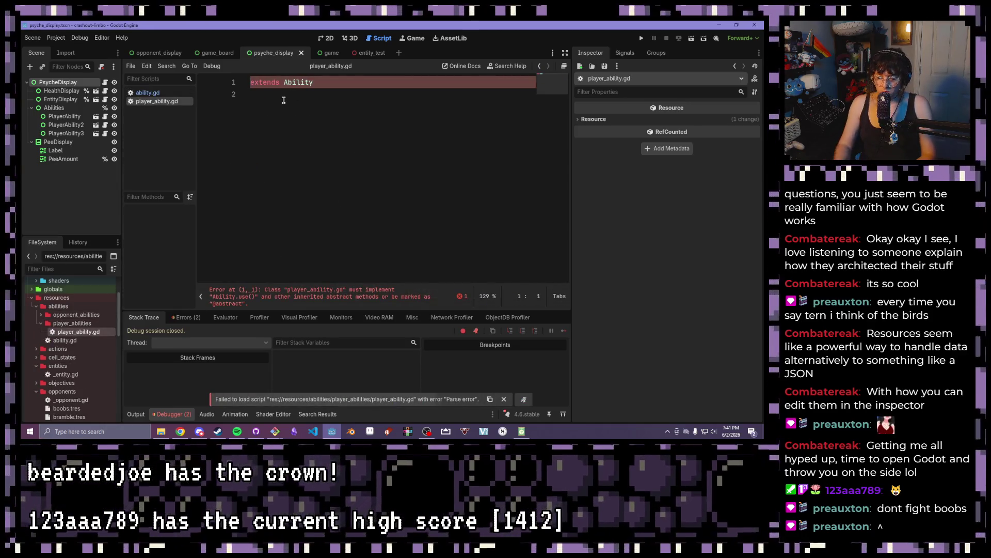
{"action": "type", "text": "class_"}
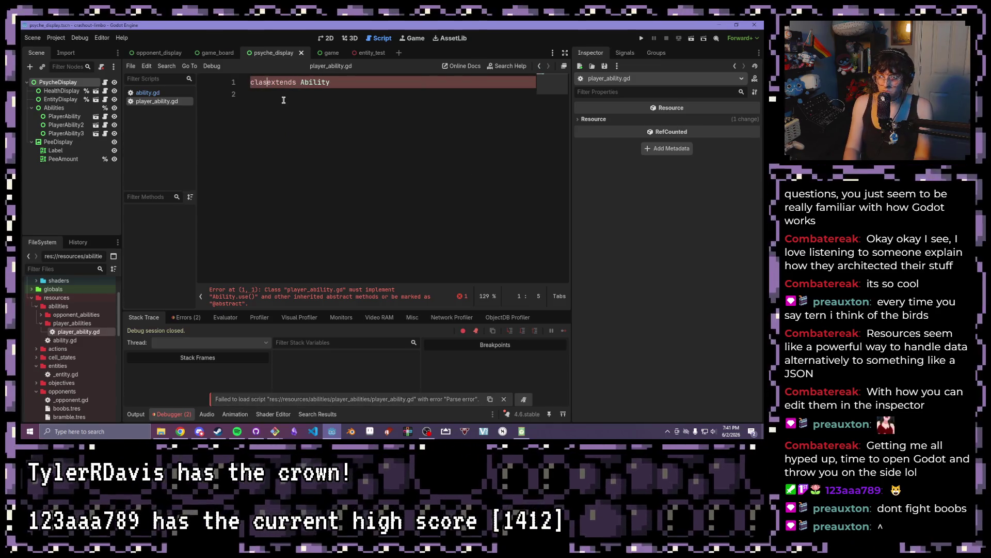
{"action": "type", "text": "name PlayerAbi"}
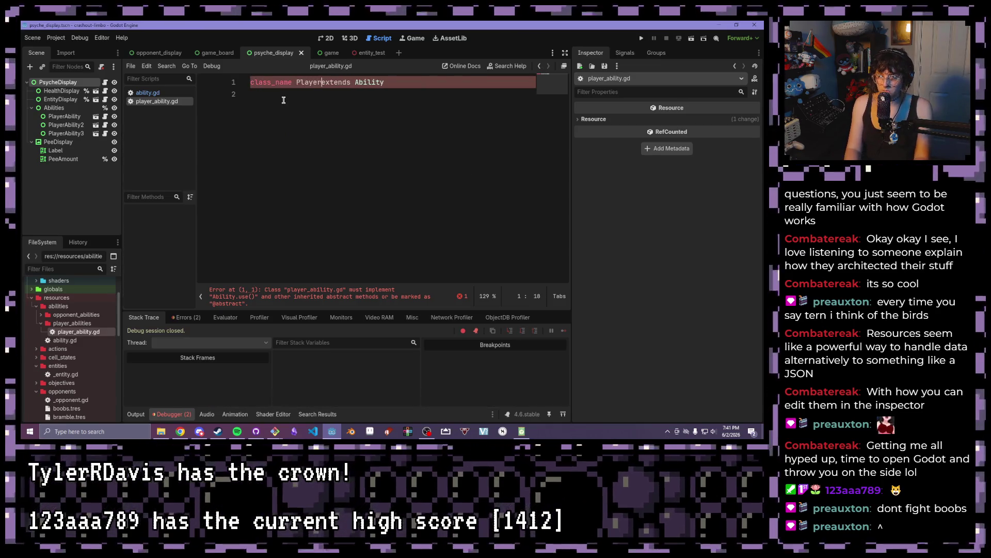
{"action": "type", "text": "lity"}
{"action": "left_click", "coordinate": [476, 88]}
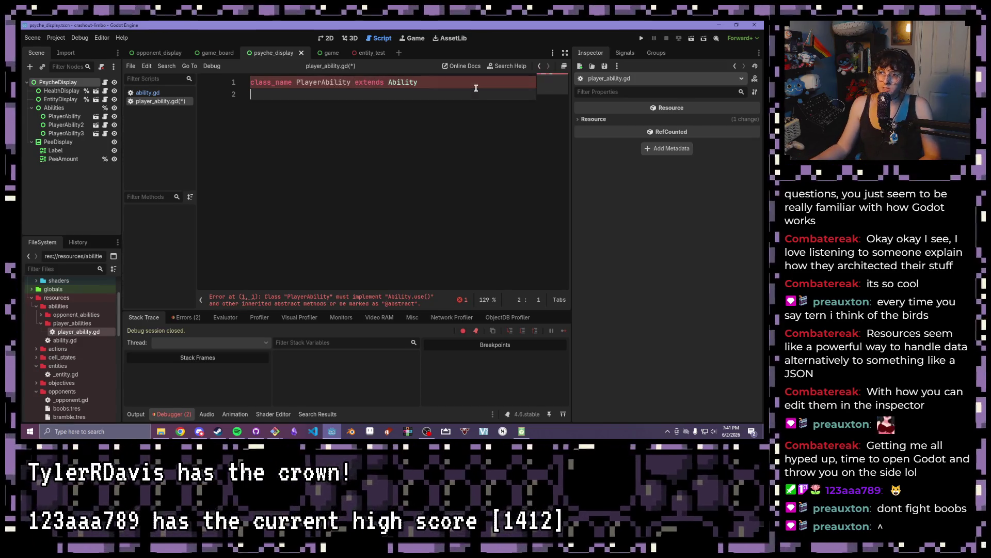
{"action": "key", "text": "Return"}
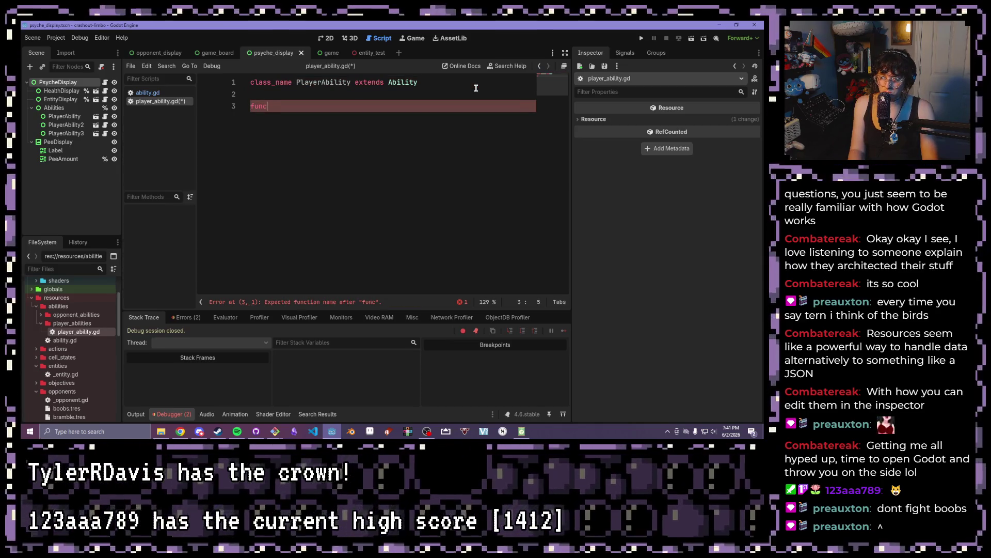
{"action": "key", "text": "Return"}
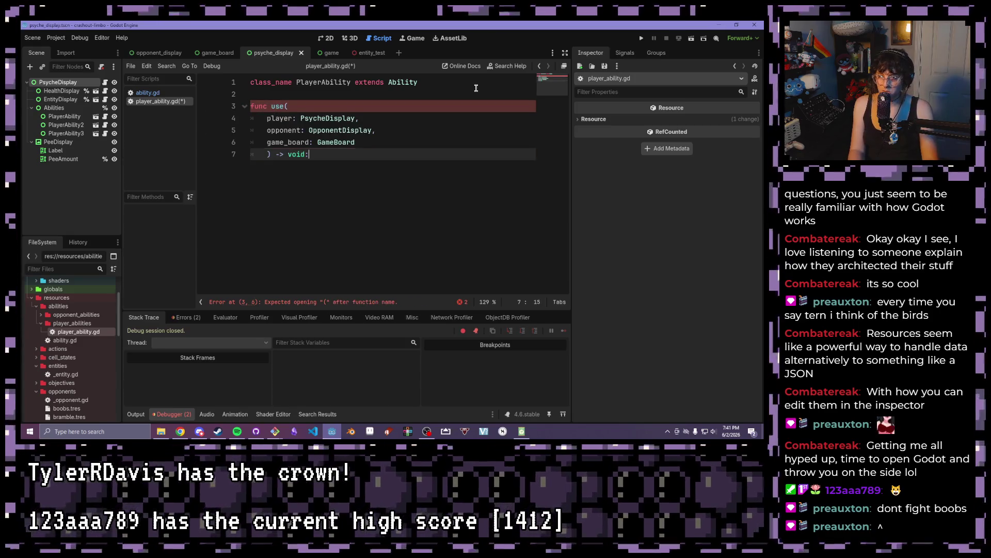
{"action": "left_click", "coordinate": [322, 96]}
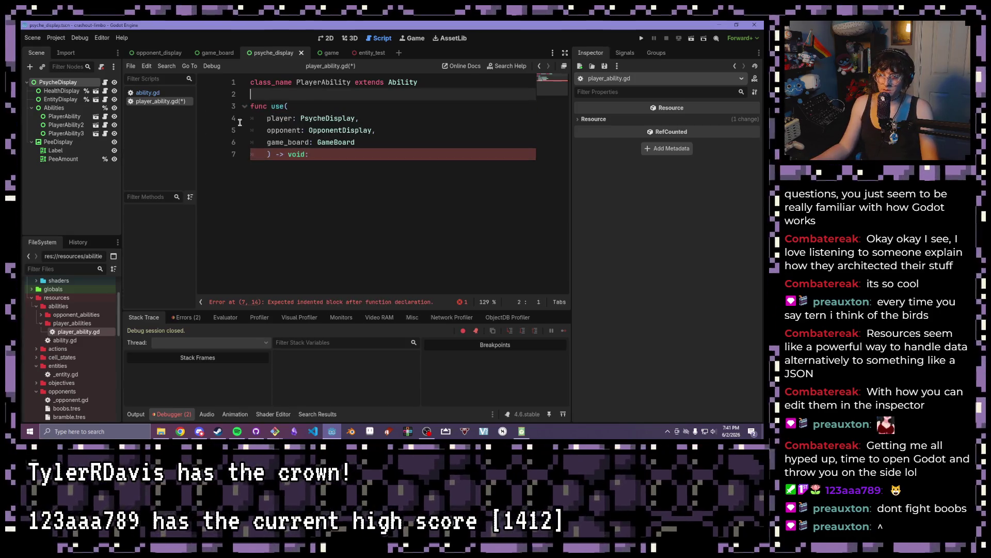
Step: Compare with opponent_ability.gd from opponent_abilities, then go back to player_ability.gd
{"action": "left_click", "coordinate": [42, 315]}
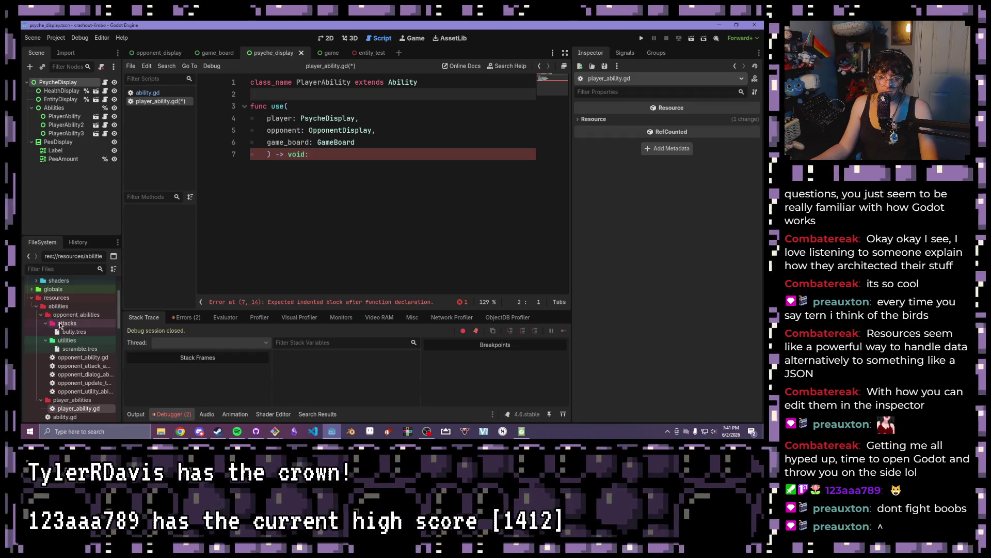
{"action": "double_click", "coordinate": [93, 361]}
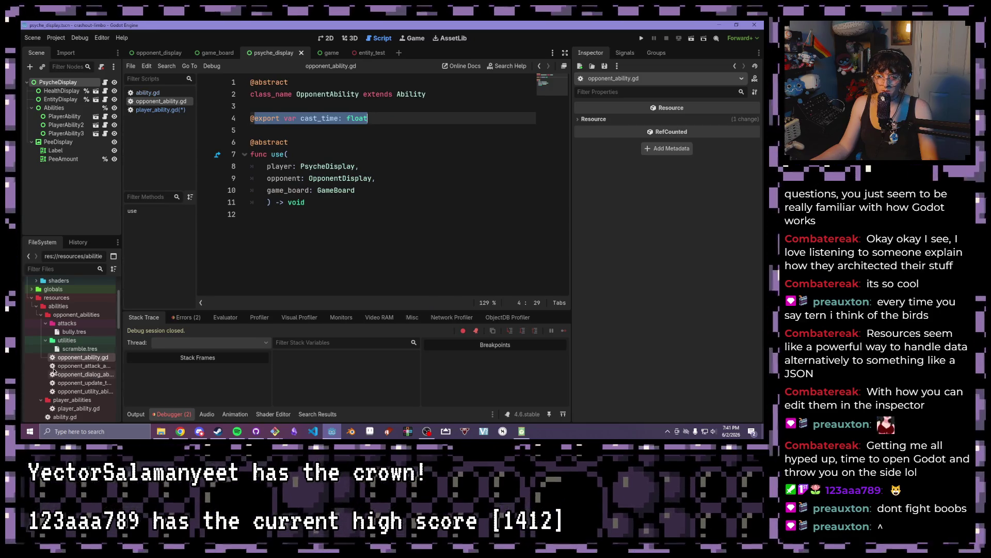
{"action": "double_click", "coordinate": [62, 409]}
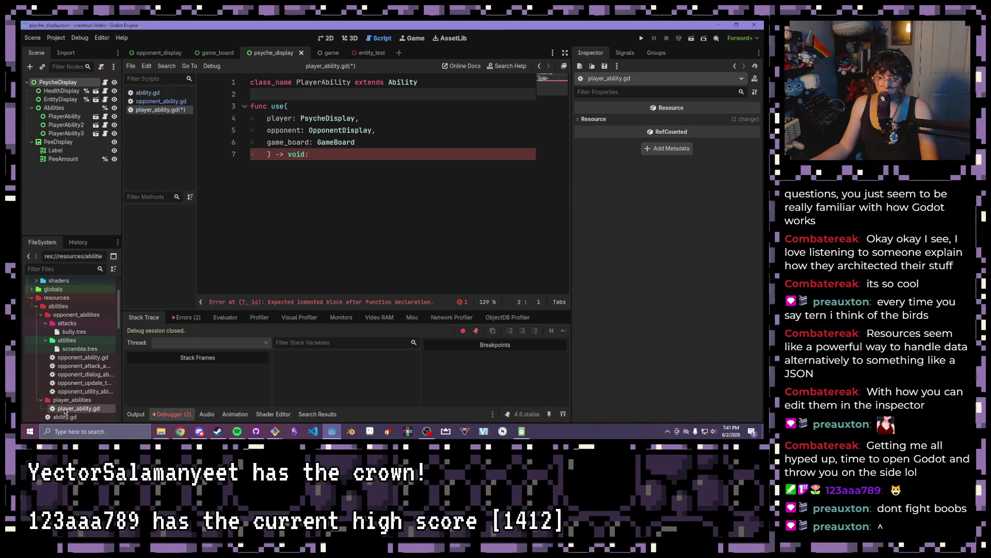
{"action": "left_click", "coordinate": [251, 82]}
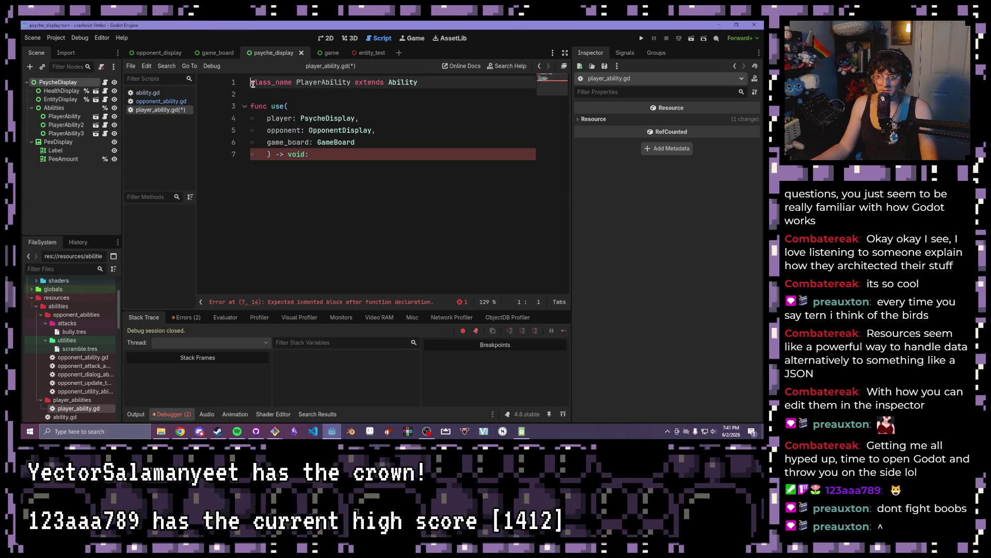
{"action": "key", "text": "Return"}
{"action": "key", "text": "Up"}
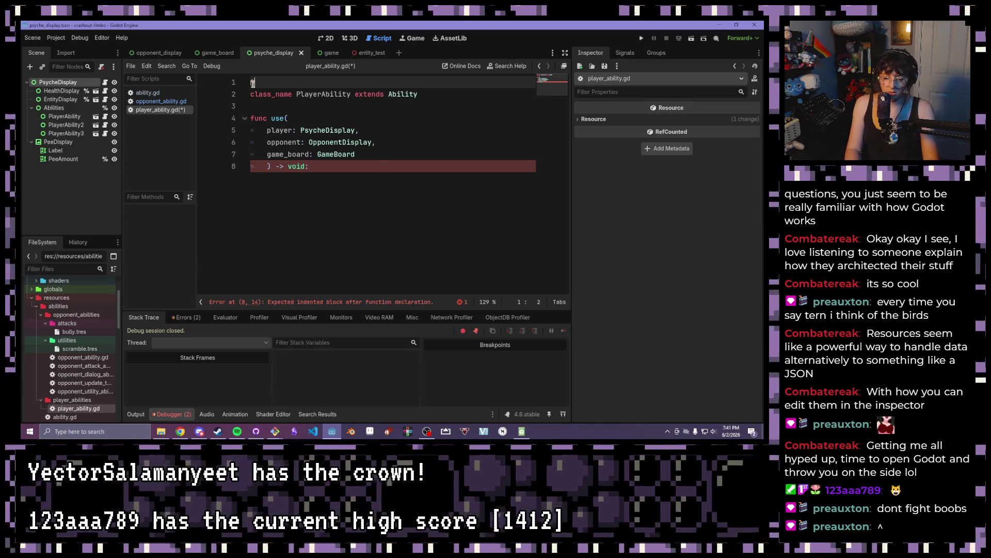
{"action": "type", "text": "@abstract"}
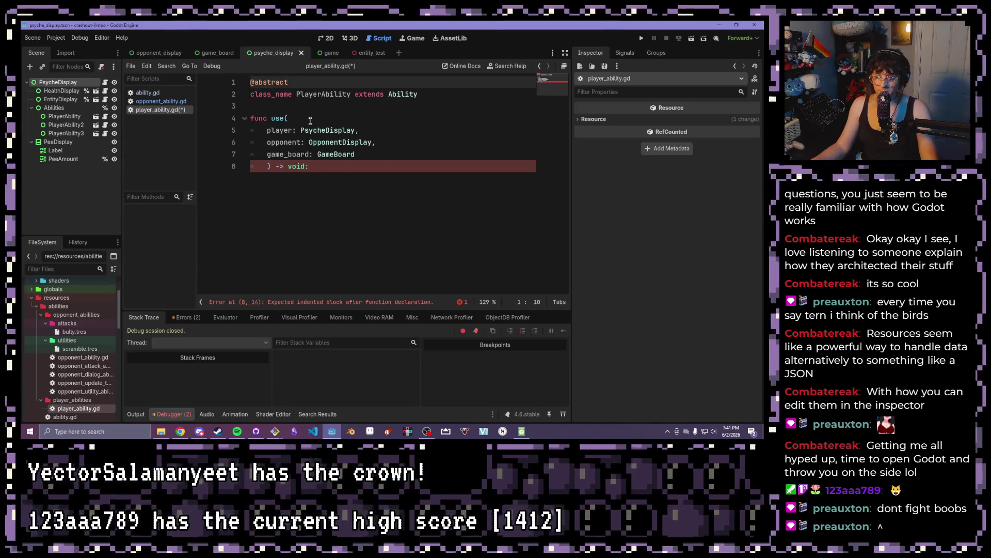
{"action": "left_click", "coordinate": [310, 121]}
{"action": "double_click", "coordinate": [311, 94]}
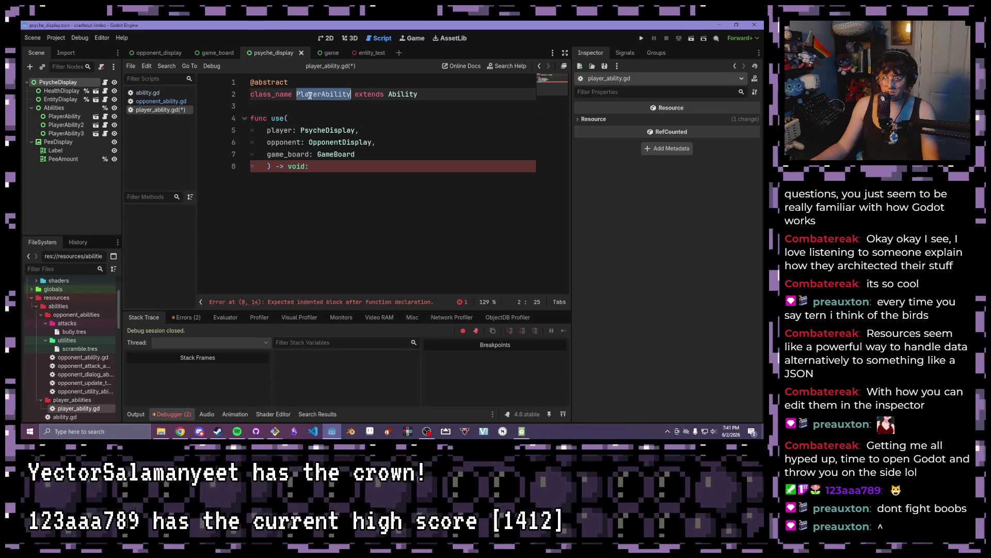
Step: Mark the use function abstract and remove the trailing colon after void
{"action": "left_click", "coordinate": [318, 112]}
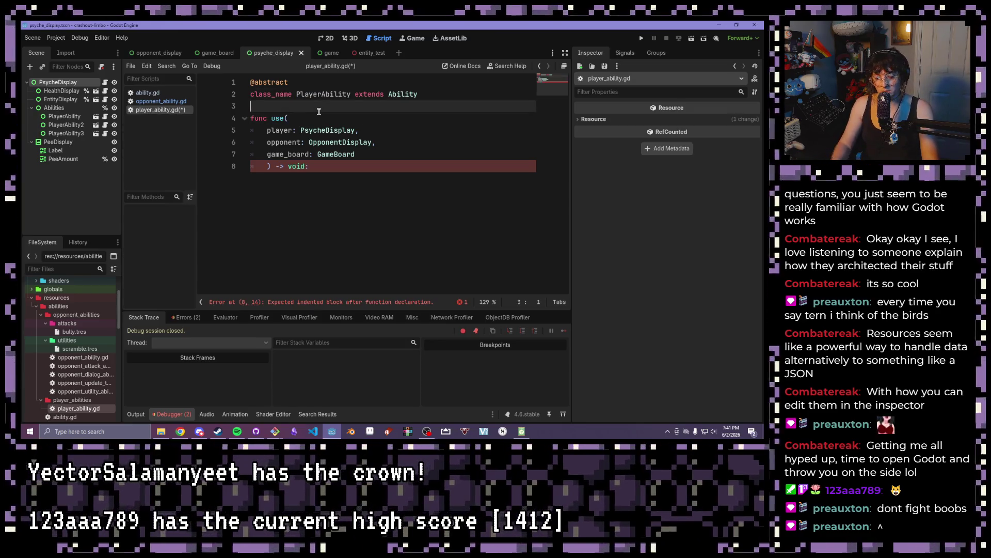
{"action": "key", "text": "Return"}
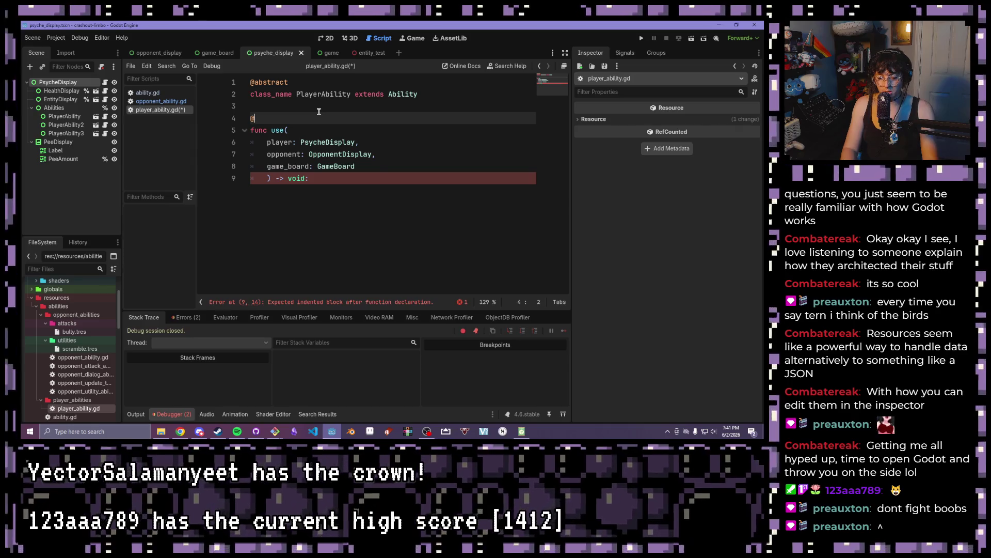
{"action": "type", "text": "abstract"}
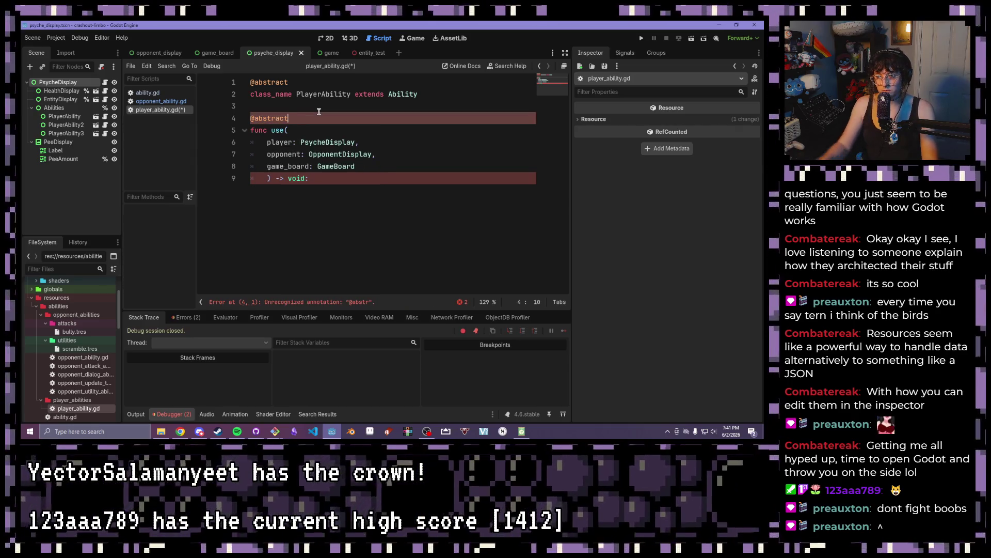
{"action": "left_click", "coordinate": [321, 178]}
{"action": "key", "text": "BackSpace"}
Step: Insert blank lines below the class declaration for a new variable
{"action": "left_click", "coordinate": [350, 109]}
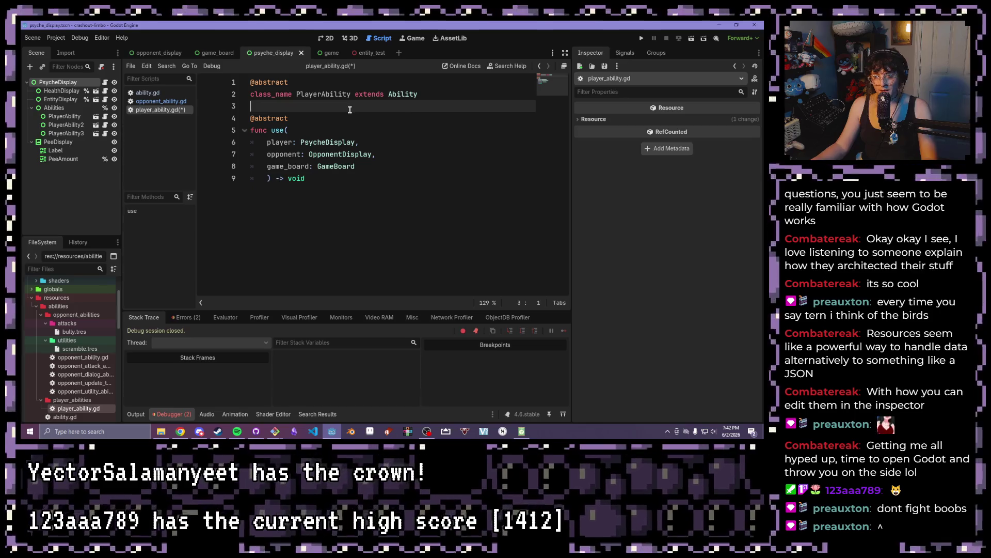
{"action": "key", "text": "Return"}
{"action": "key", "text": "Up"}
{"action": "key", "text": "Return"}
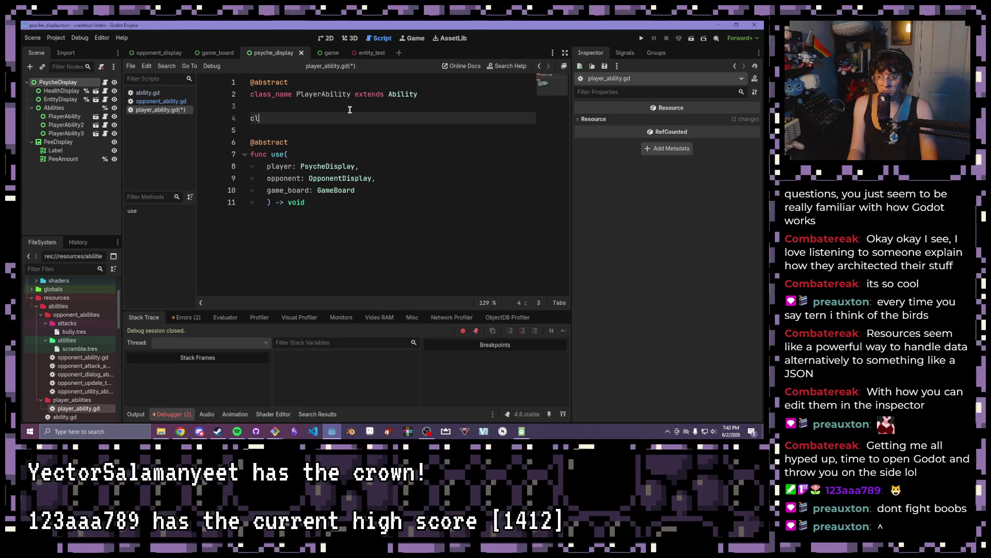
{"action": "type", "text": "ex"}
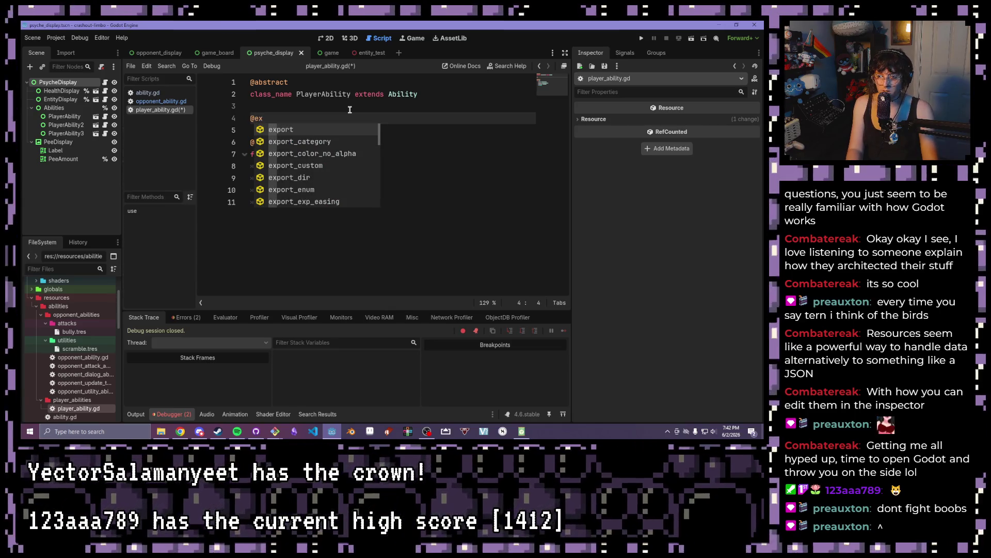
{"action": "key", "text": "Return"}
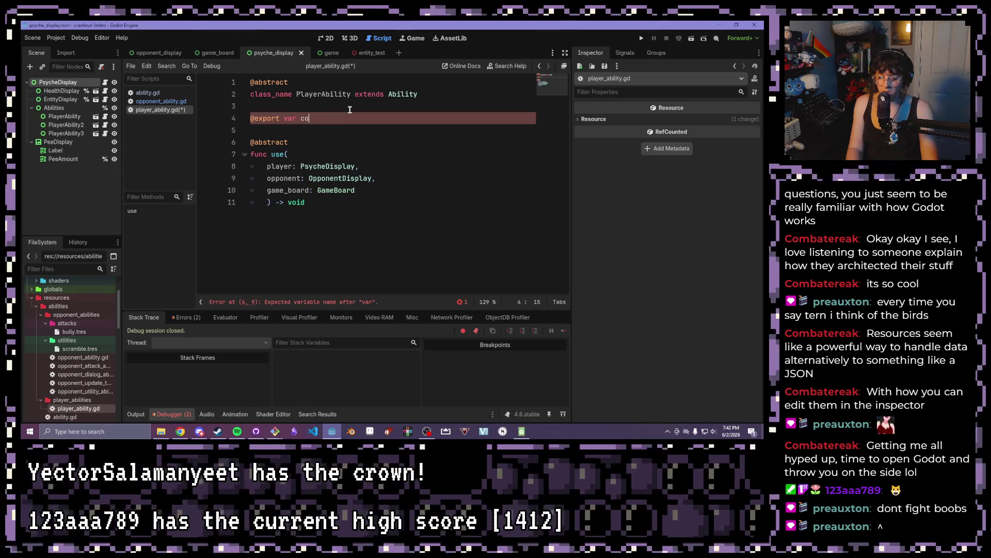
Step: Save player_ability.gd and highlight the class_name declaration
{"action": "key", "text": "ctrl+s"}
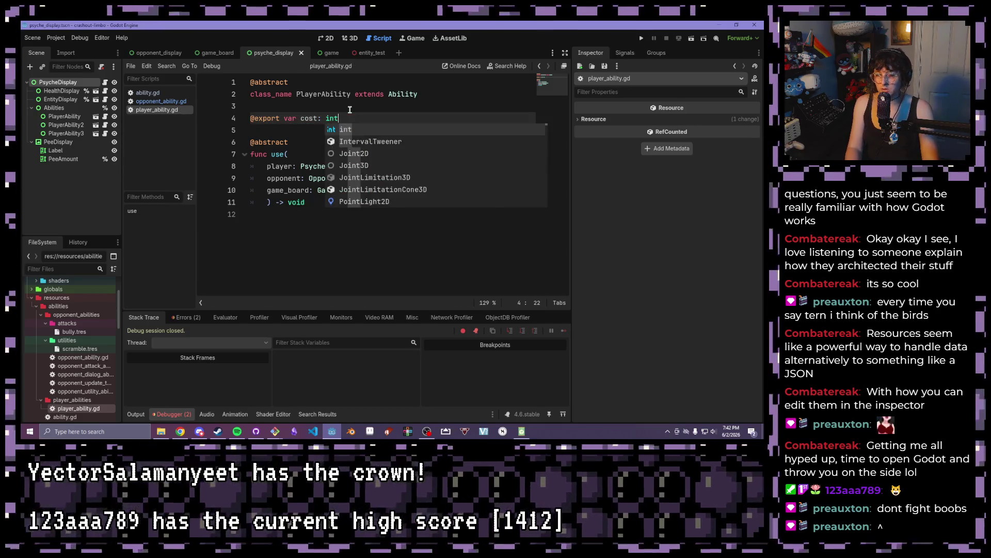
{"action": "left_click", "coordinate": [349, 109]}
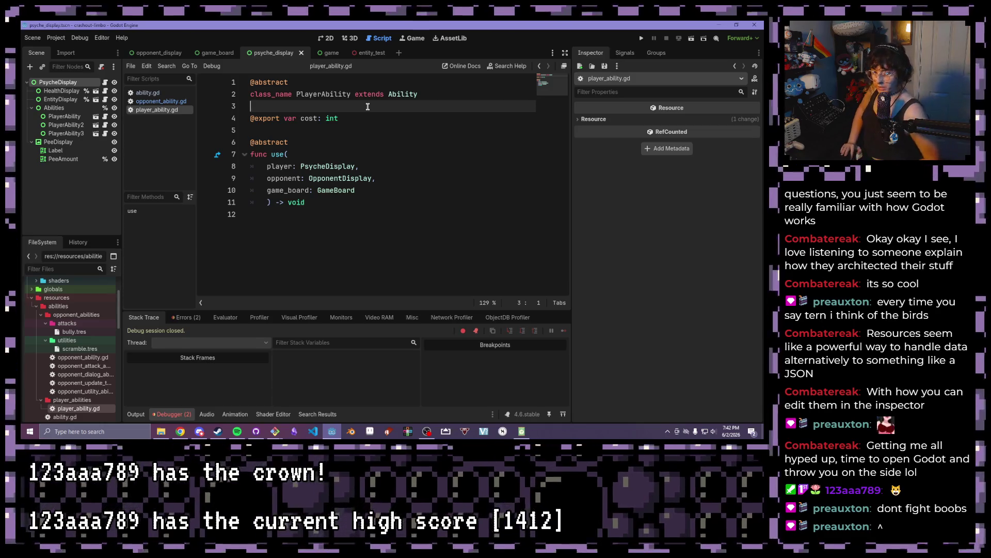
{"action": "left_click_drag", "start_coordinate": [452, 90], "coordinate": [251, 90]}
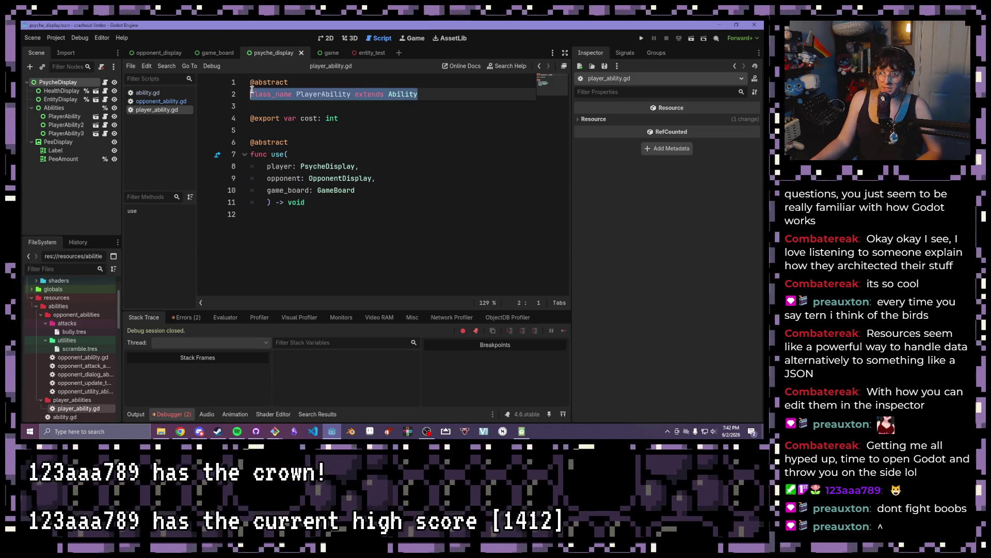
Step: Highlight use()'s player, opponent and game_board parameters in turn
{"action": "left_click", "coordinate": [431, 154]}
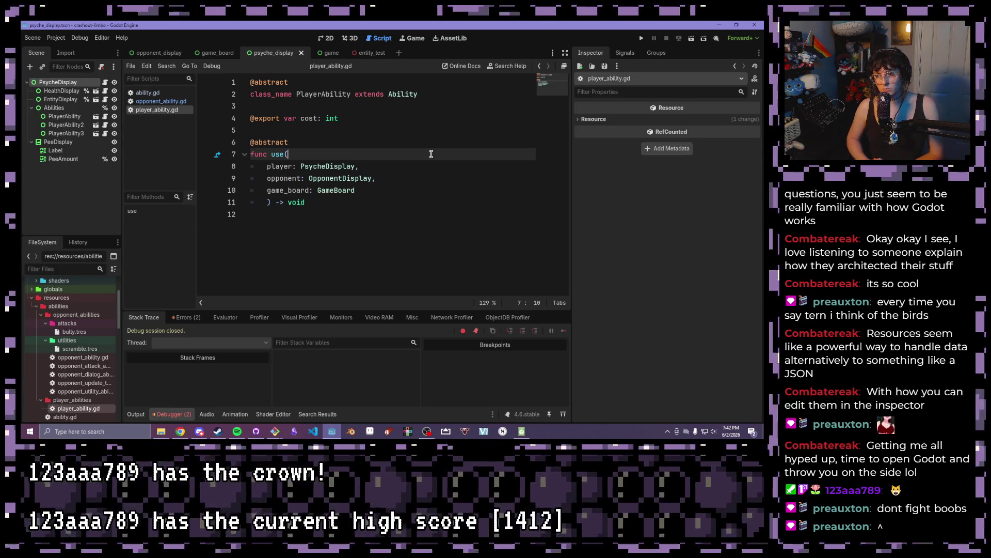
{"action": "mouse_move", "coordinate": [302, 166]}
{"action": "left_mouse_down"}
{"action": "mouse_move", "coordinate": [252, 166]}
{"action": "mouse_move", "coordinate": [385, 178]}
{"action": "left_mouse_up"}
{"action": "left_click", "coordinate": [272, 154]}
{"action": "left_click", "coordinate": [386, 177]}
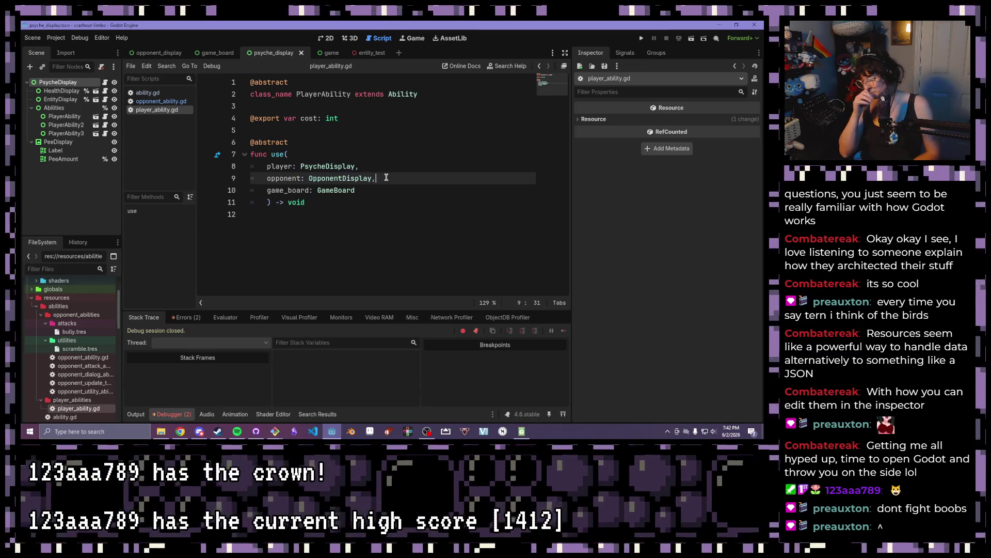
{"action": "left_click_drag", "start_coordinate": [356, 190], "coordinate": [268, 190]}
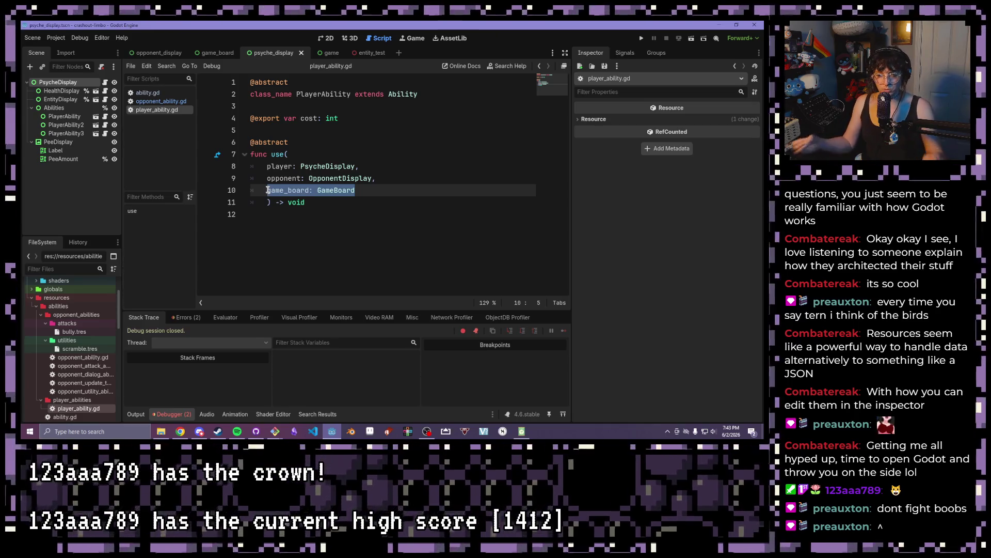
Step: Point out the void return line, then show the Debugger's Errors list
{"action": "left_click", "coordinate": [268, 190]}
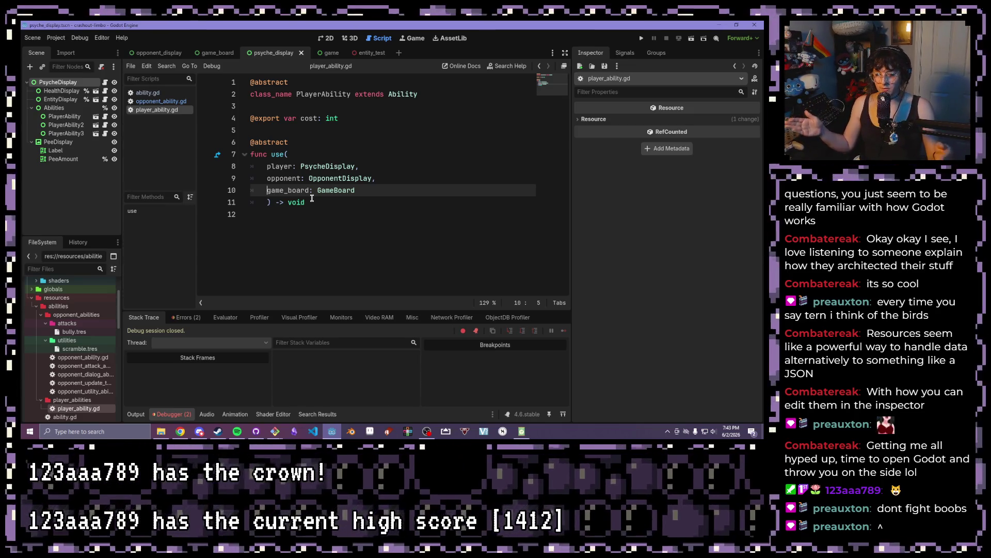
{"action": "left_click", "coordinate": [312, 199]}
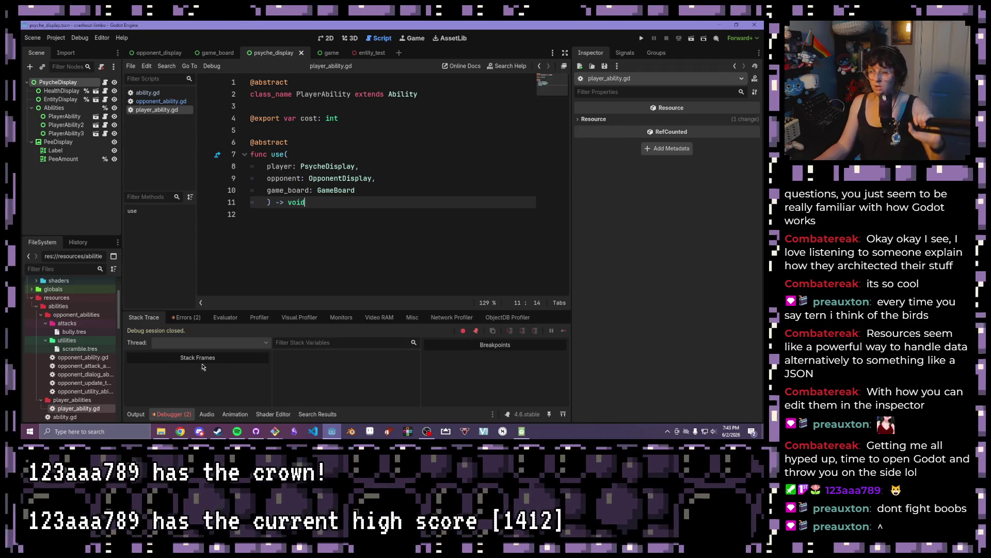
{"action": "left_click_drag", "start_coordinate": [195, 311], "coordinate": [195, 311]}
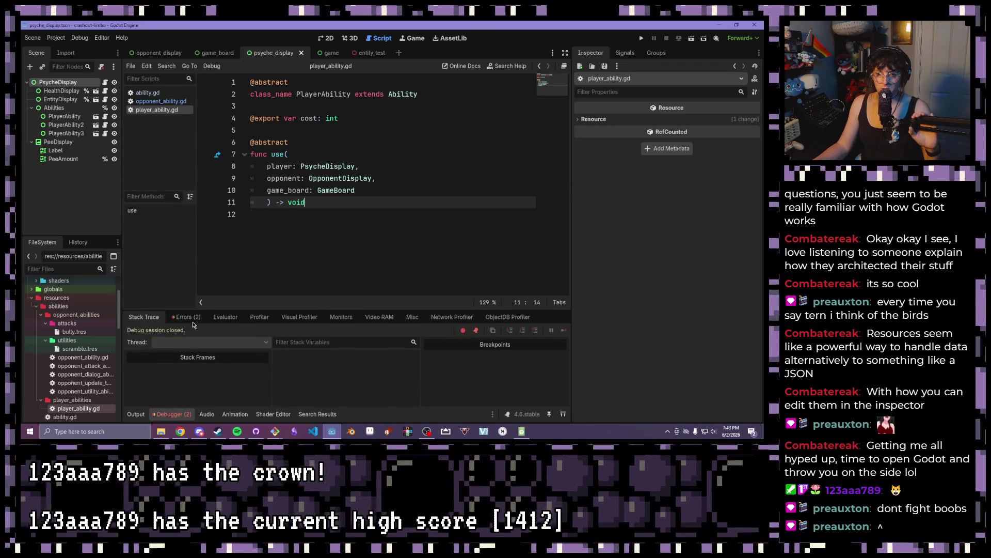
{"action": "left_click", "coordinate": [191, 317]}
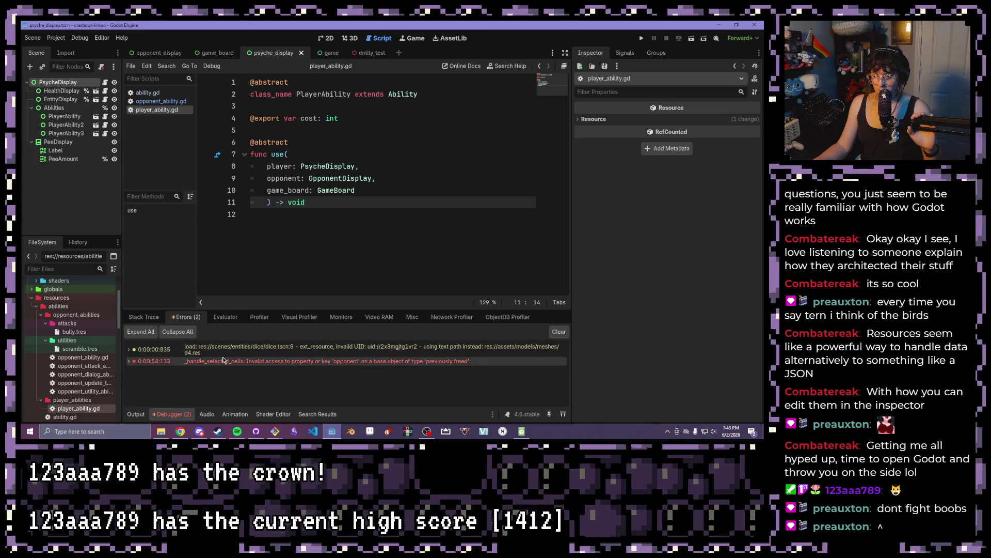
Step: Jump from the freed-object error to game.gd's turn loop, then select bully.tres
{"action": "left_click", "coordinate": [224, 361]}
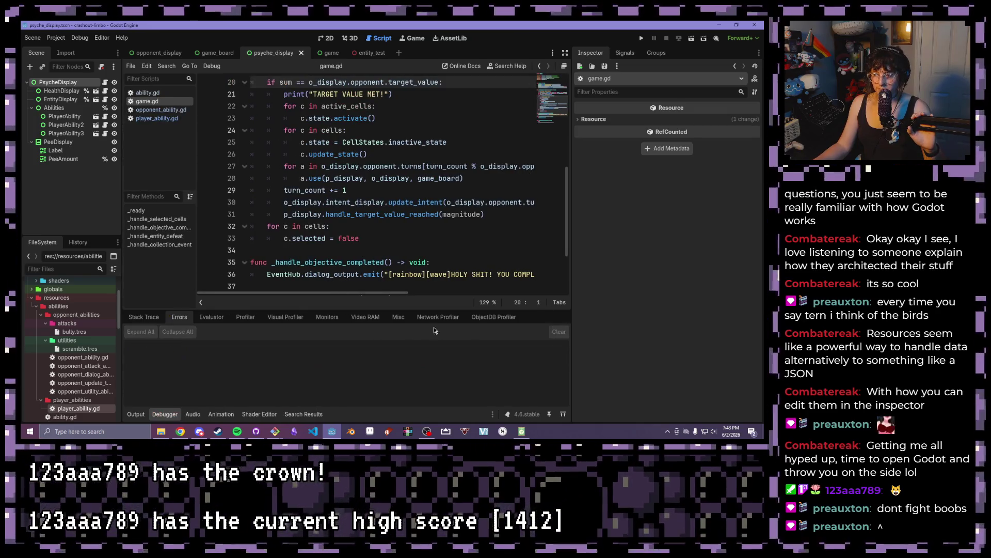
{"action": "left_click", "coordinate": [305, 189]}
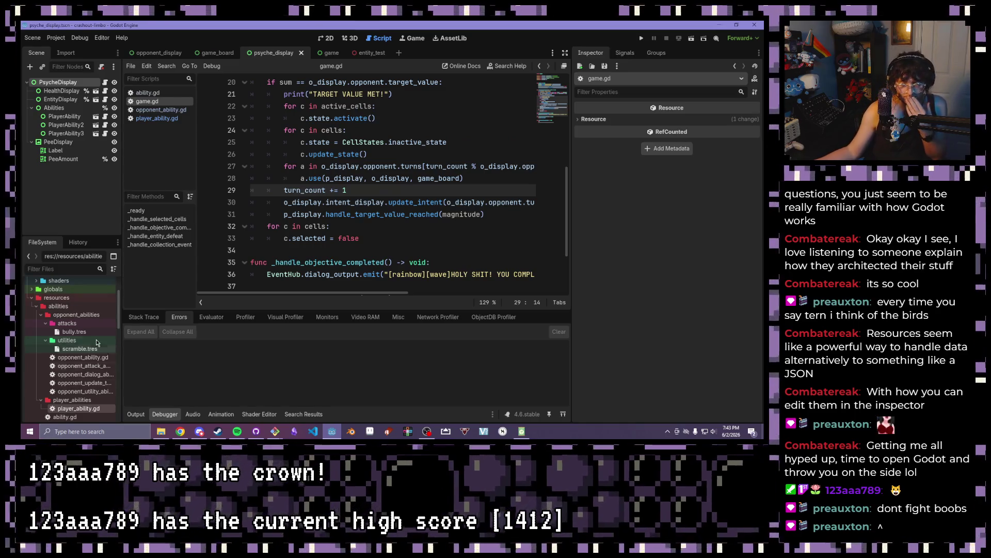
{"action": "left_click", "coordinate": [46, 340]}
{"action": "left_click", "coordinate": [46, 323]}
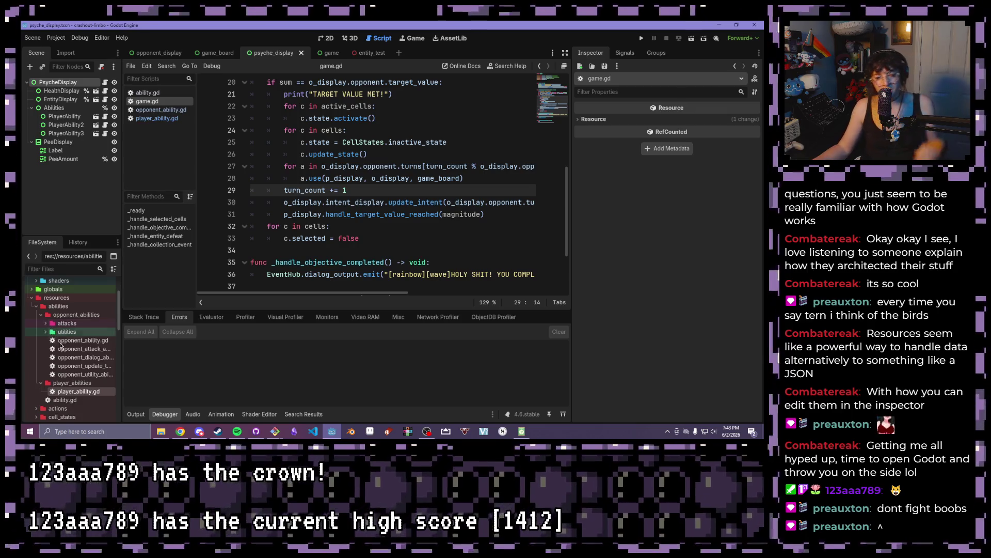
{"action": "double_click", "coordinate": [65, 323]}
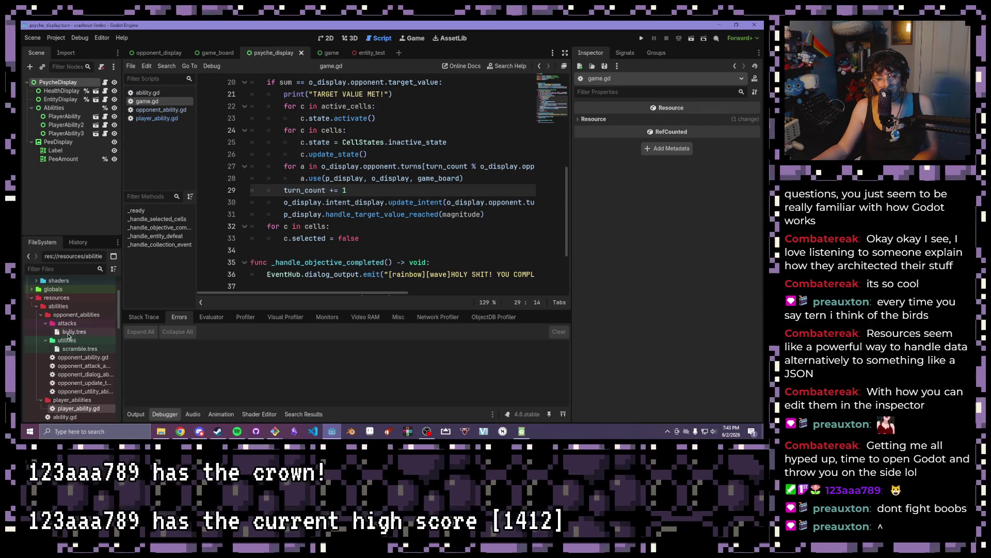
{"action": "double_click", "coordinate": [65, 340]}
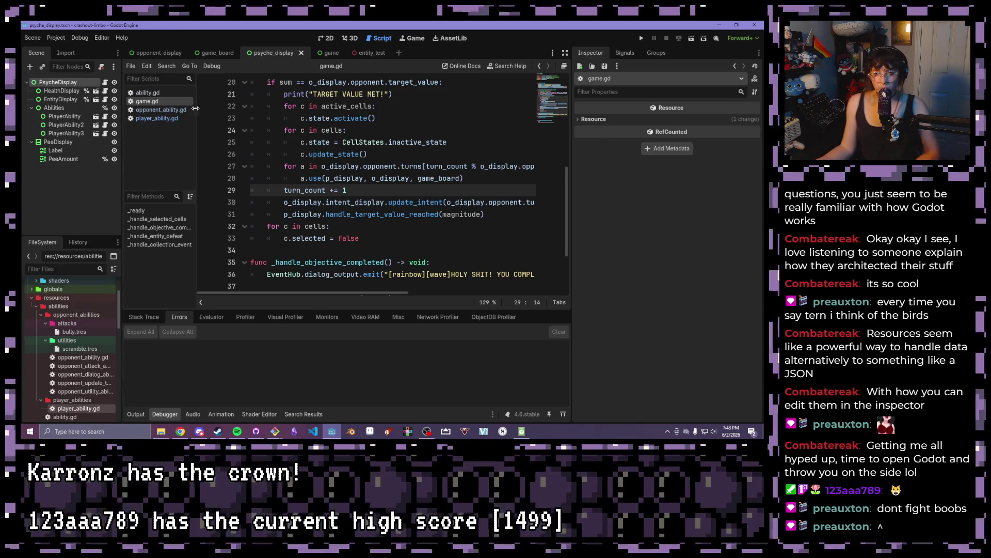
{"action": "left_click", "coordinate": [77, 332]}
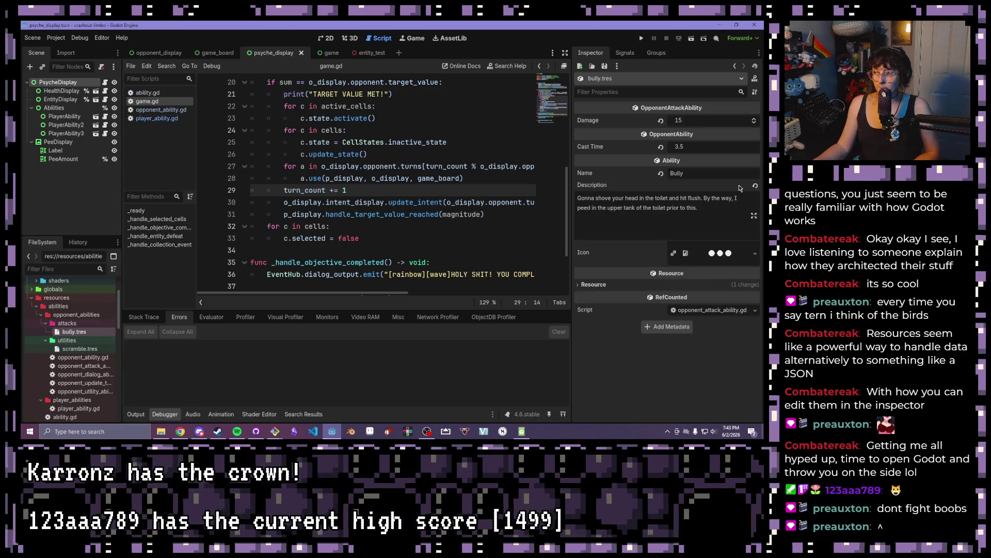
Step: Select dice.tres and expand Turns element 0 to reveal its three actions
{"action": "scroll", "coordinate": [62, 316], "scroll_direction": "down", "scroll_amount": 4}
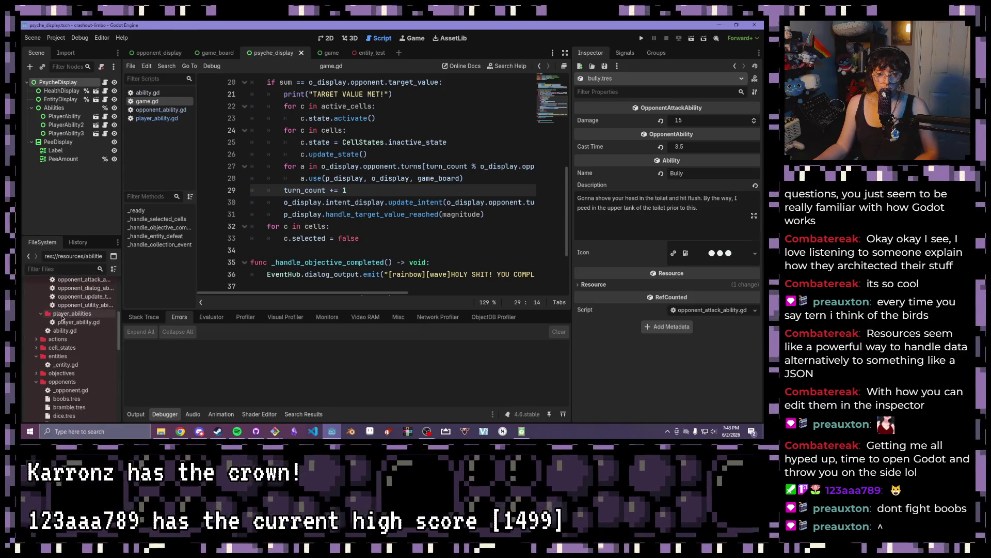
{"action": "scroll", "coordinate": [69, 393], "scroll_direction": "down", "scroll_amount": 1}
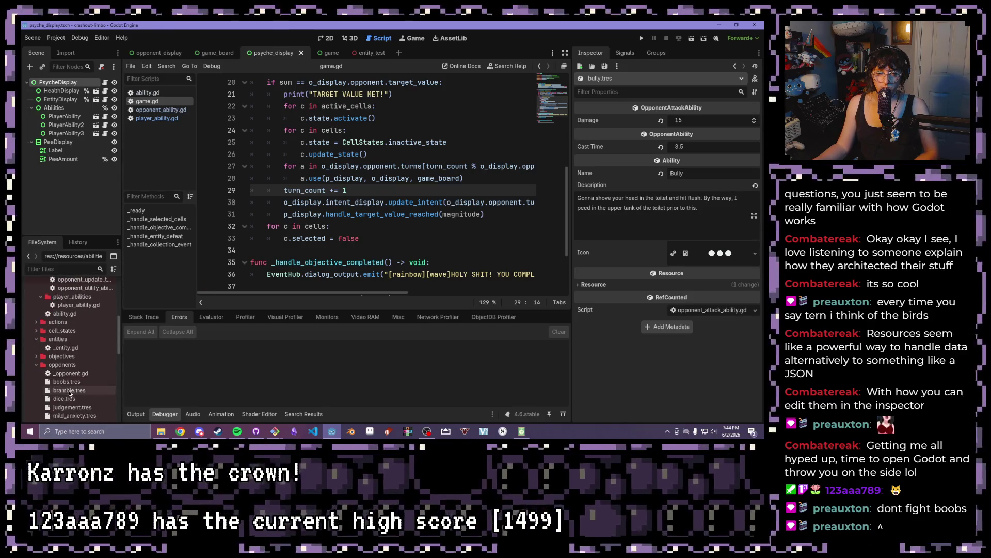
{"action": "left_click", "coordinate": [64, 398]}
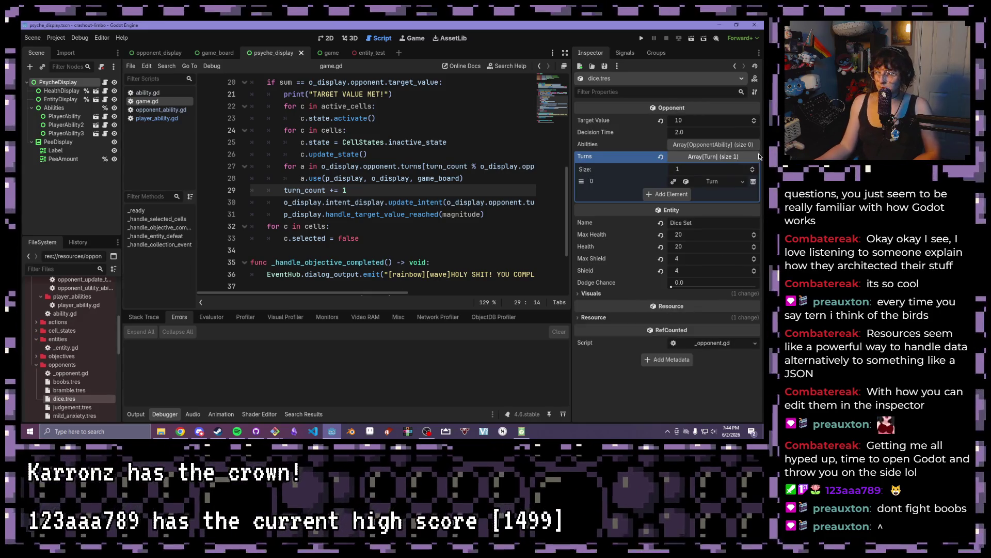
{"action": "left_click", "coordinate": [695, 181]}
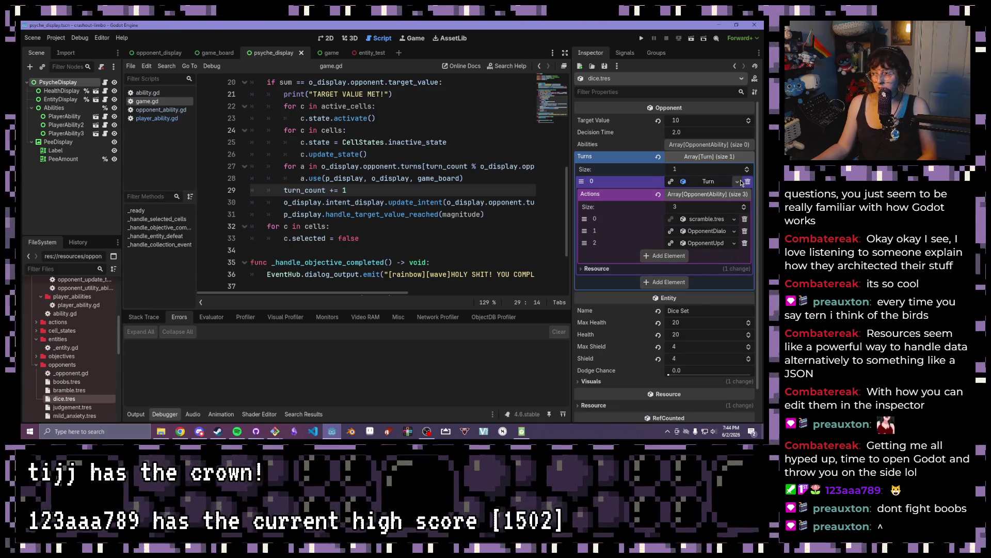
{"action": "left_click", "coordinate": [740, 180]}
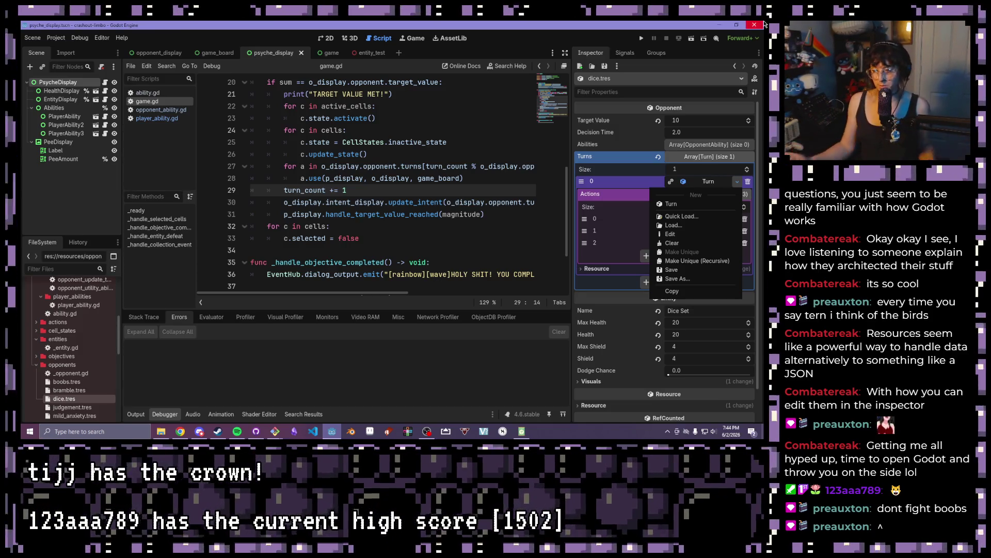
{"action": "left_click", "coordinate": [696, 182]}
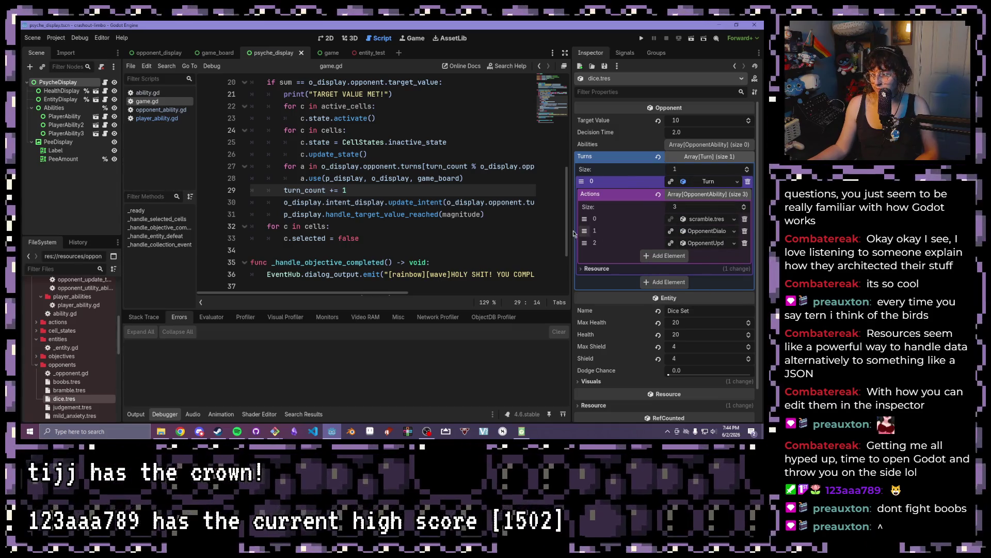
{"action": "left_click_drag", "start_coordinate": [575, 219], "coordinate": [433, 219]}
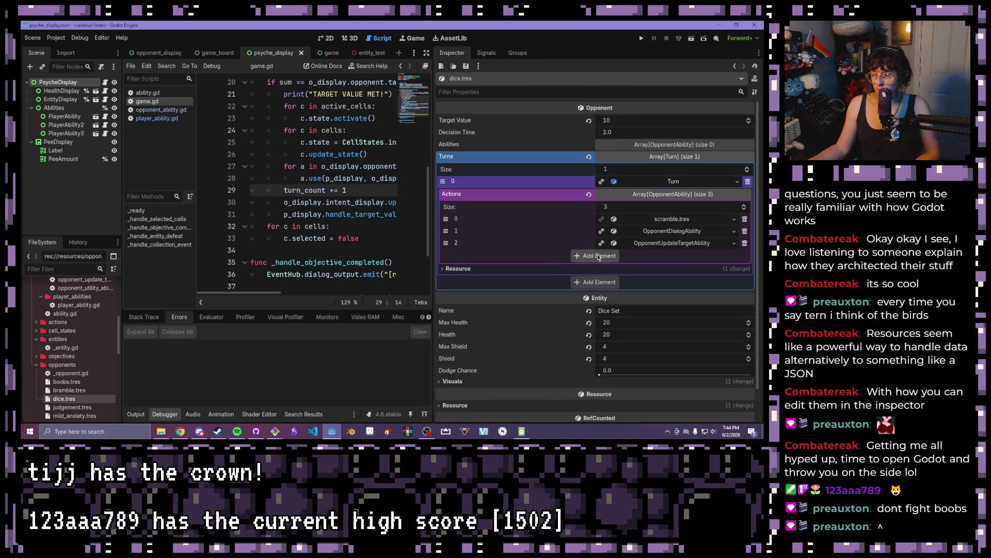
Step: Add a second Turns element holding a New Turn
{"action": "left_click", "coordinate": [599, 282]}
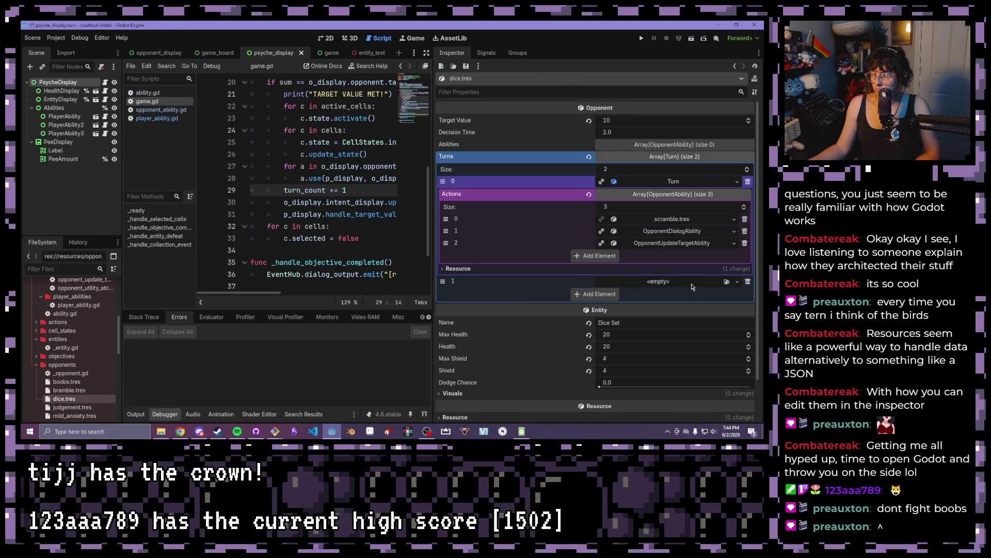
{"action": "left_click", "coordinate": [691, 283]}
{"action": "left_click", "coordinate": [697, 302]}
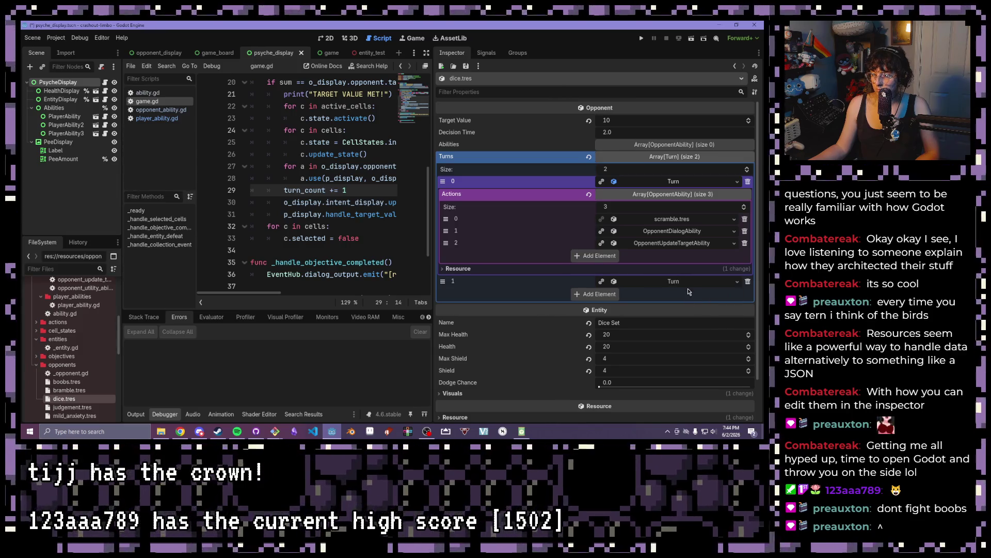
Step: Give the new turn one action, a New OpponentDialogAbility, and expand its Message field
{"action": "left_click", "coordinate": [669, 295]}
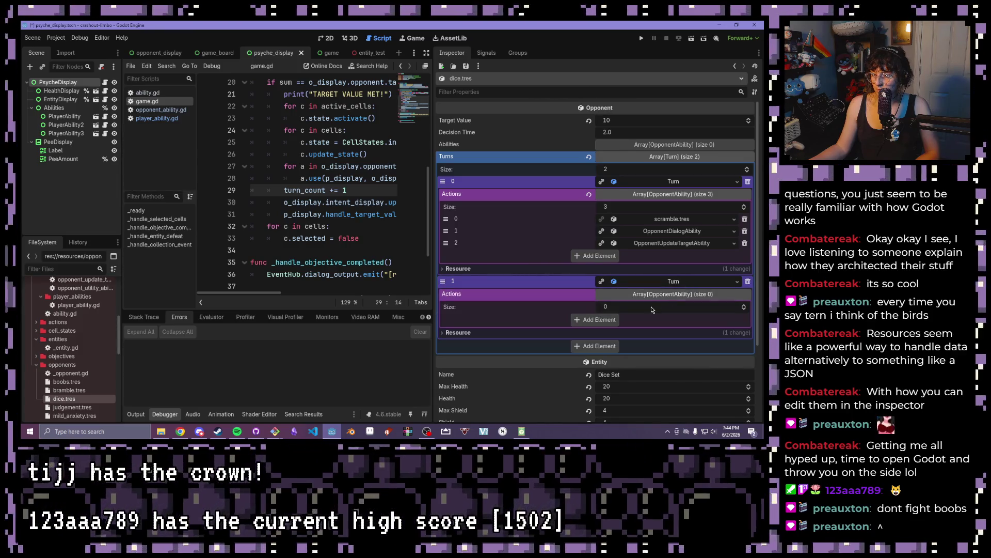
{"action": "left_click", "coordinate": [617, 320]}
{"action": "left_click", "coordinate": [657, 320]}
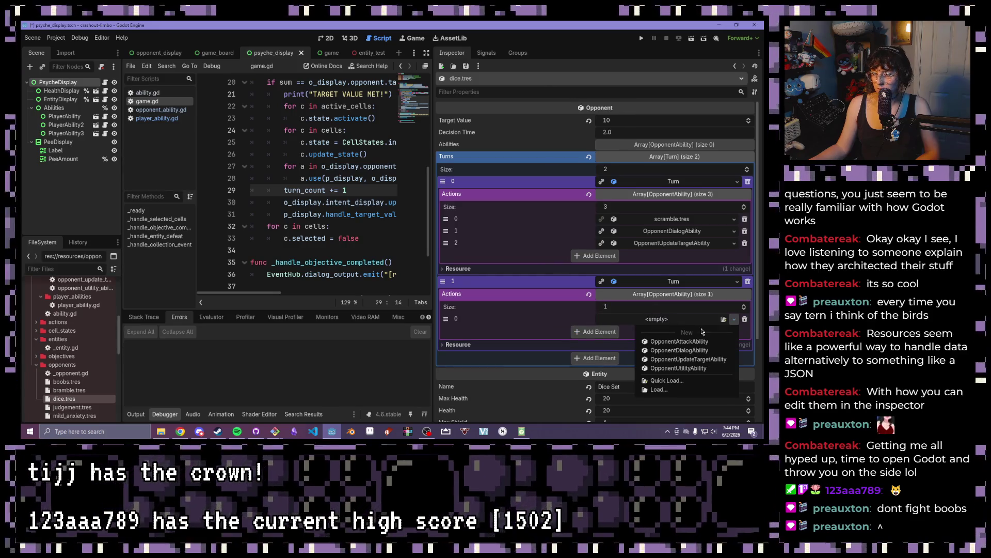
{"action": "left_click", "coordinate": [660, 351]}
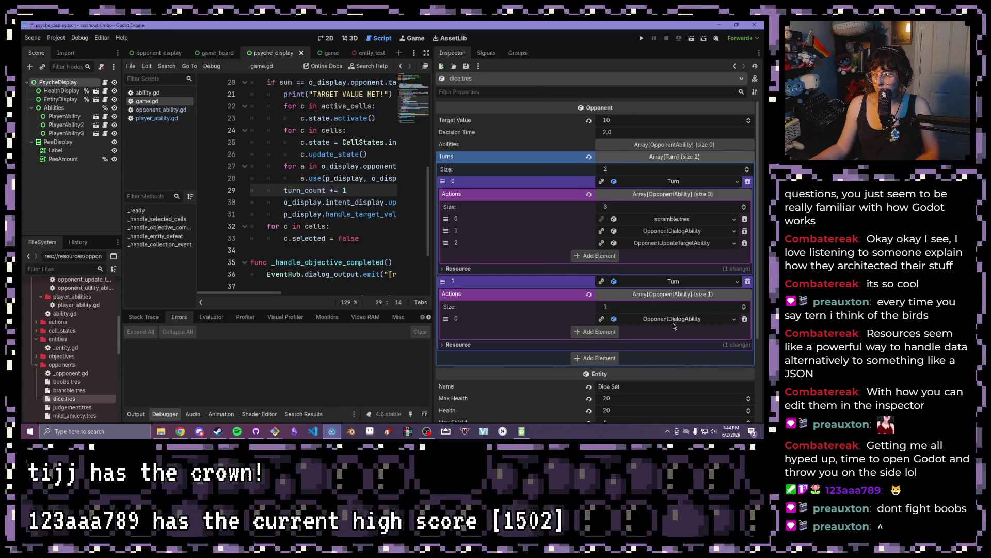
{"action": "left_click", "coordinate": [673, 325]}
{"action": "left_click", "coordinate": [652, 333]}
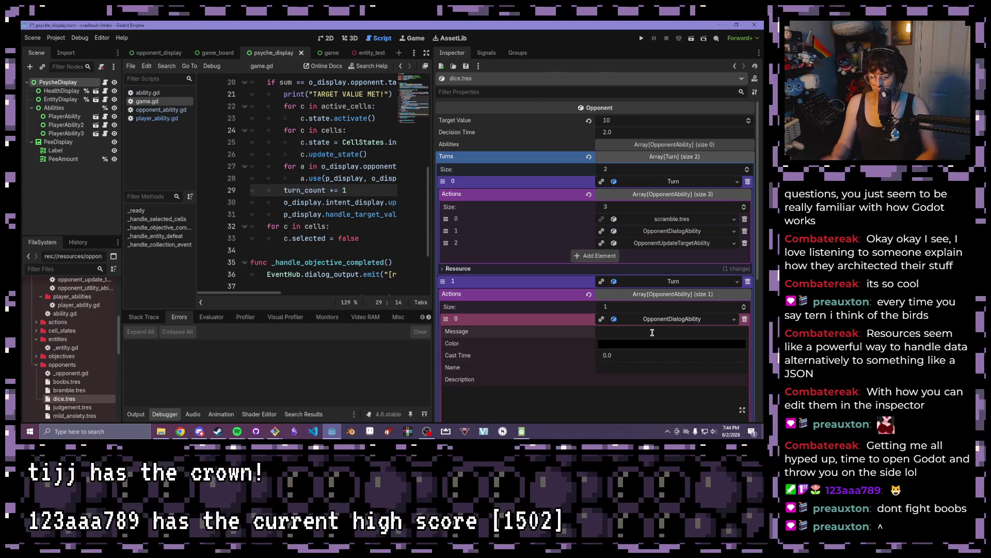